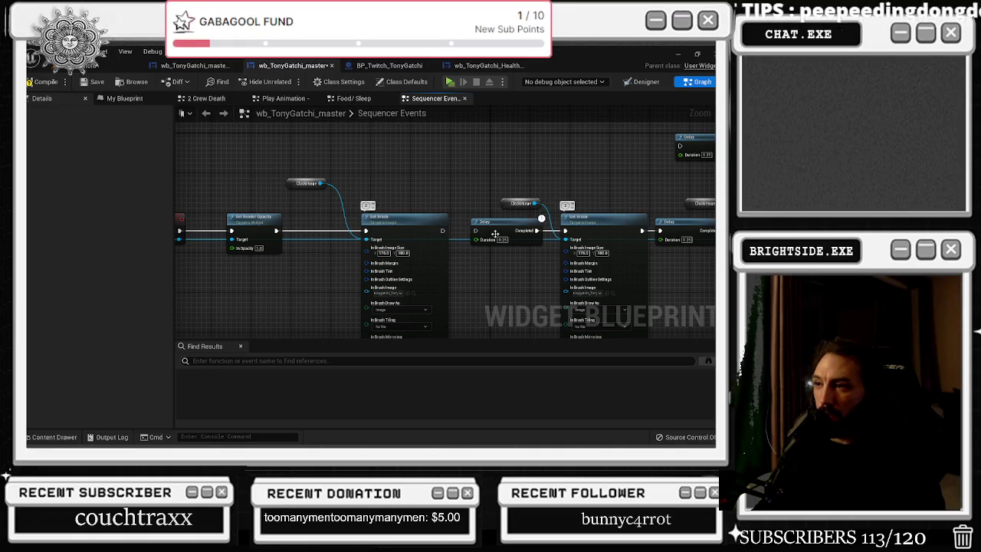
Delete the Delay node between the two Set Brush nodes, then switch to the Designer view
left_click(495, 234)
key("Delete")
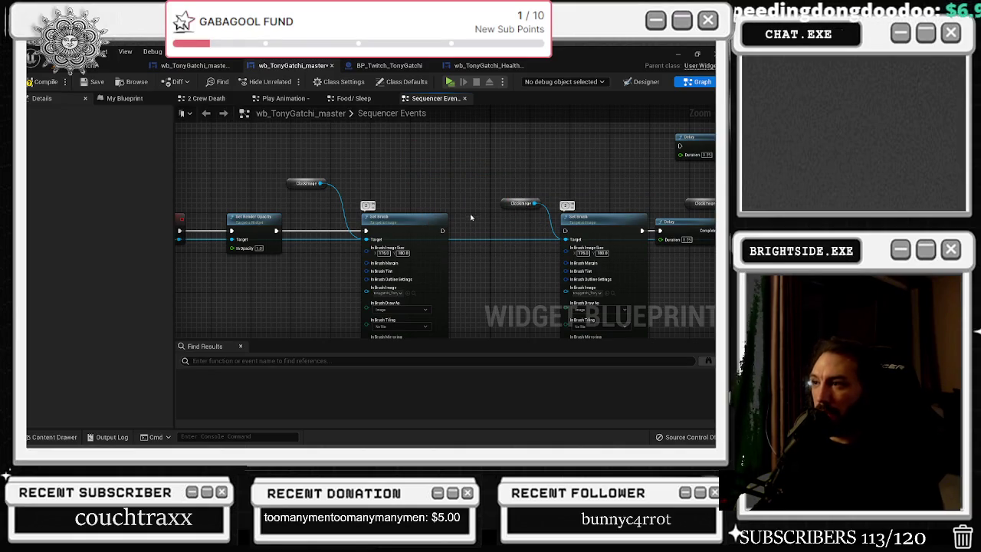
scroll(493, 215, "up", 2)
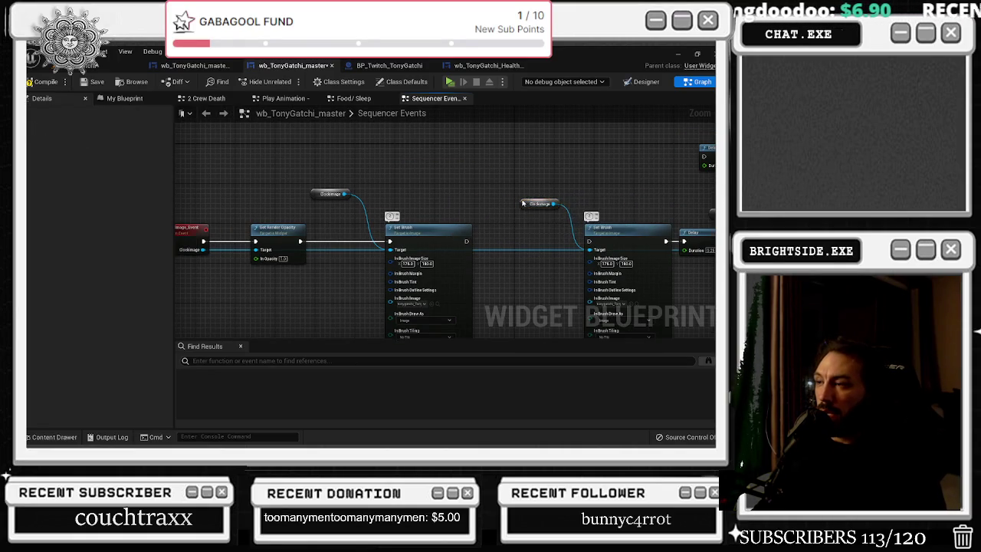
scroll(536, 207, "up", 1)
scroll(486, 212, "down", 1)
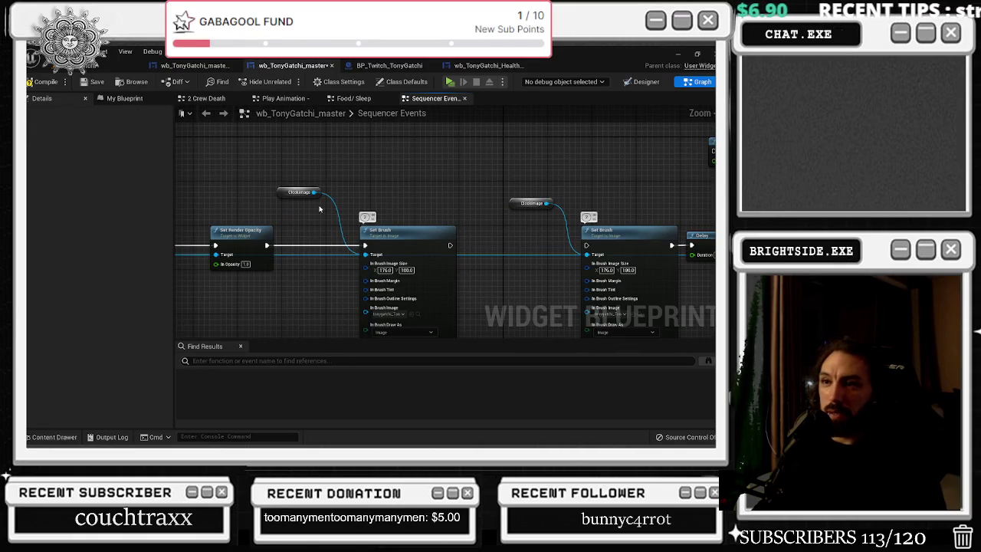
mouse_move(407, 209)
left_mouse_down()
mouse_move(498, 205)
mouse_move(505, 184)
left_mouse_up()
left_click(633, 86)
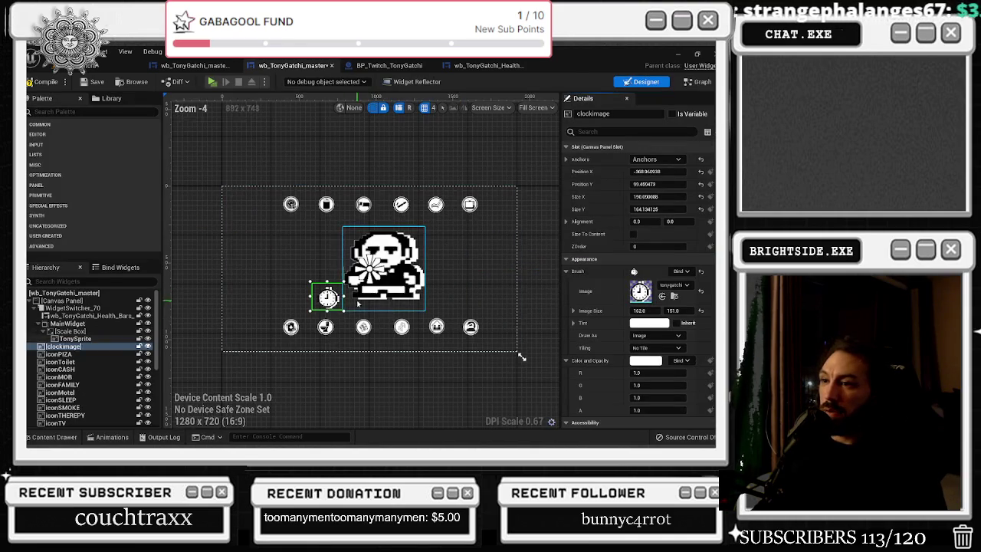
Bind clock_animation's 0.25 s Events key to a new event endpoint, clockimage_Event_0
left_click(121, 440)
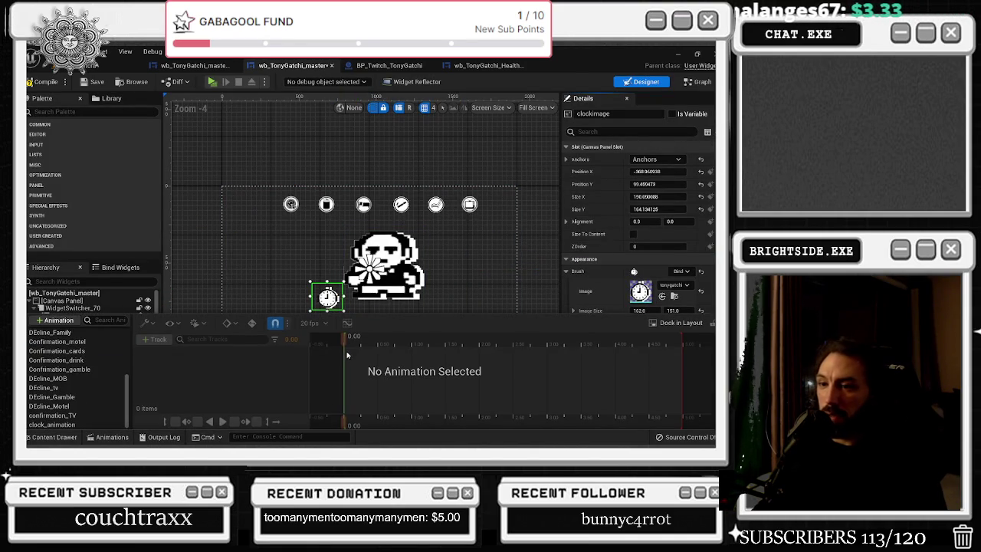
left_click(53, 425)
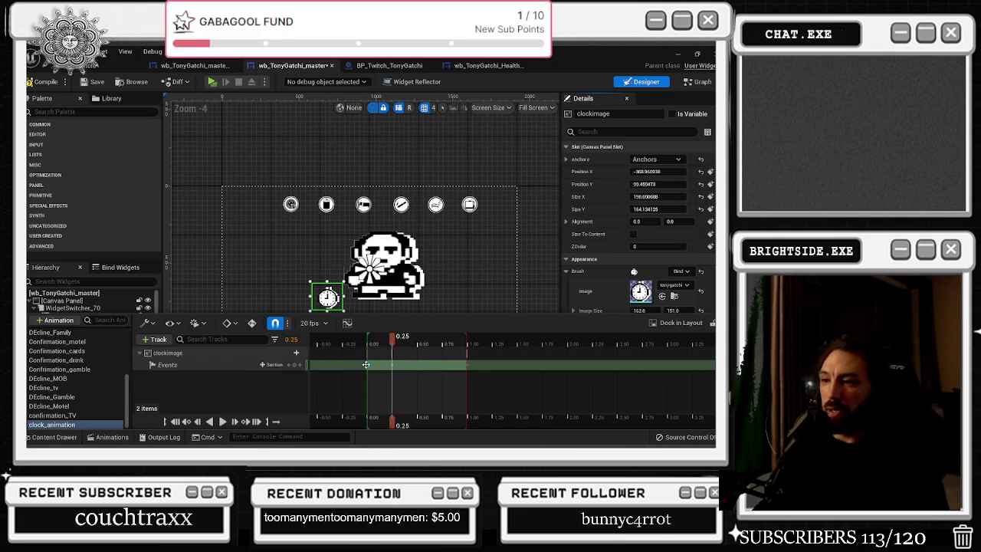
right_click(391, 366)
mouse_move(437, 264)
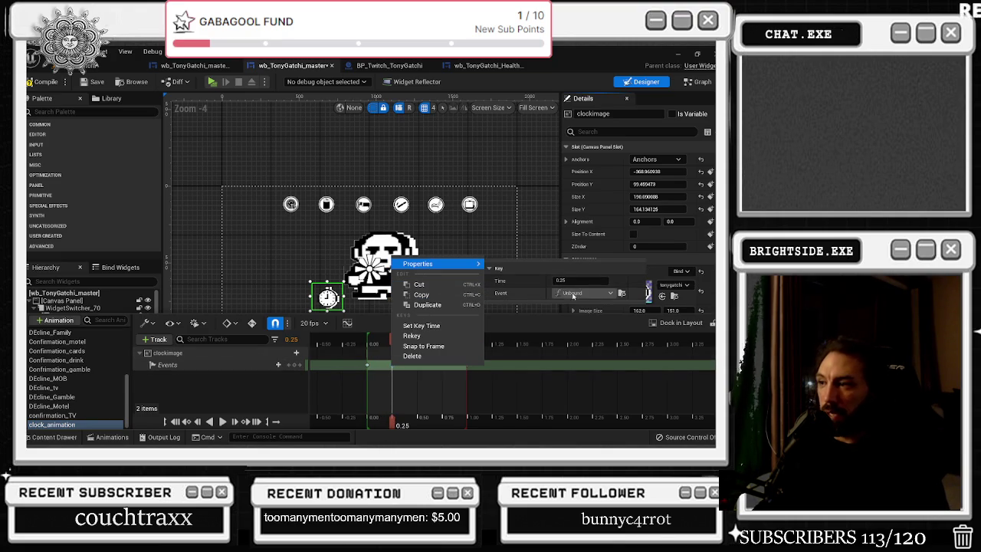
left_click(609, 295)
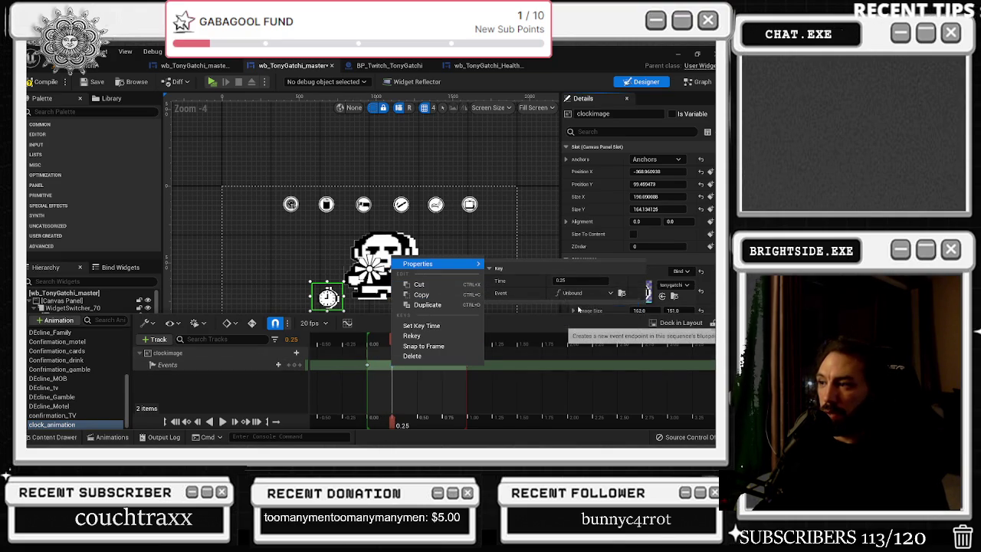
left_click(590, 303)
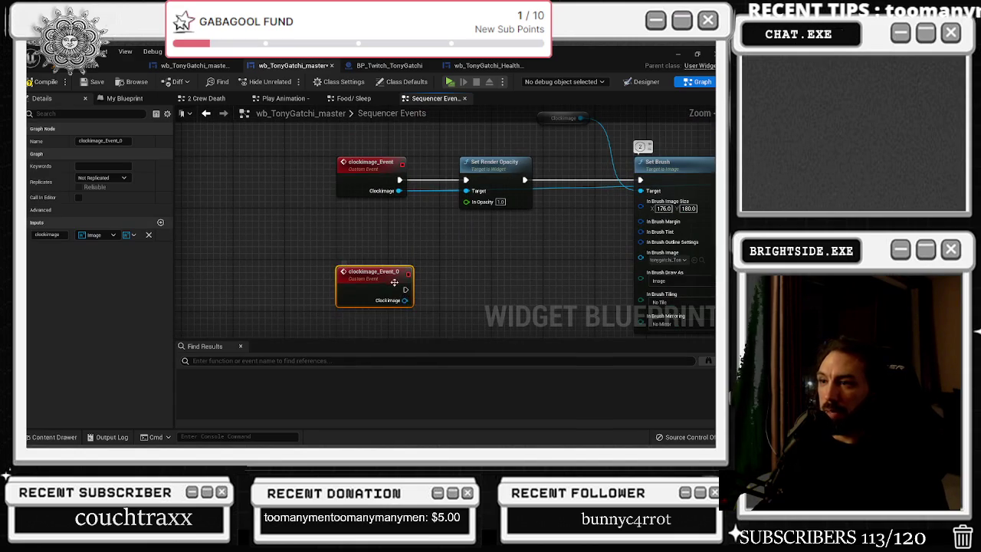
Rename the new event node to clockimage_Event_1
double_click(406, 272)
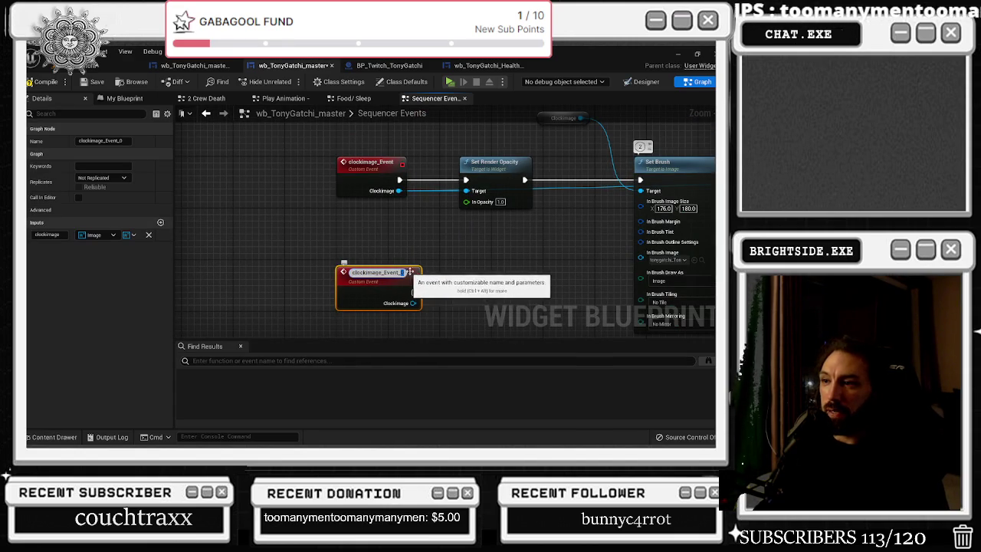
type("1")
key("Return")
Wire clockimage_Event_1 into its Set Brush node, arrange the nodes, and return to Designer
scroll(432, 253, "down", 2)
mouse_move(489, 282)
left_mouse_down()
mouse_move(701, 280)
mouse_move(690, 215)
mouse_move(583, 139)
mouse_move(549, 135)
mouse_move(499, 188)
left_mouse_up()
mouse_move(451, 164)
left_mouse_down()
mouse_move(460, 209)
mouse_move(484, 234)
mouse_move(508, 188)
mouse_move(503, 158)
left_mouse_up()
left_click_drag(611, 248, 464, 268)
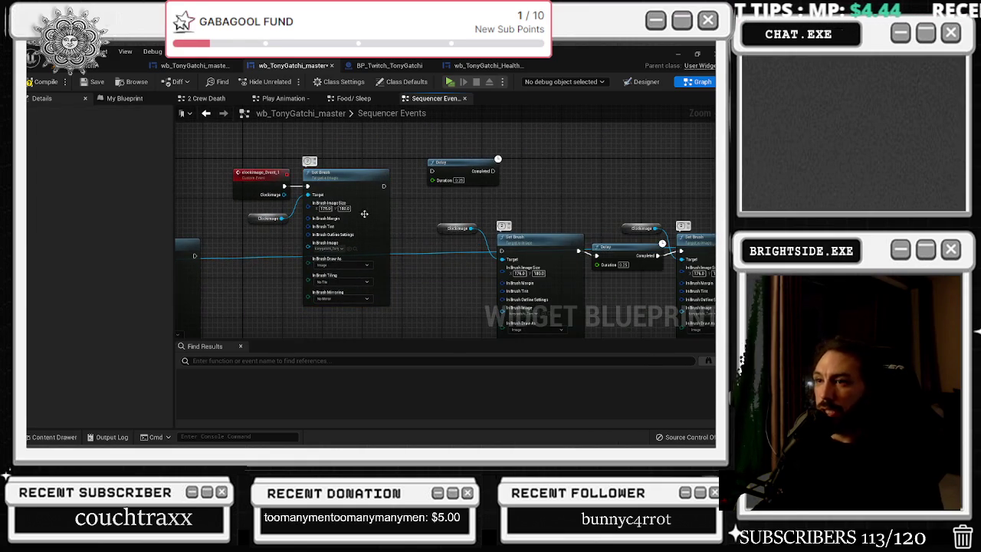
scroll(341, 207, "down", 5)
mouse_move(354, 209)
left_mouse_down()
mouse_move(263, 280)
mouse_move(233, 284)
left_mouse_up()
scroll(408, 240, "up", 4)
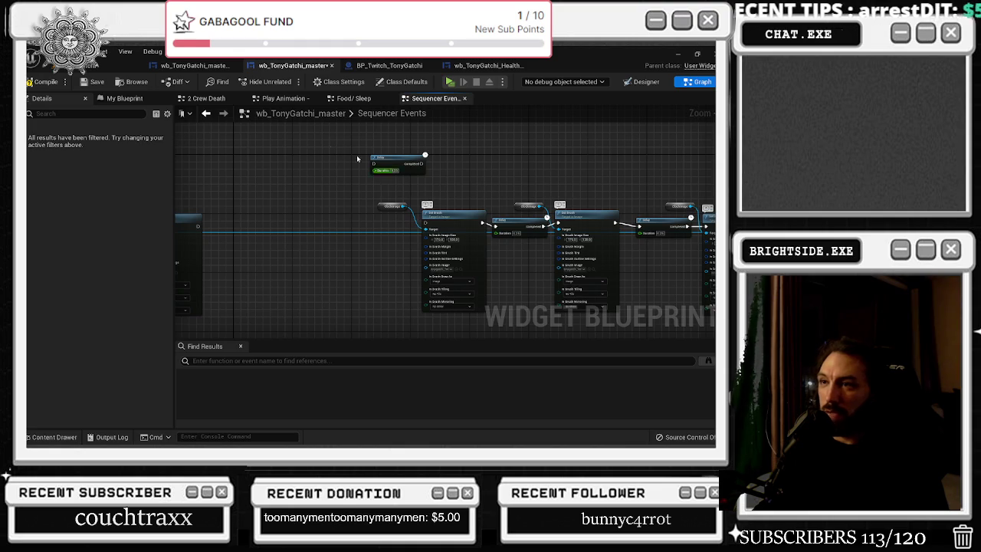
left_click(646, 80)
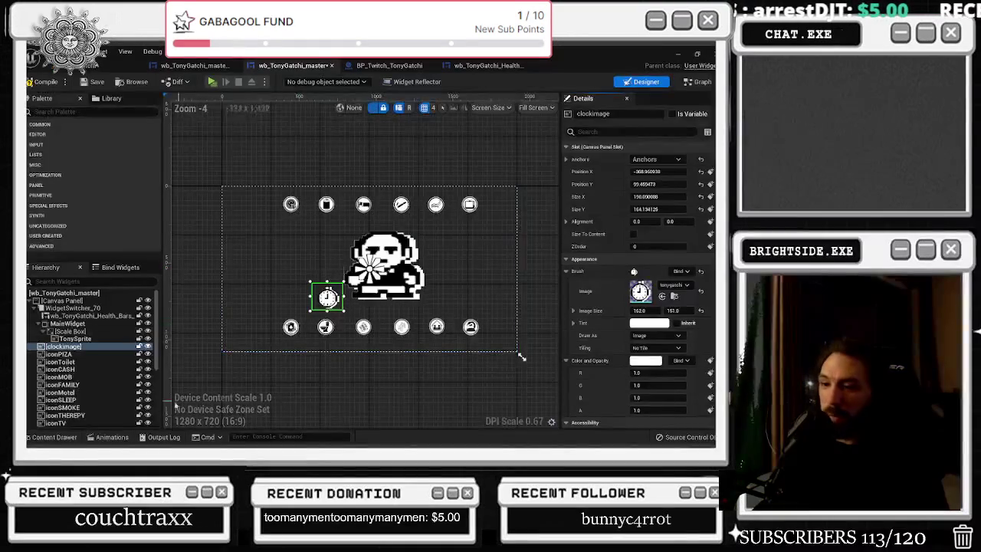
Bind the 0.50 s Events key of clock_animation to a new event endpoint
left_click(119, 439)
left_click_drag(420, 344, 417, 344)
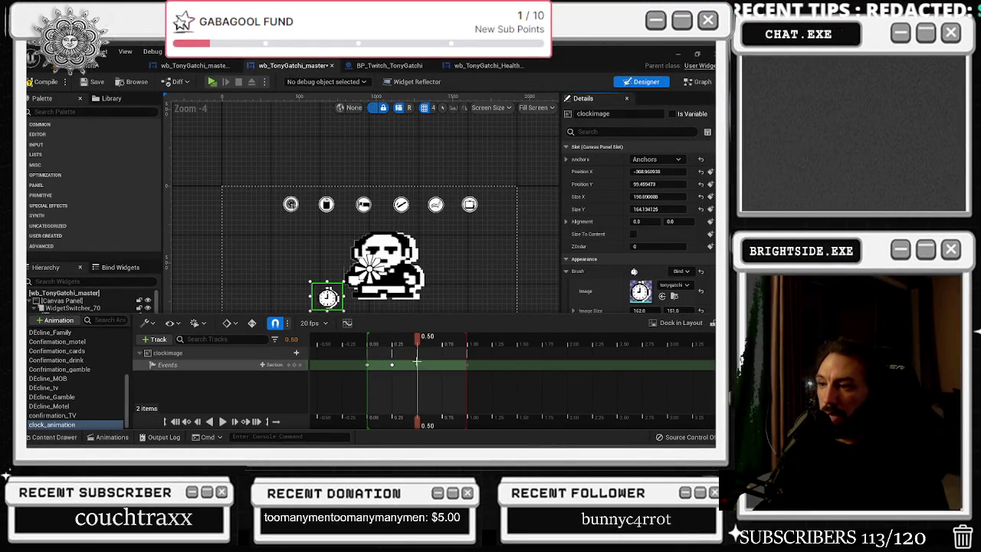
right_click(416, 365)
mouse_move(460, 264)
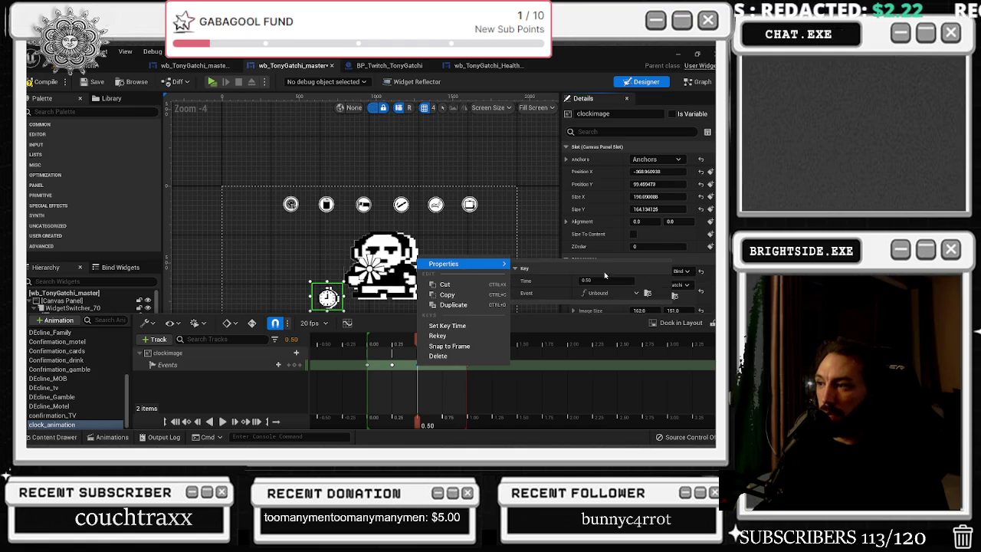
left_click(618, 294)
left_click(622, 307)
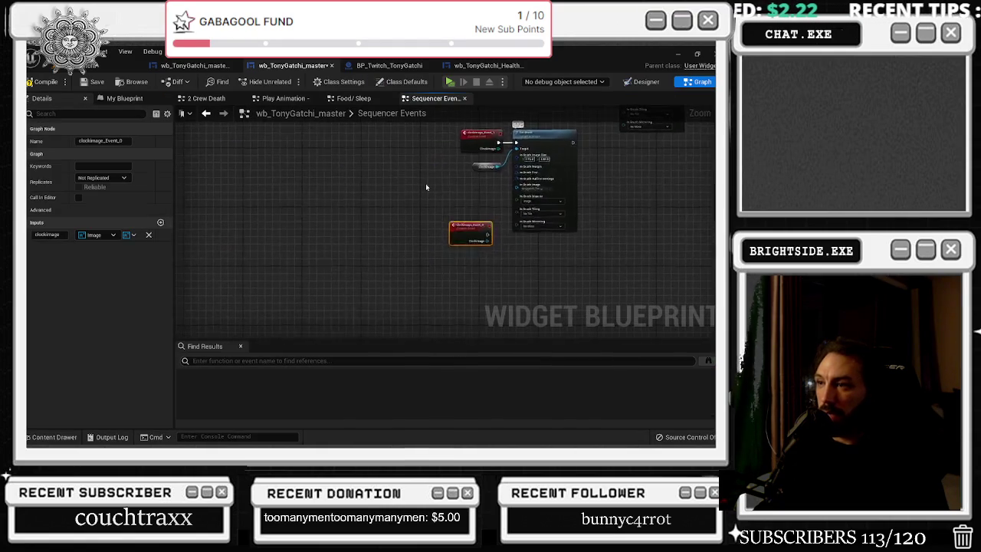
Bind the 0.75 s Events key of clock_animation to another new event endpoint
left_click(641, 81)
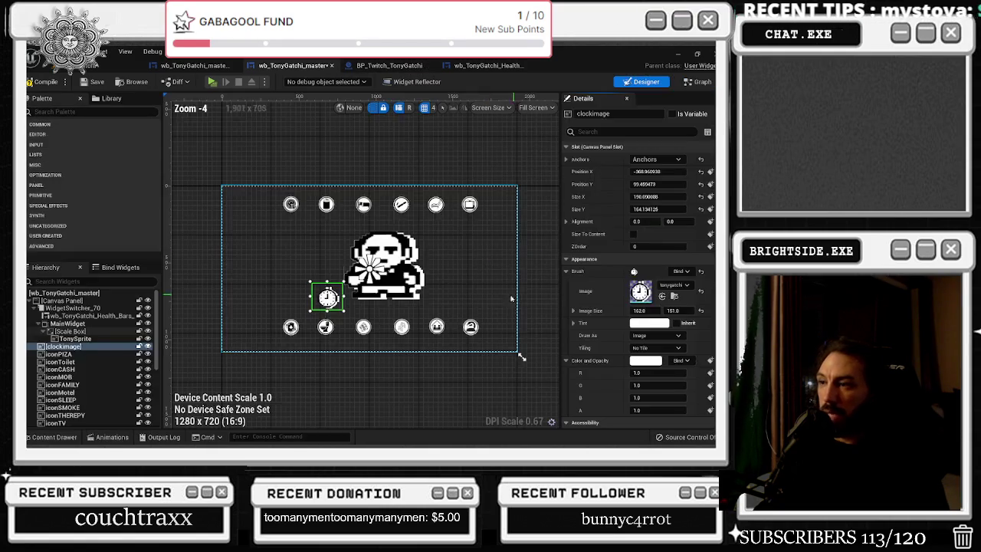
left_click(112, 437)
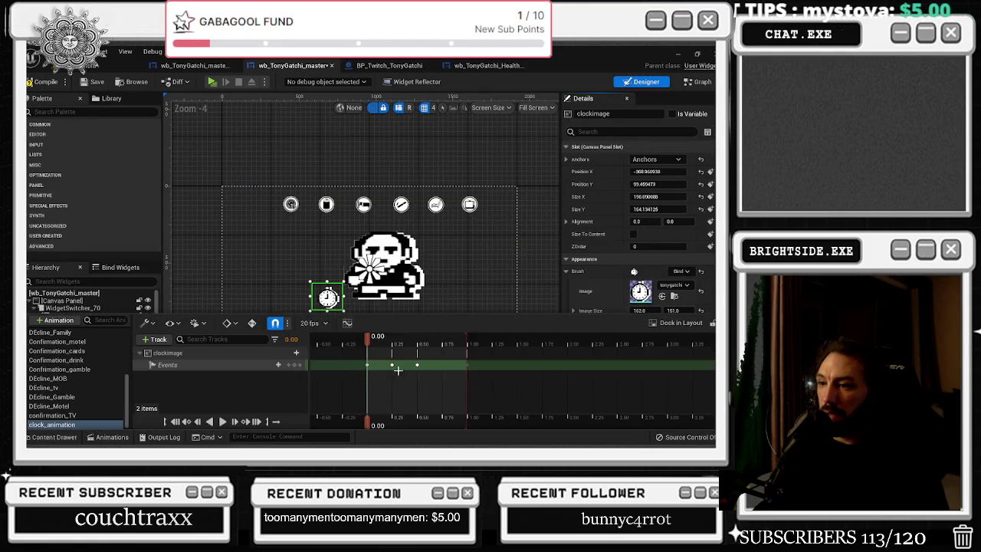
right_click(445, 369)
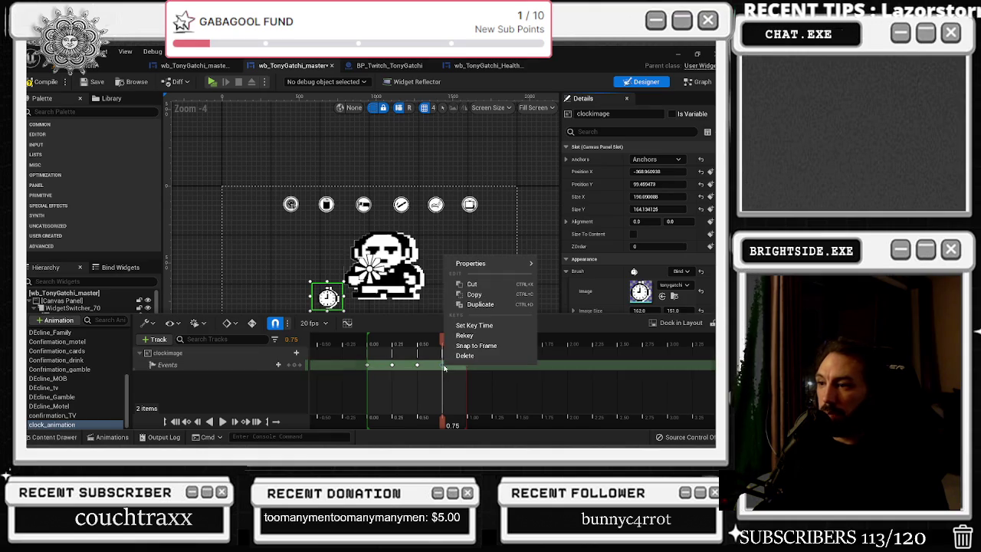
mouse_move(475, 264)
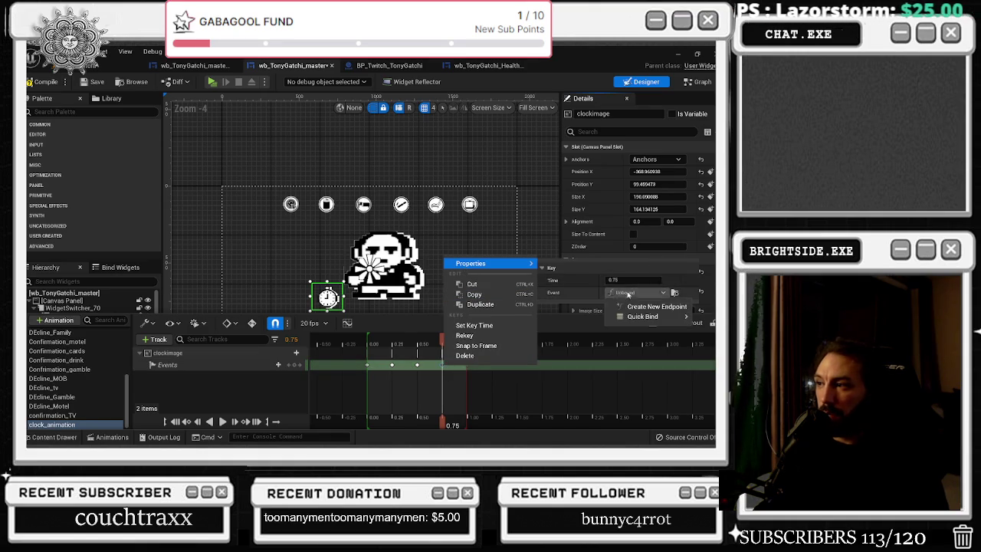
left_click(637, 307)
scroll(479, 323, "down", 4)
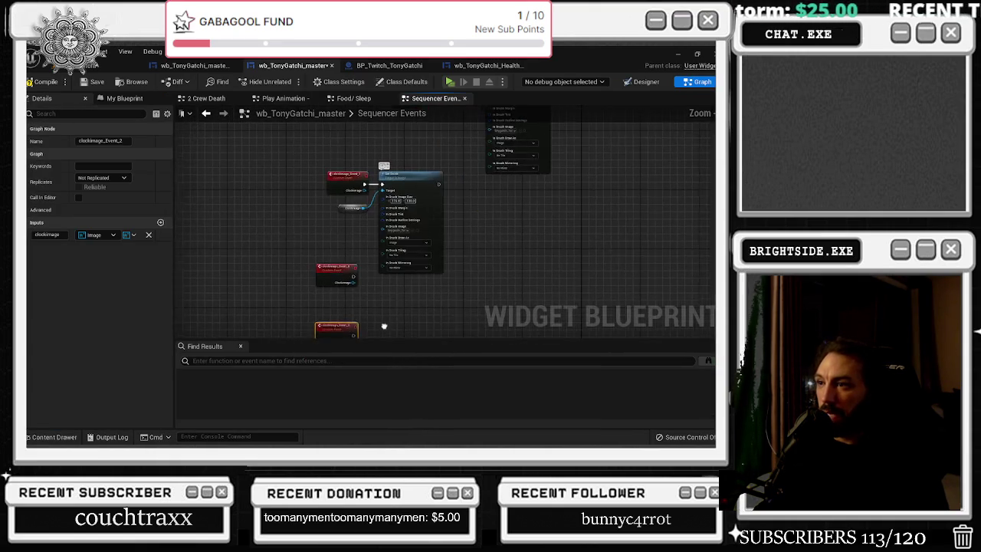
Rename clockimage_Event_2 by appending 0 to its name
scroll(342, 292, "up", 3)
double_click(330, 292)
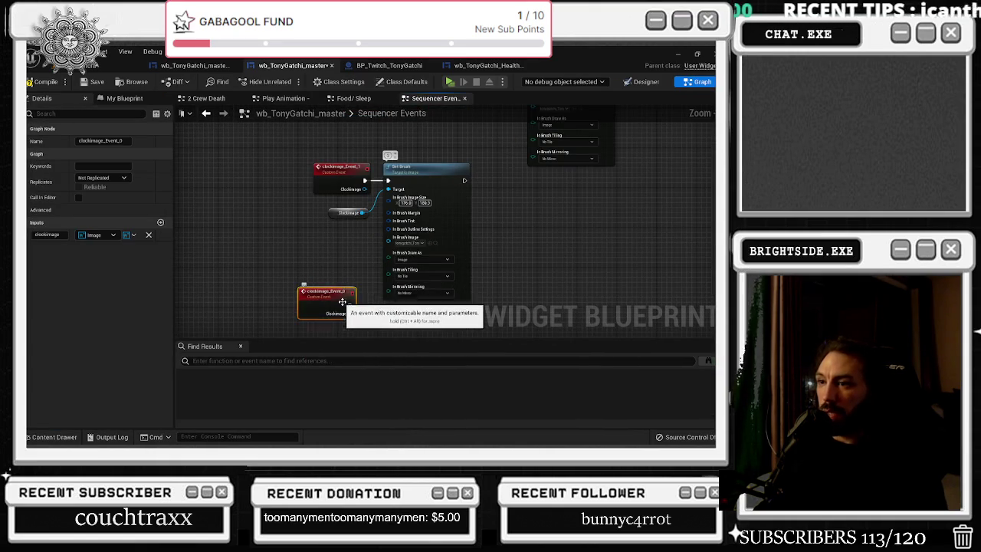
key("Right")
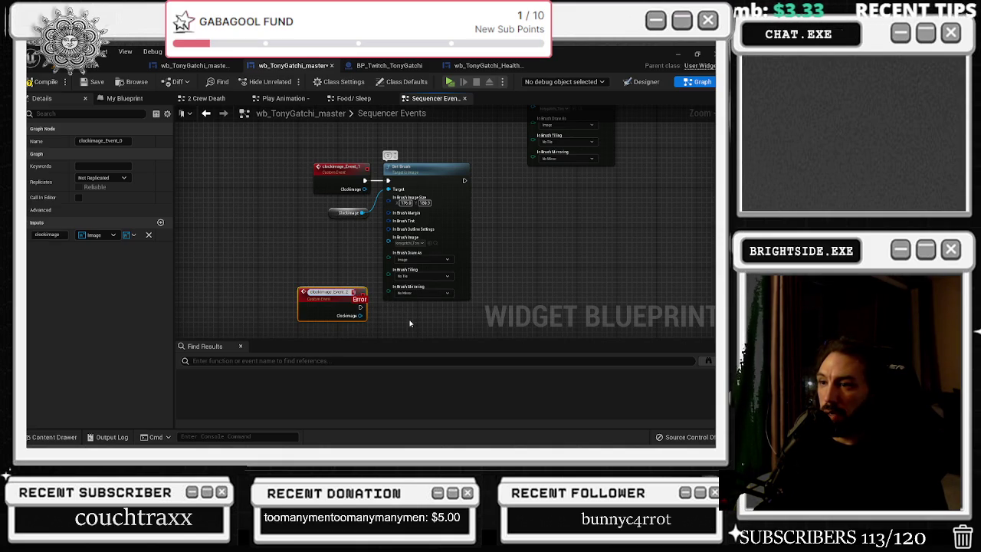
type("0")
key("Return")
Finish renaming the other new event node, which now reads clockimage_Event_23
double_click(330, 283)
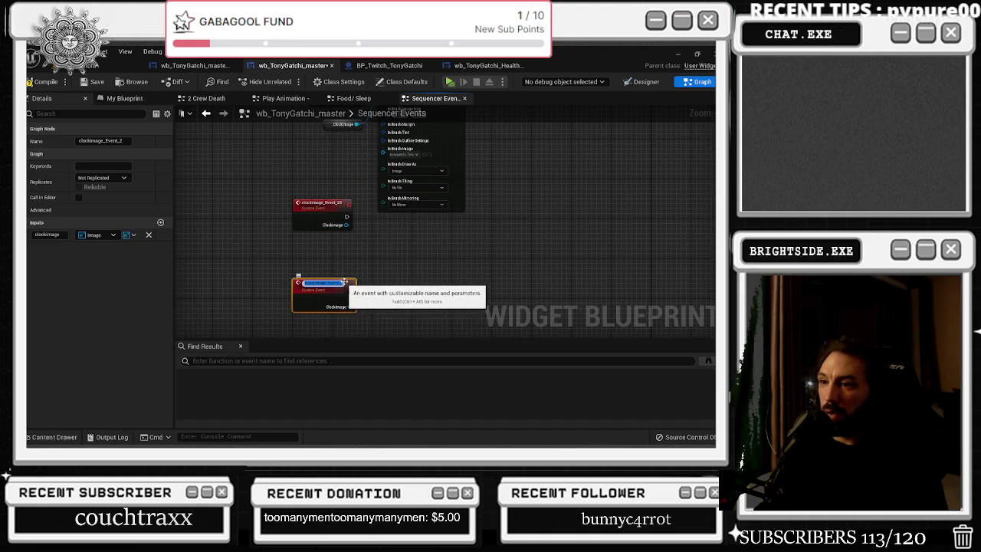
left_click(375, 248)
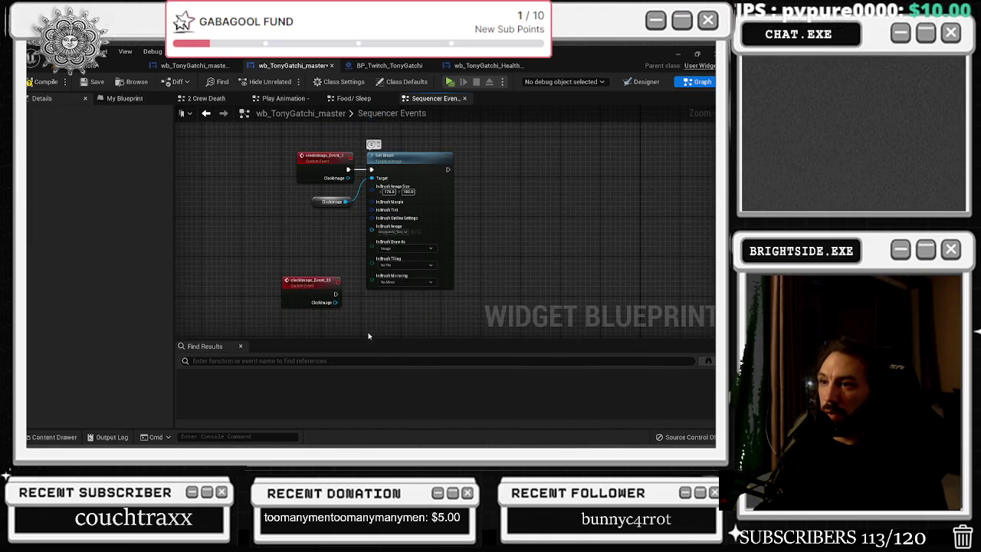
left_click(323, 288)
double_click(323, 288)
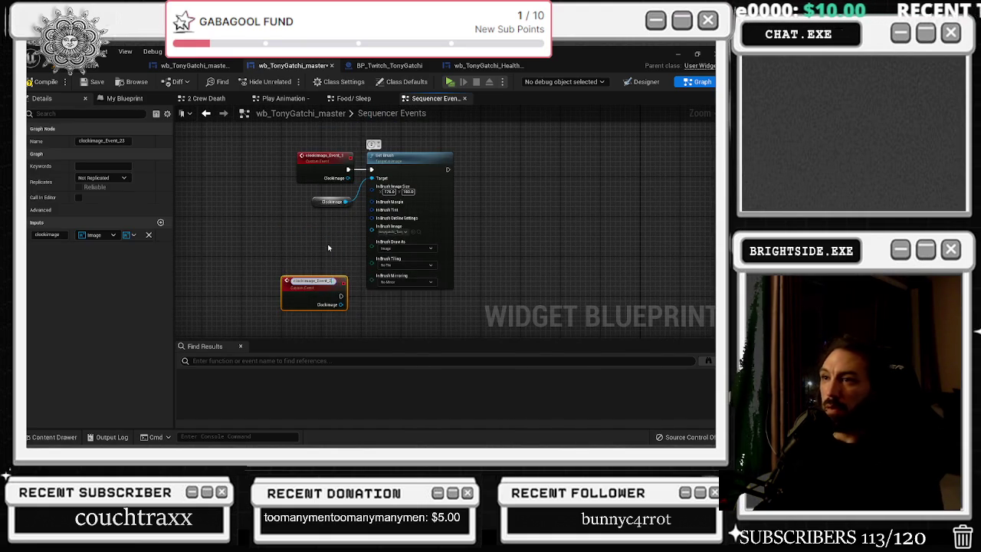
left_click(331, 249)
scroll(389, 181, "down", 4)
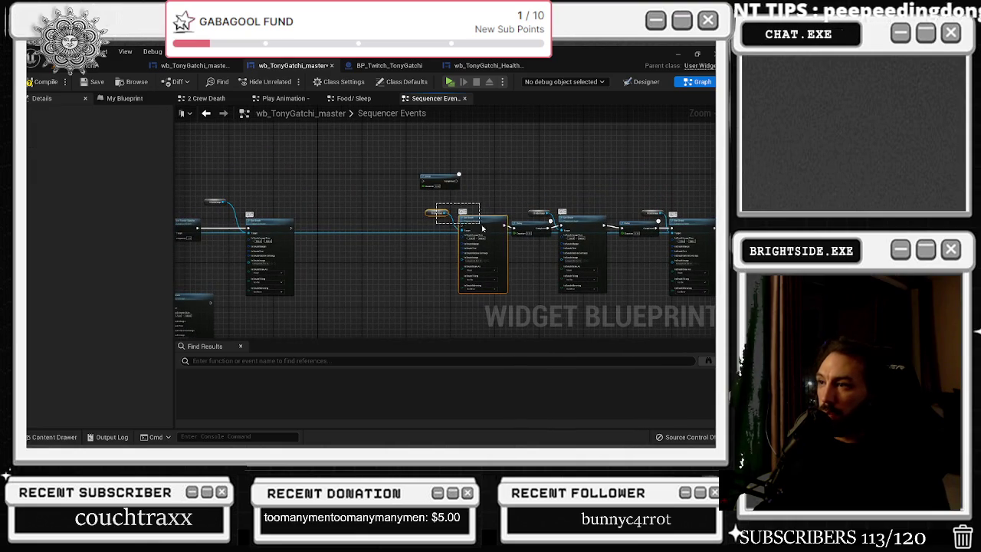
Connect clockimage_Event_2's execution output to its Set Brush node
mouse_move(498, 225)
left_mouse_down()
mouse_move(329, 337)
mouse_move(197, 227)
mouse_move(234, 251)
mouse_move(218, 255)
left_mouse_up()
scroll(291, 220, "up", 2)
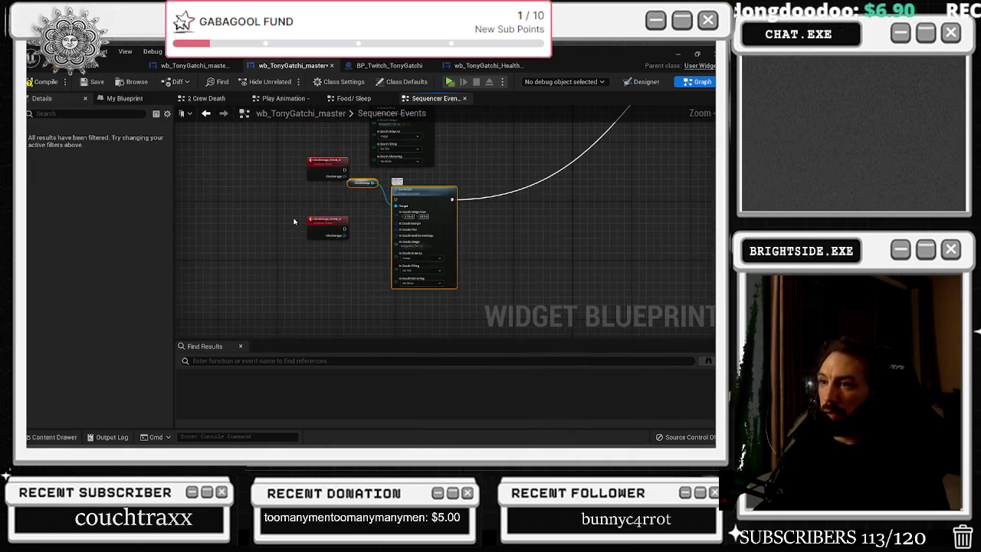
left_click(329, 222)
scroll(331, 225, "up", 2)
left_click_drag(330, 216, 434, 196)
scroll(340, 223, "down", 3)
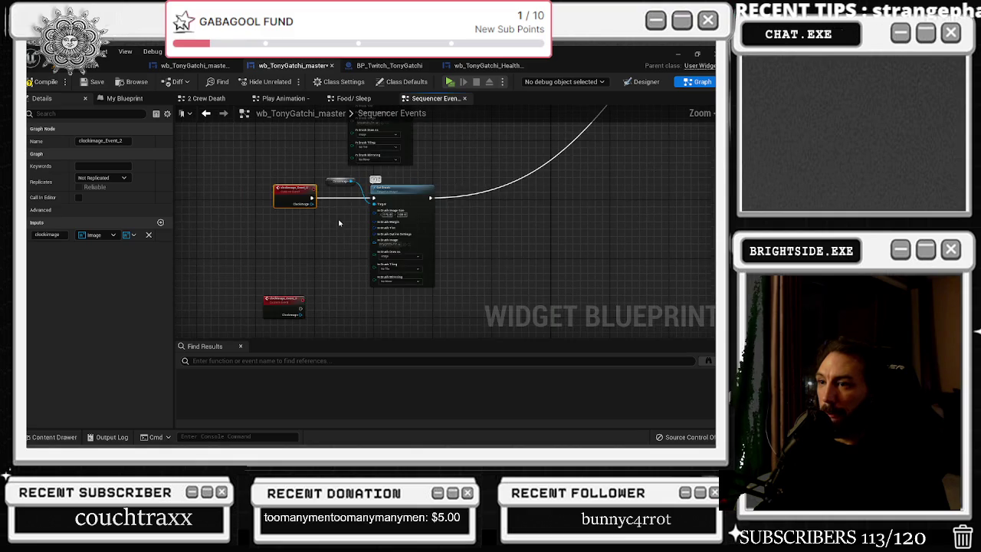
scroll(340, 223, "down", 3)
scroll(394, 220, "up", 3)
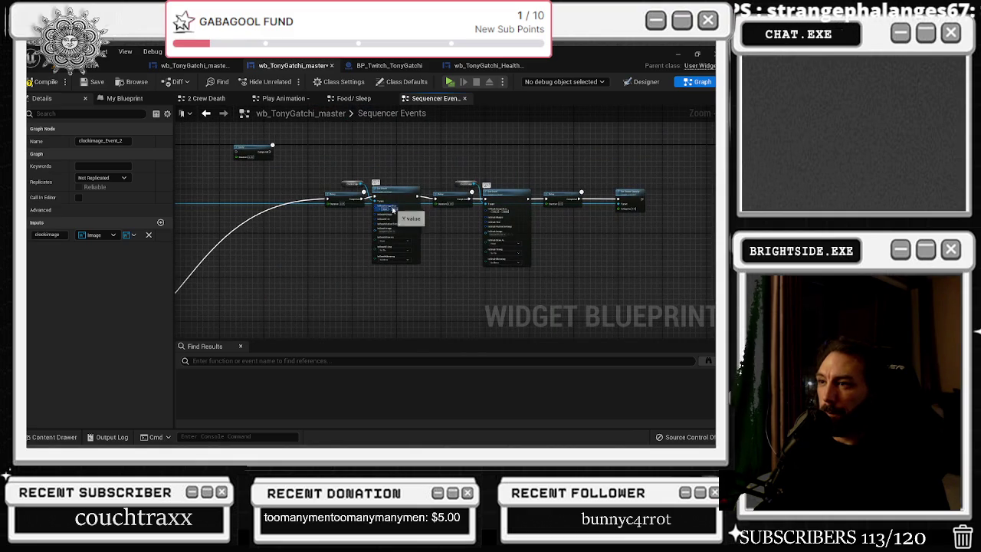
scroll(393, 209, "up", 2)
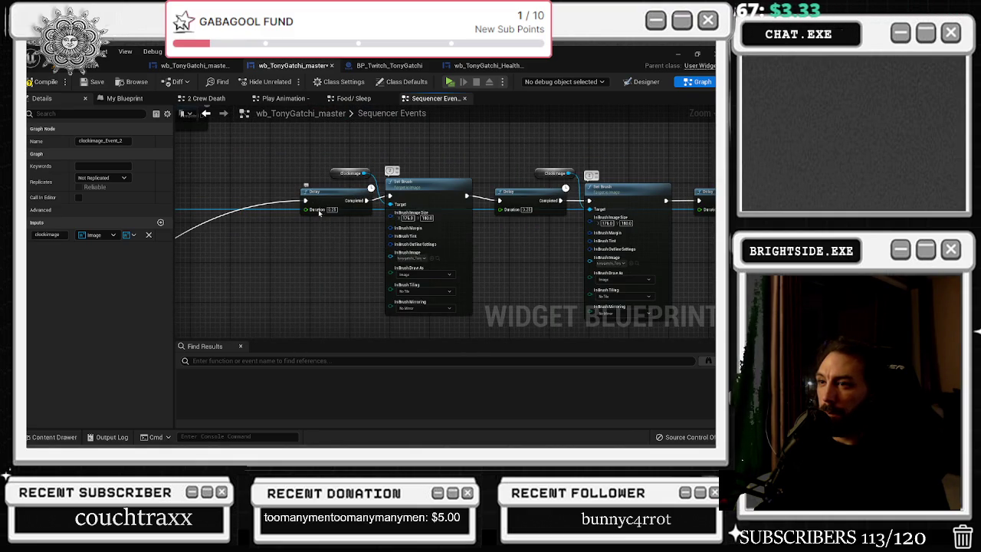
scroll(306, 245, "down", 8)
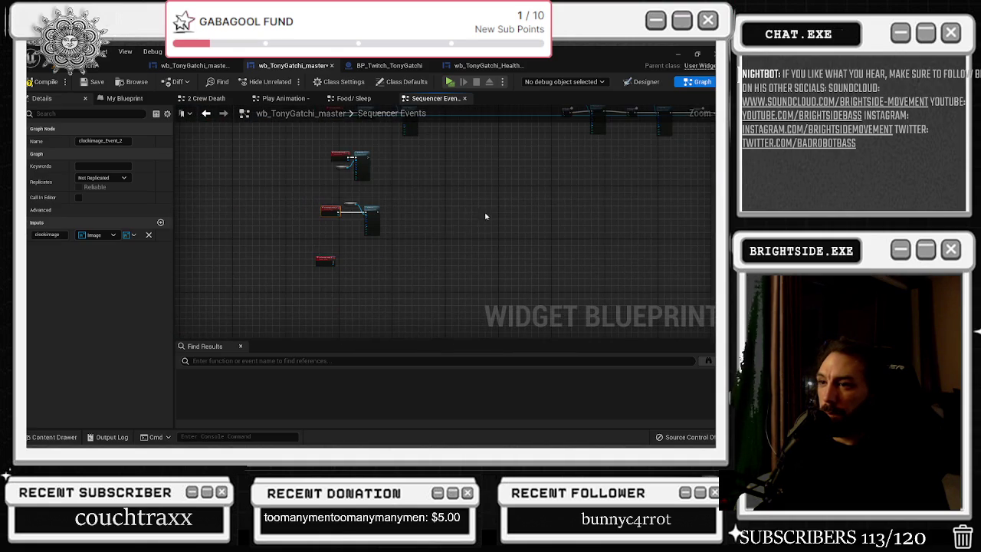
scroll(348, 251, "up", 8)
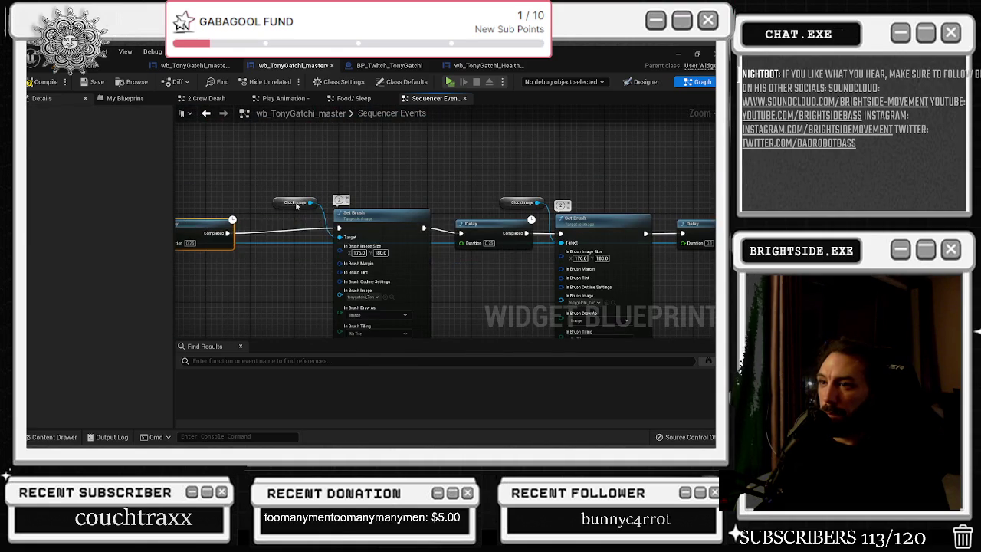
scroll(388, 241, "down", 3)
Place a Set Brush node below the first Delay and wire clockimage_Event_3 into it
mouse_move(387, 241)
left_mouse_down()
mouse_move(281, 315)
mouse_move(178, 328)
mouse_move(274, 315)
left_mouse_up()
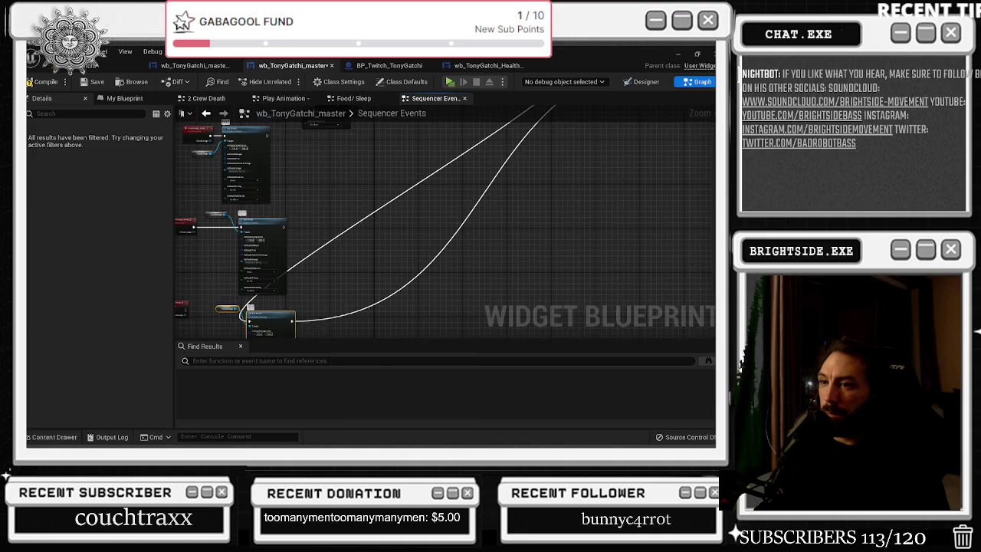
scroll(274, 315, "up", 4)
left_click(290, 253)
left_click_drag(290, 253, 320, 257)
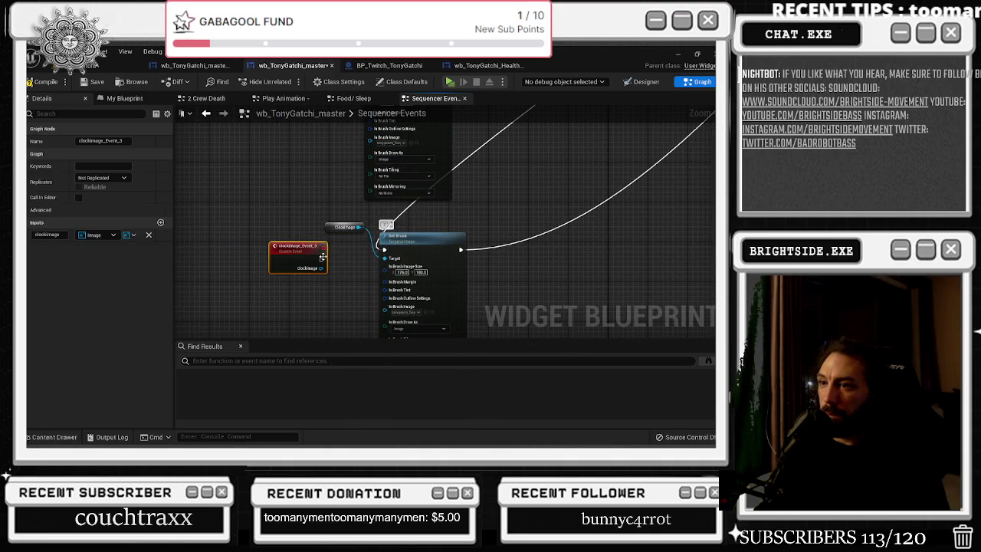
left_click_drag(412, 244, 407, 255)
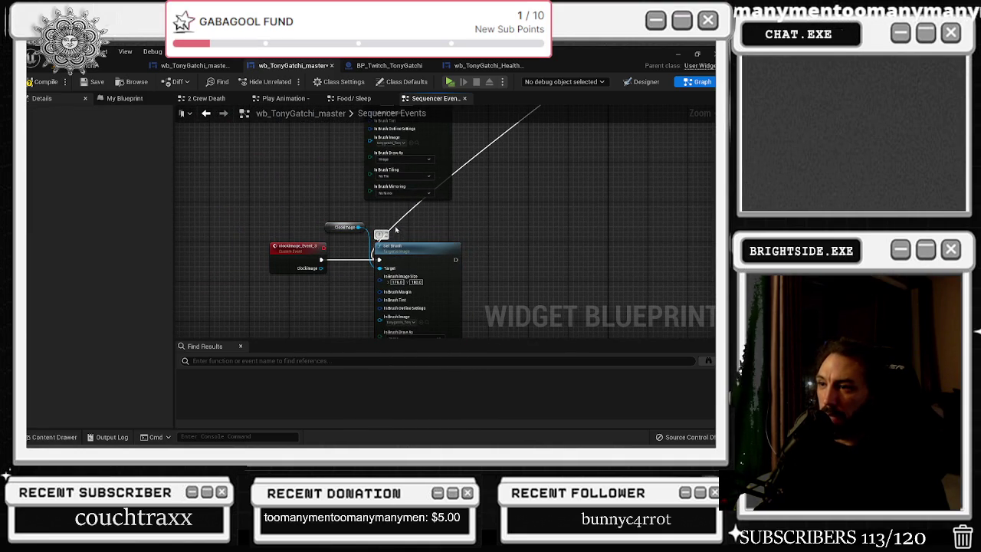
scroll(334, 284, "up", 1)
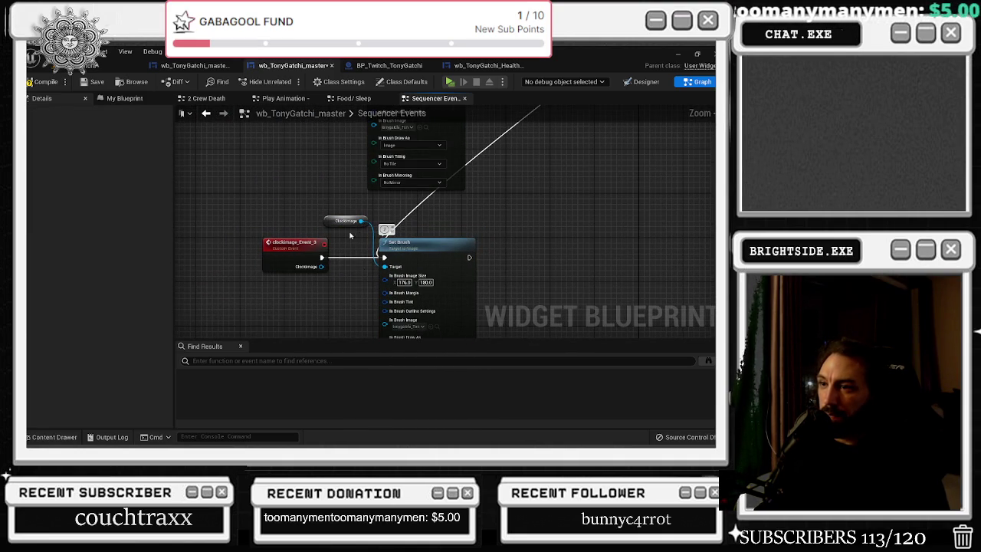
scroll(438, 216, "down", 3)
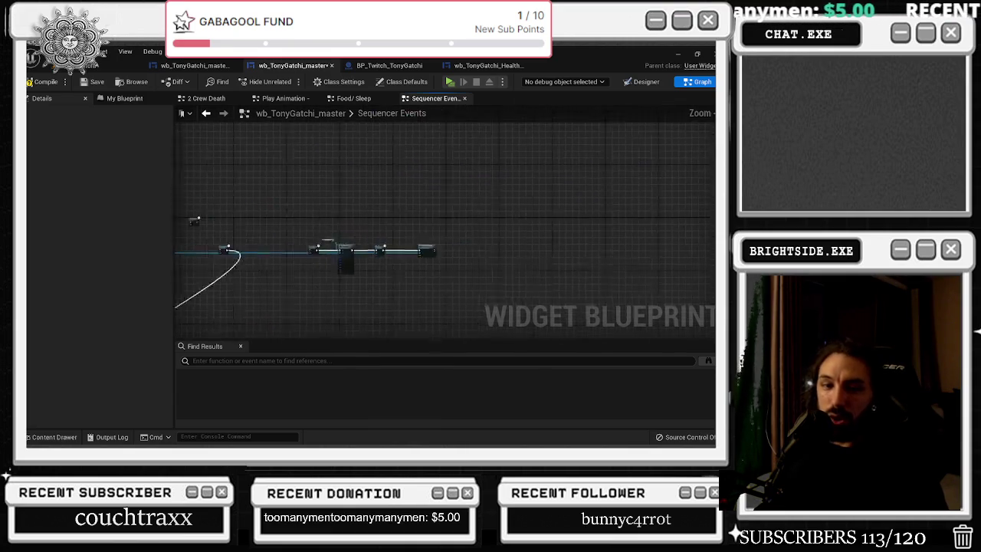
scroll(418, 270, "up", 2)
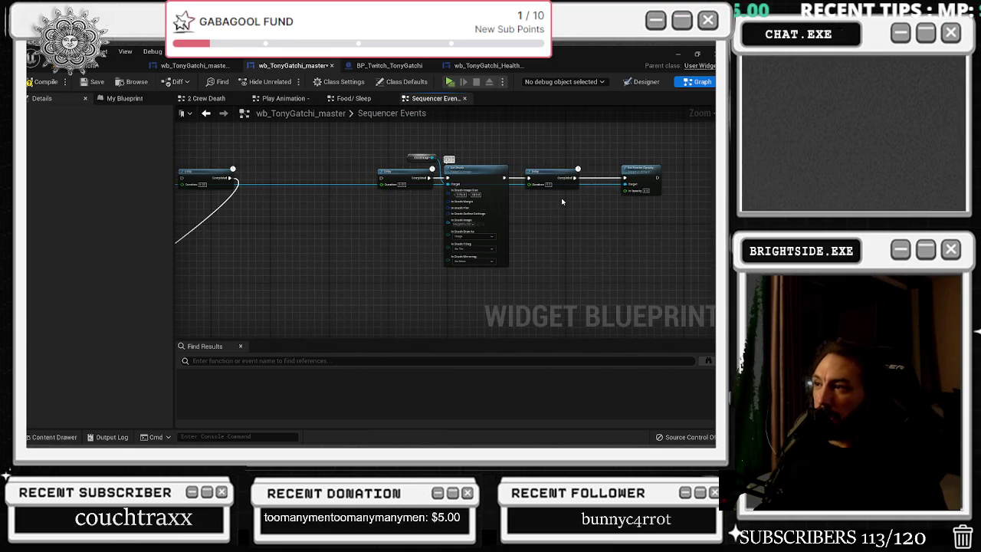
scroll(562, 202, "up", 1)
scroll(467, 241, "down", 2)
scroll(527, 250, "up", 2)
scroll(522, 247, "down", 2)
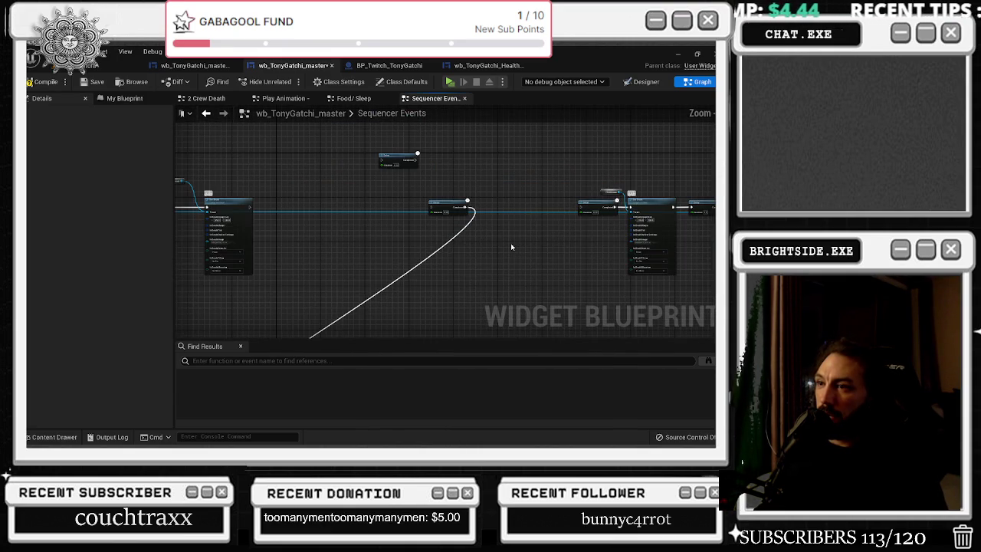
Copy clockimage_Event_1 with its Set Brush node and paste a duplicate
left_click_drag(490, 246, 665, 234)
scroll(380, 267, "up", 2)
left_click_drag(265, 200, 525, 322)
scroll(375, 232, "up", 1)
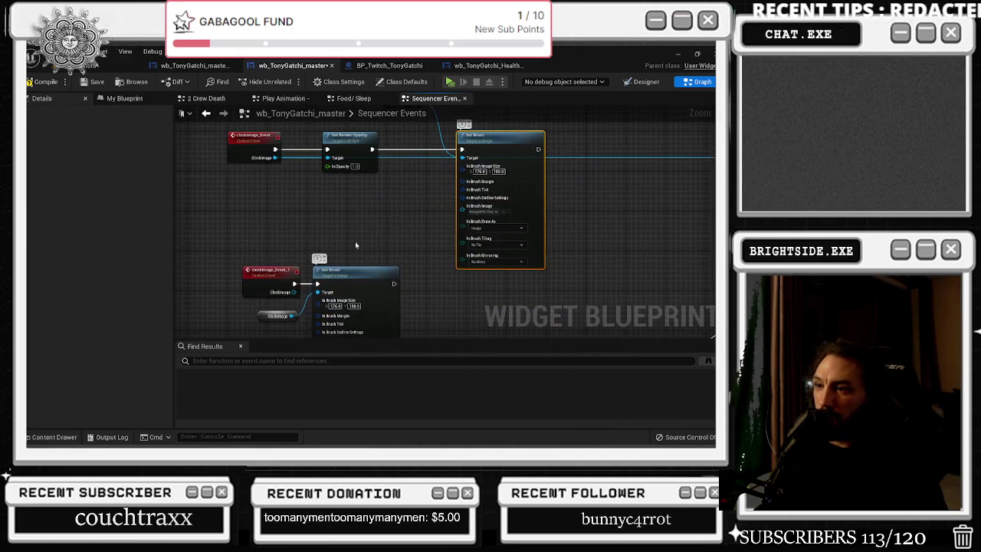
left_click_drag(258, 177, 434, 268)
key("ctrl+c")
key("ctrl+v")
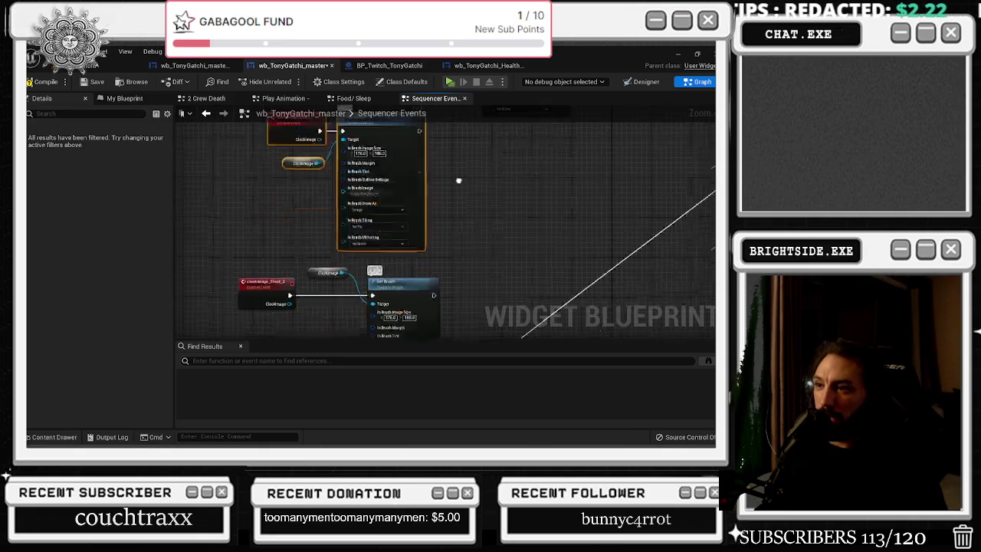
key("ctrl+v")
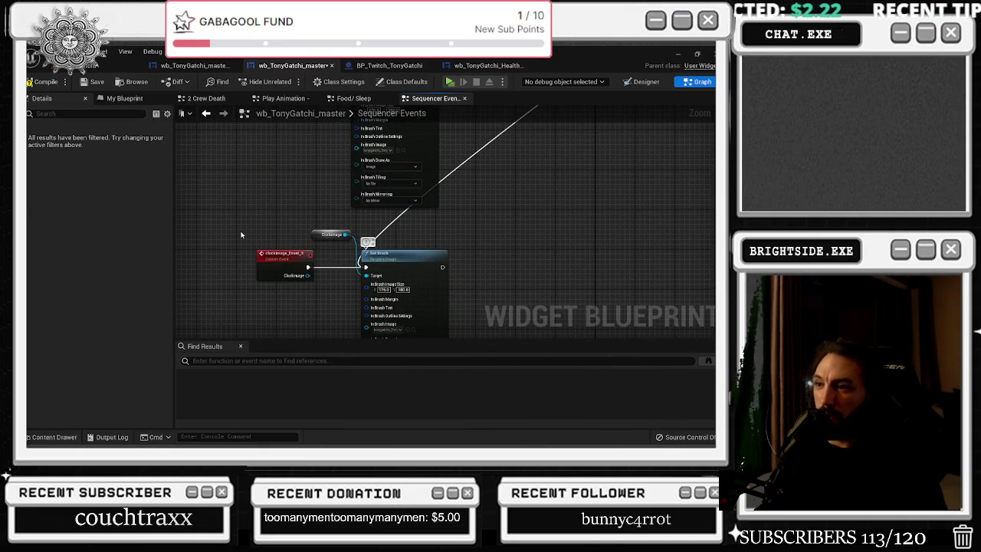
mouse_move(440, 297)
left_mouse_down()
mouse_move(460, 169)
mouse_move(184, 332)
mouse_move(246, 342)
left_mouse_up()
scroll(431, 302, "up", 1)
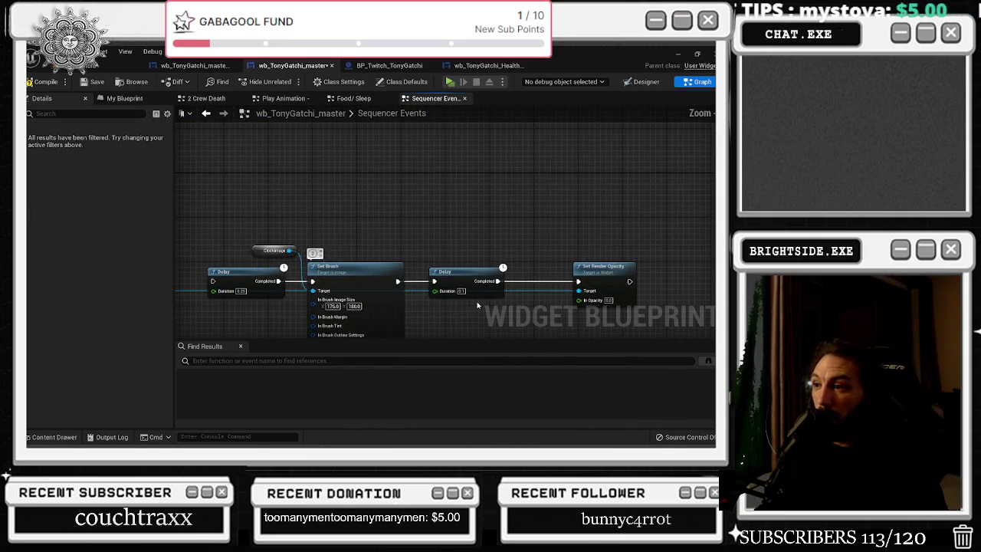
Connect the second Delay's execution output into the Set Brush chain, then return to Designer
left_click_drag(477, 306, 478, 305)
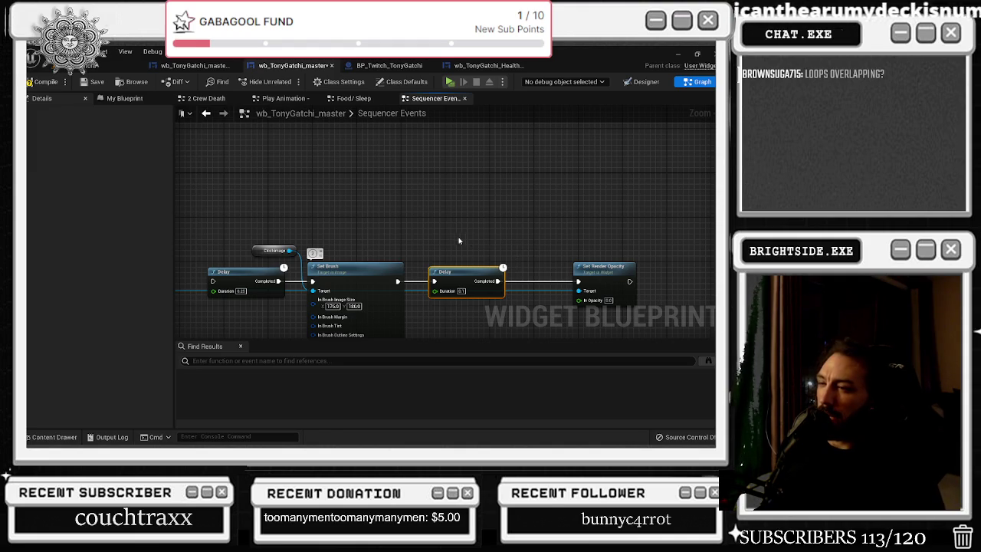
scroll(469, 241, "down", 3)
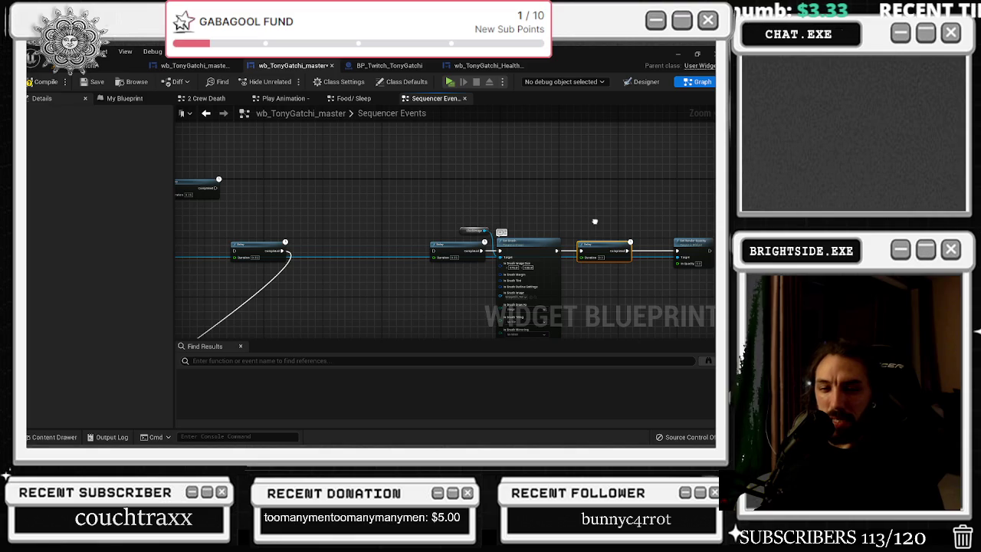
mouse_move(595, 222)
left_mouse_down()
mouse_move(479, 214)
mouse_move(645, 281)
left_mouse_up()
scroll(529, 240, "up", 2)
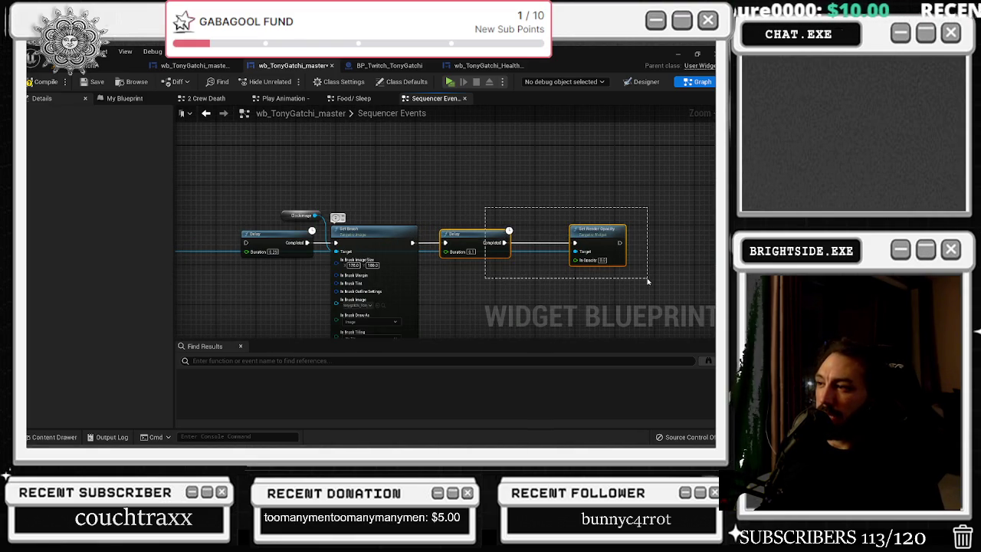
scroll(604, 231, "up", 2)
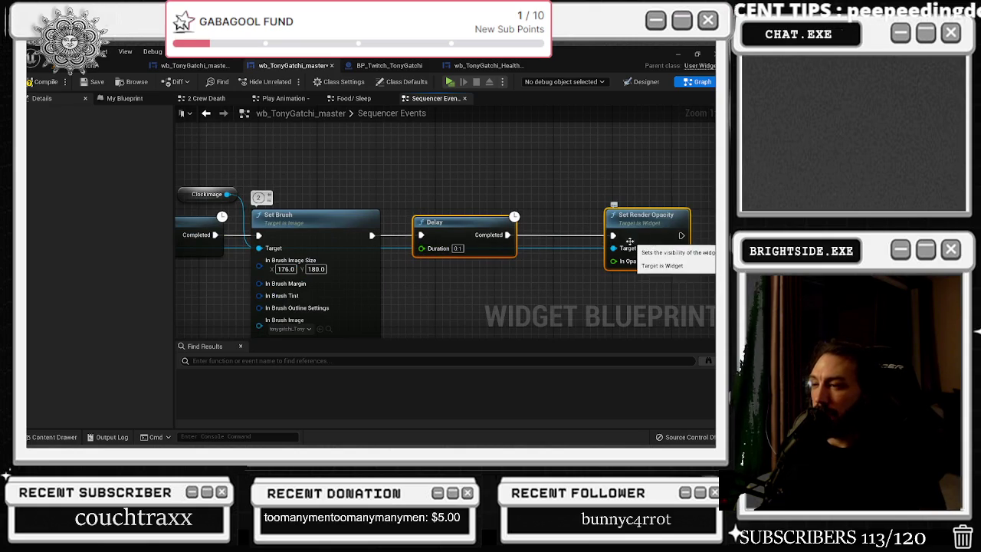
scroll(491, 264, "down", 3)
scroll(486, 282, "down", 2)
mouse_move(361, 307)
left_mouse_down()
mouse_move(526, 252)
mouse_move(596, 107)
mouse_move(471, 105)
mouse_move(624, 105)
mouse_move(513, 224)
left_mouse_up()
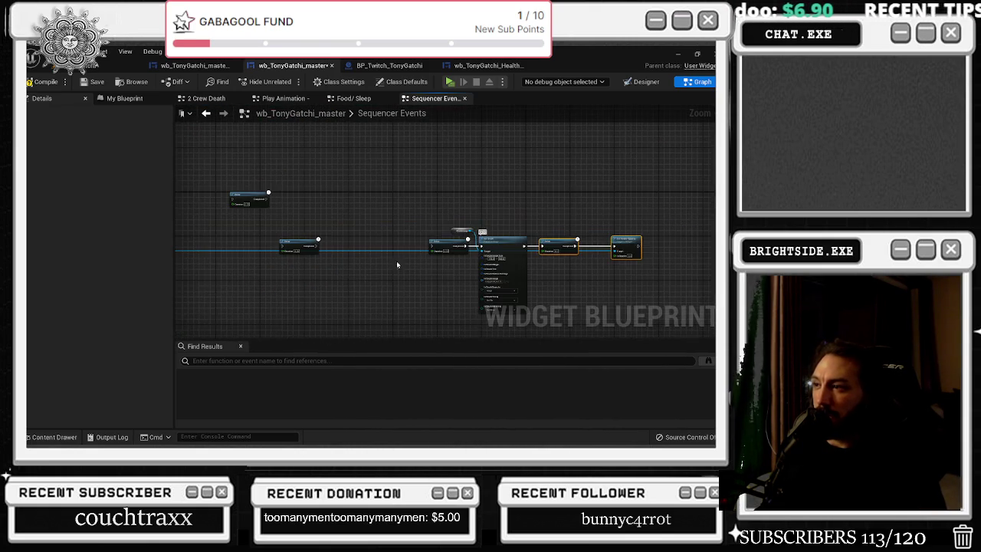
mouse_move(386, 265)
left_mouse_down()
mouse_move(489, 344)
mouse_move(345, 330)
mouse_move(317, 263)
mouse_move(499, 219)
mouse_move(430, 296)
mouse_move(317, 310)
left_mouse_up()
scroll(501, 223, "up", 2)
left_click_drag(363, 273, 430, 239)
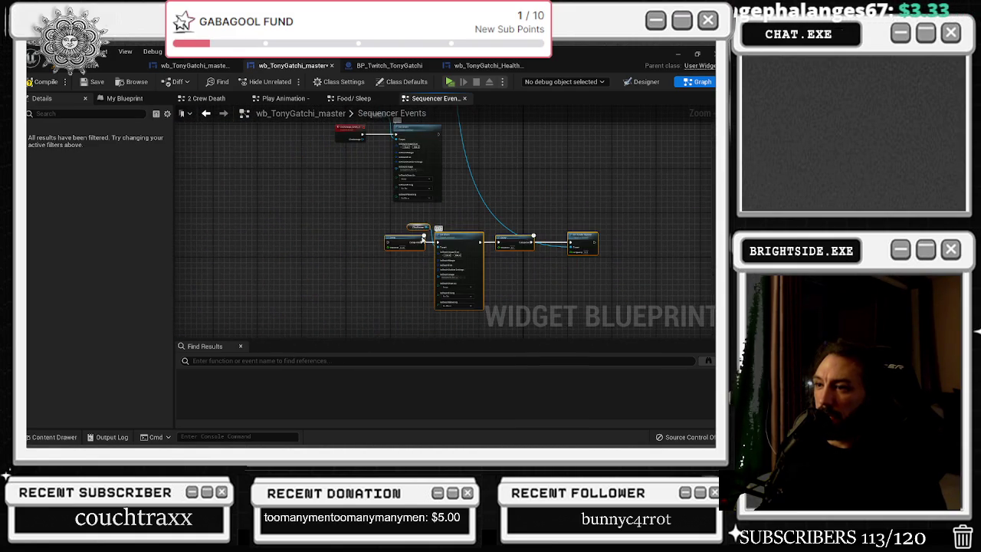
scroll(404, 223, "up", 5)
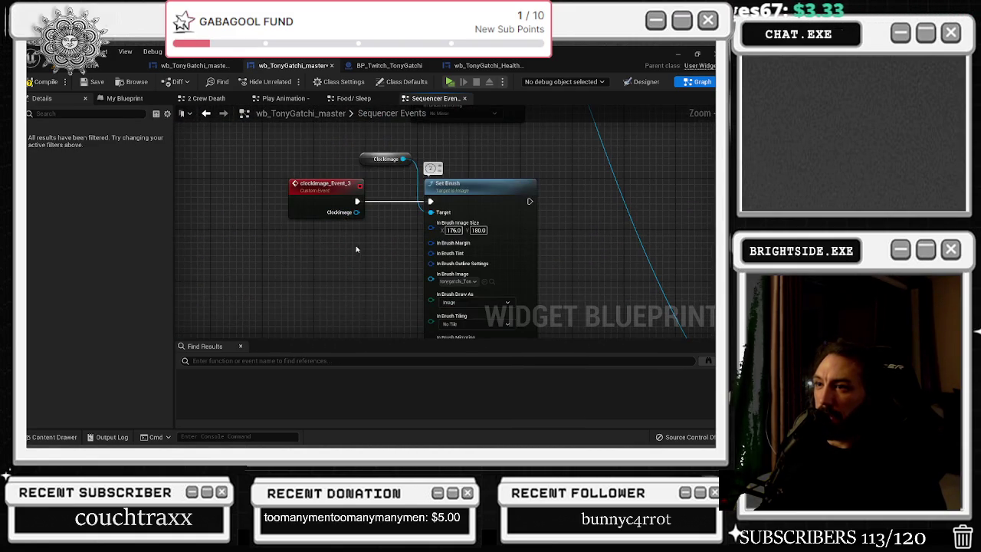
left_click(482, 184)
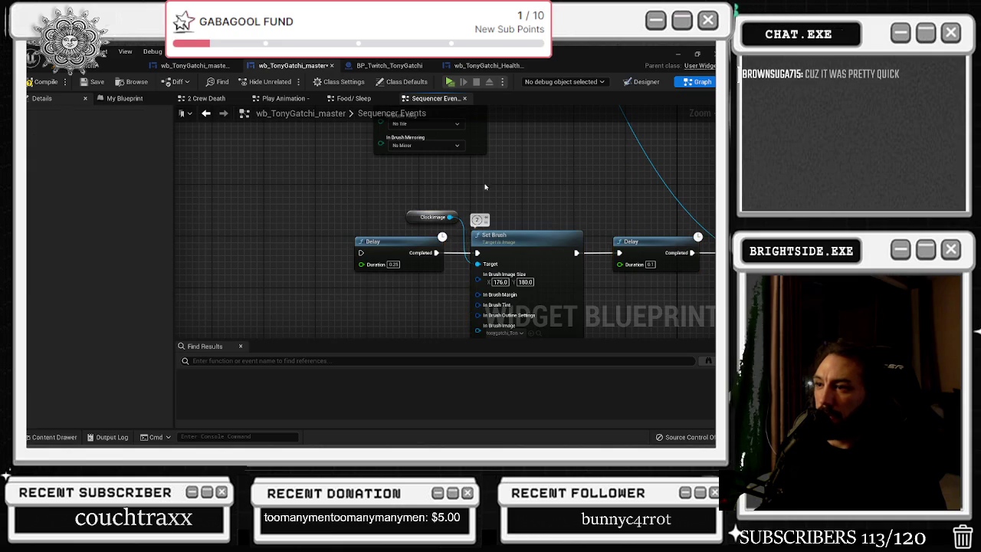
mouse_move(521, 198)
left_mouse_down()
mouse_move(377, 263)
mouse_move(390, 263)
mouse_move(368, 335)
mouse_move(383, 349)
mouse_move(391, 337)
left_mouse_up()
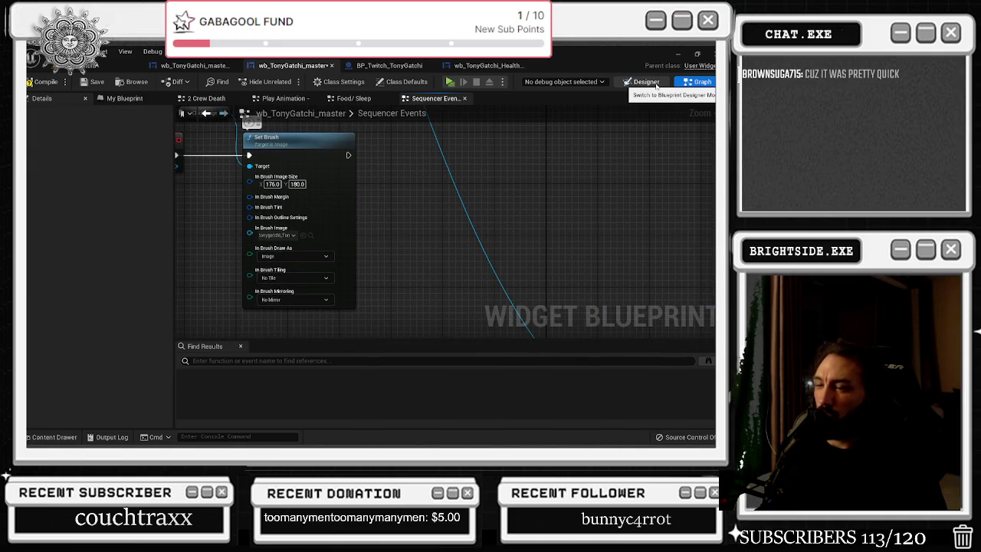
left_click(628, 82)
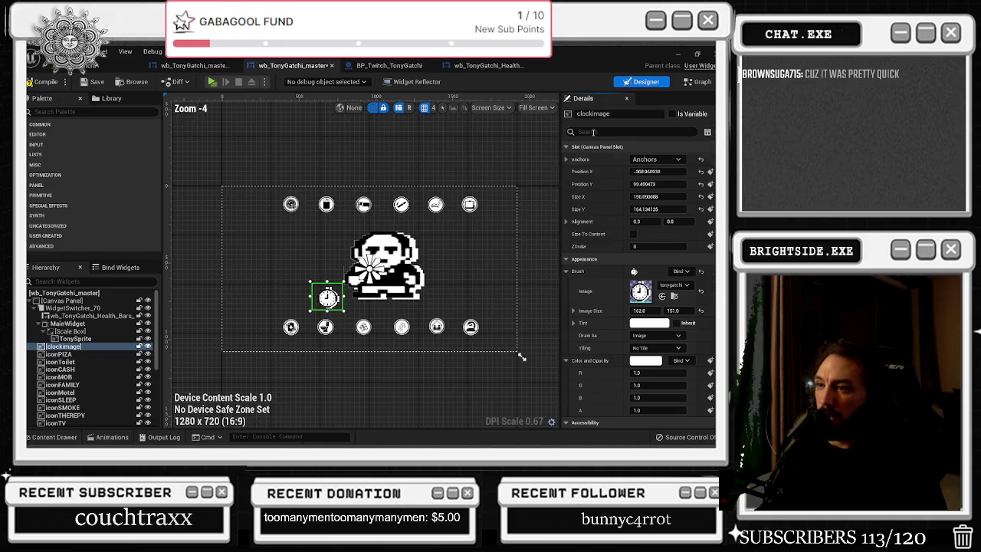
Bind clock_animation's 1.00 s event key to a new endpoint, clockimage_Event_0
left_click(111, 437)
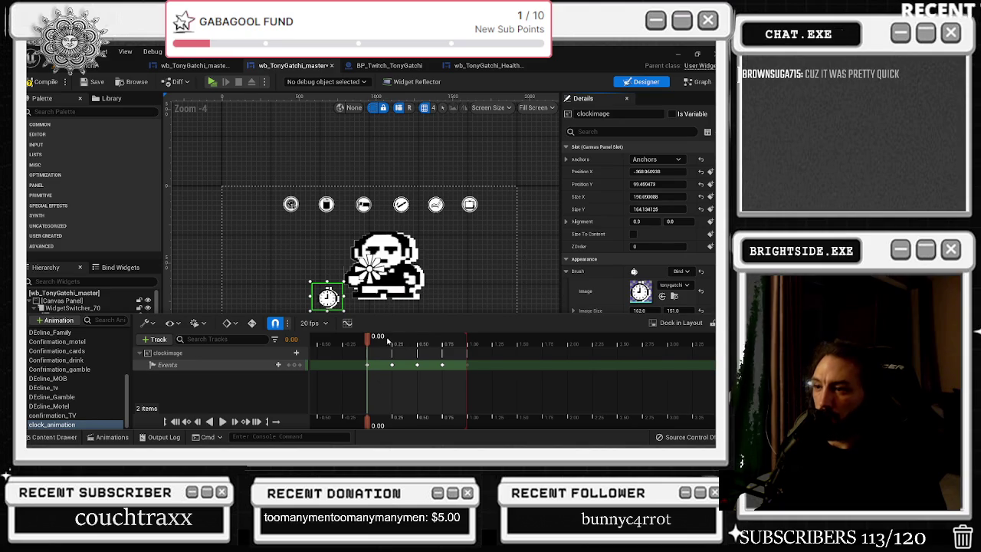
left_click_drag(418, 336, 468, 341)
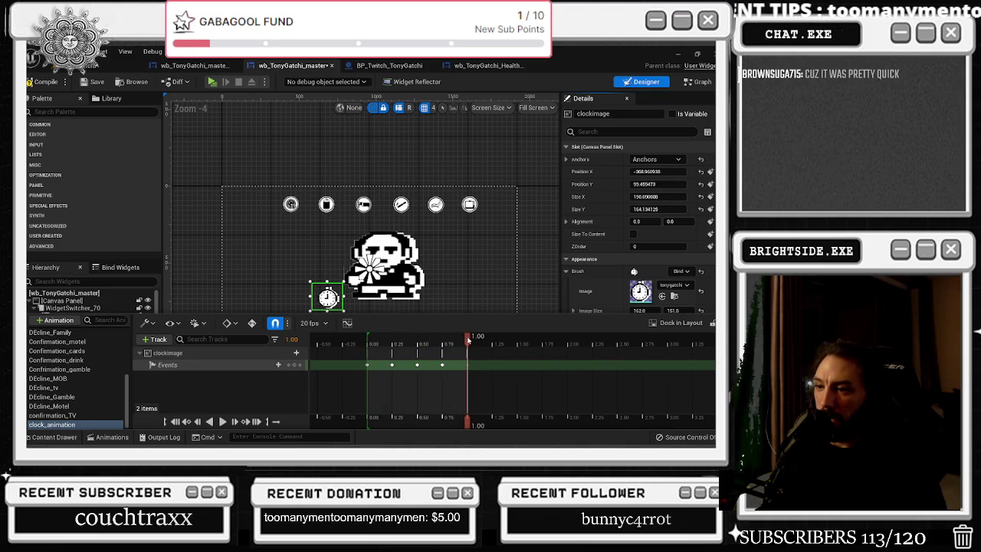
right_click(467, 365)
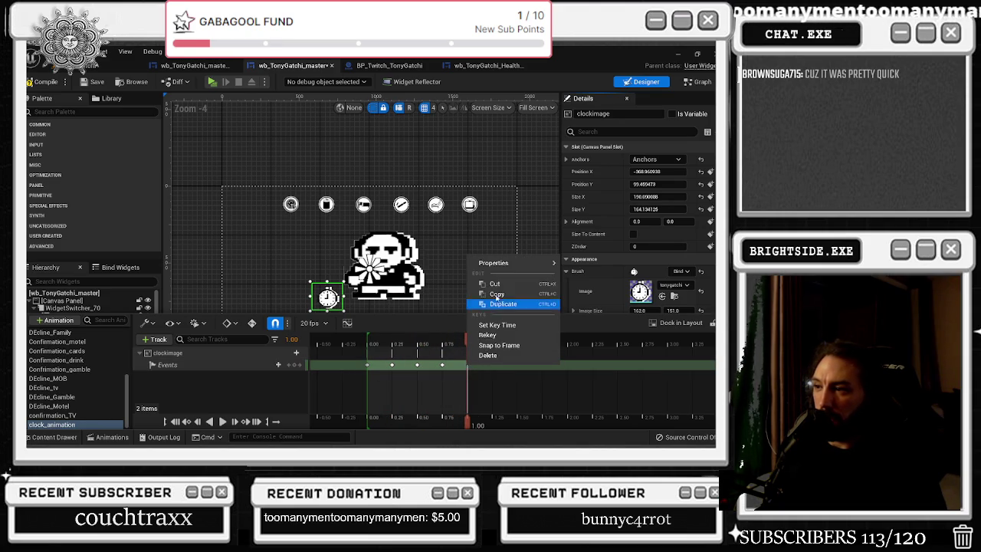
mouse_move(506, 263)
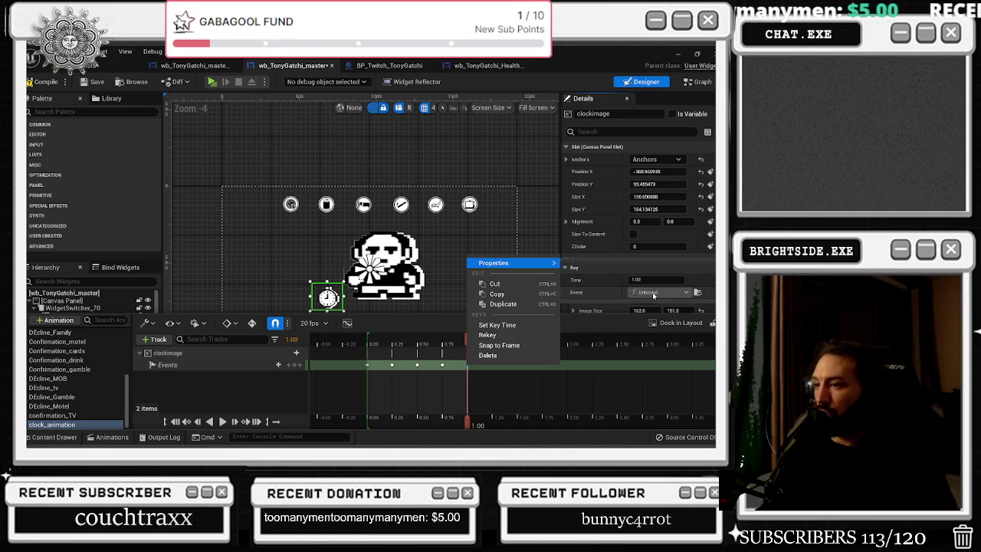
left_click(654, 292)
left_click(664, 307)
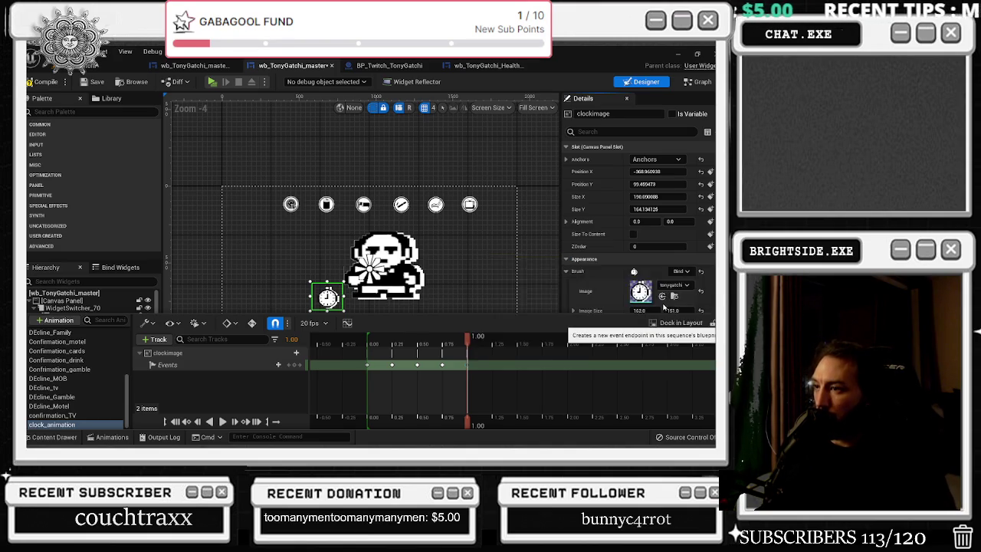
scroll(663, 306, "down", 2)
Delete the leftover Delay so clockimage_Event_0 connects directly to Set Brush
mouse_move(307, 244)
left_mouse_down()
mouse_move(397, 279)
mouse_move(278, 336)
mouse_move(269, 326)
mouse_move(299, 265)
mouse_move(310, 207)
mouse_move(298, 268)
left_mouse_up()
left_click_drag(260, 239, 173, 234)
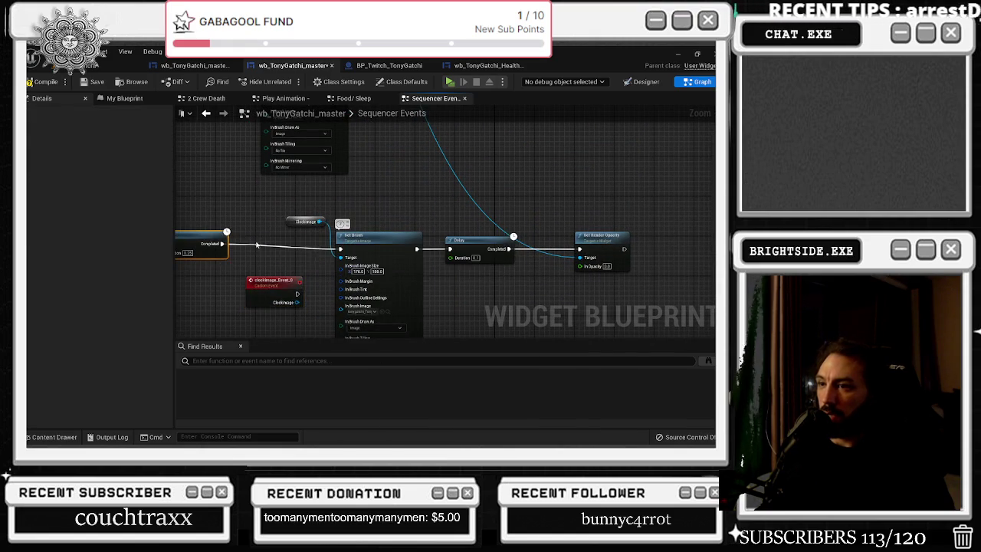
mouse_move(276, 282)
left_mouse_down()
mouse_move(306, 241)
mouse_move(322, 250)
left_mouse_up()
left_click_drag(417, 249, 581, 252)
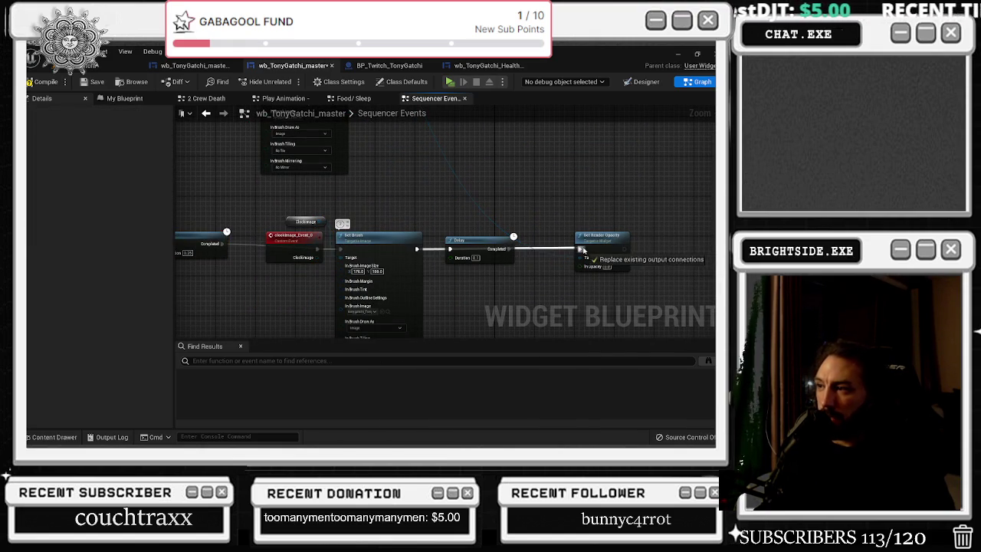
left_click_drag(331, 283, 382, 283)
key("Delete")
Wire Set Brush into Set Render Opacity and compile the widget blueprint
left_click_drag(363, 239, 348, 239)
left_click(462, 207)
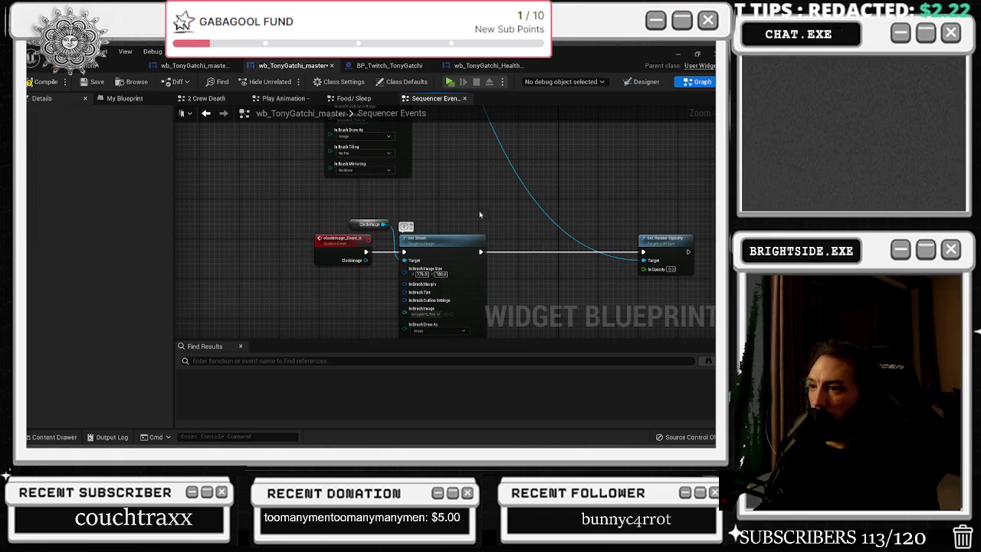
left_click_drag(689, 238, 597, 237)
mouse_move(367, 260)
left_mouse_down()
mouse_move(552, 261)
mouse_move(405, 259)
left_mouse_up()
left_click(460, 201)
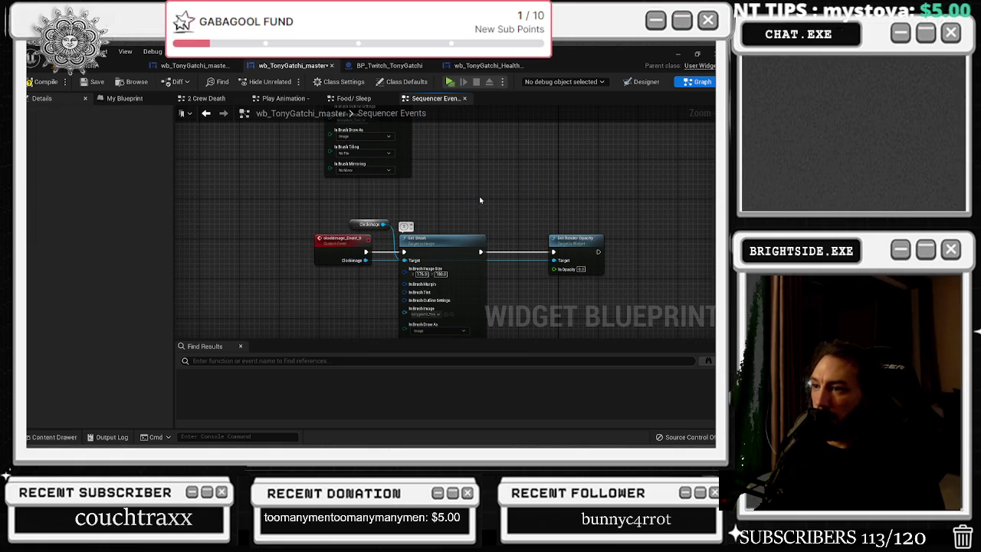
left_click(44, 81)
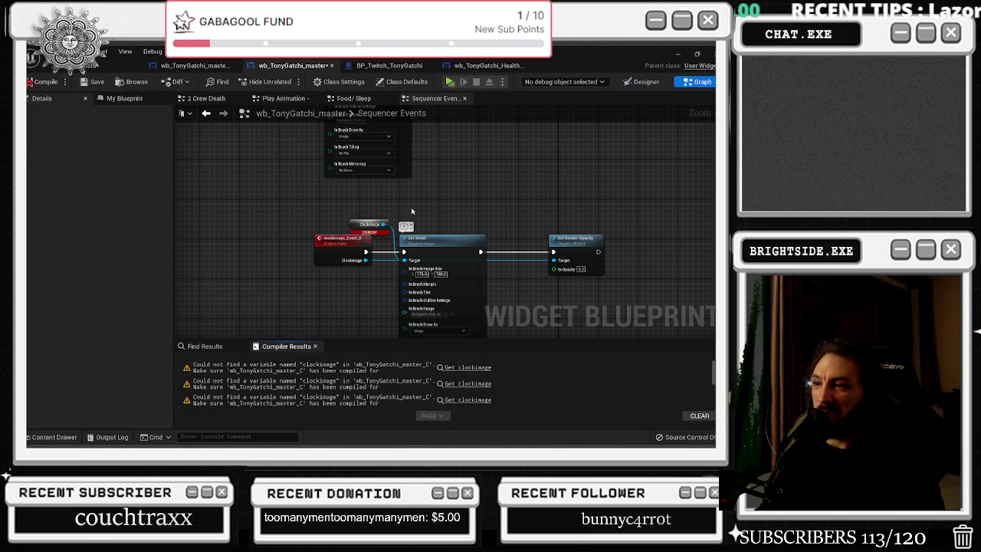
Look up 'clock' in My Blueprint, check clockimage in Designer, then recompile from the graph
left_click(132, 104)
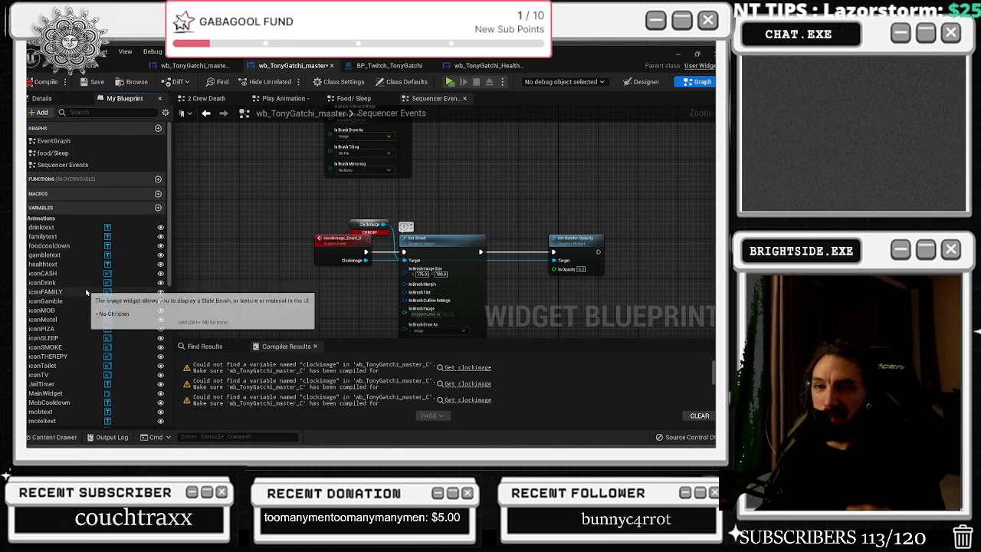
scroll(90, 294, "down", 5)
left_click(84, 112)
type("clo")
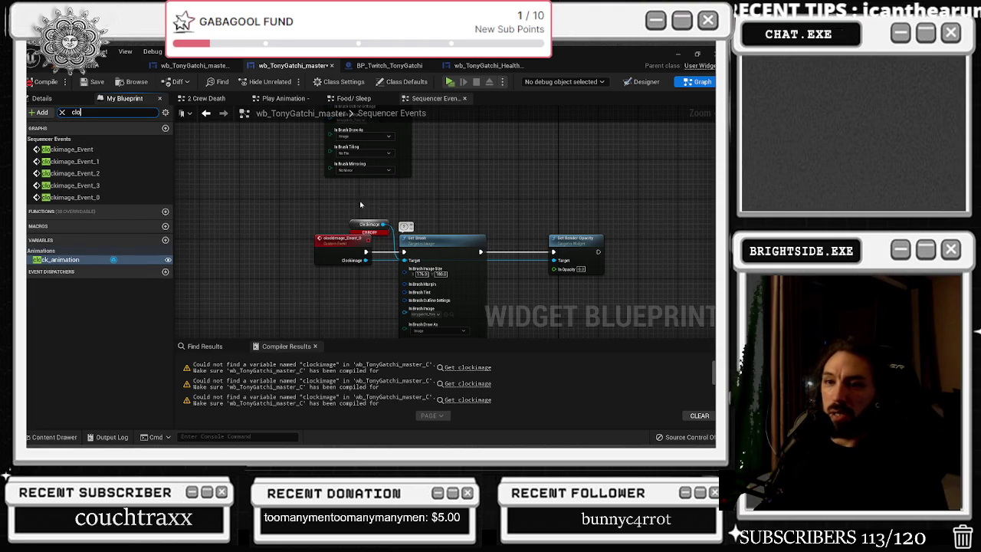
scroll(394, 223, "up", 2)
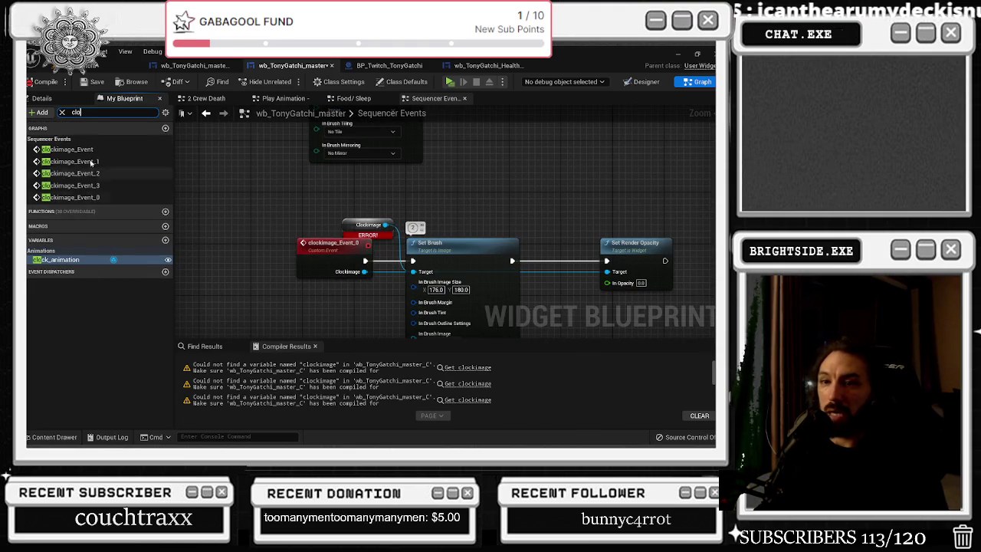
type("clock")
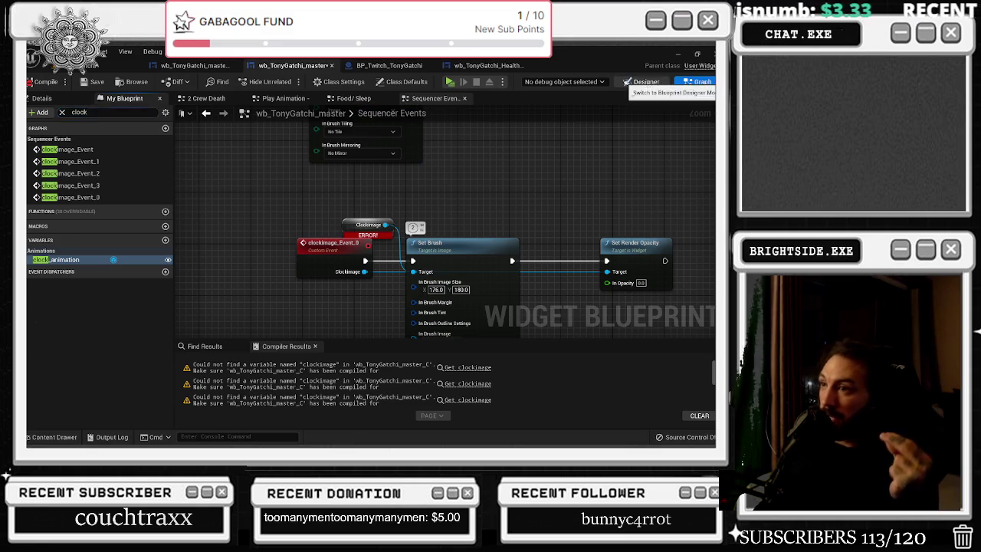
left_click(641, 81)
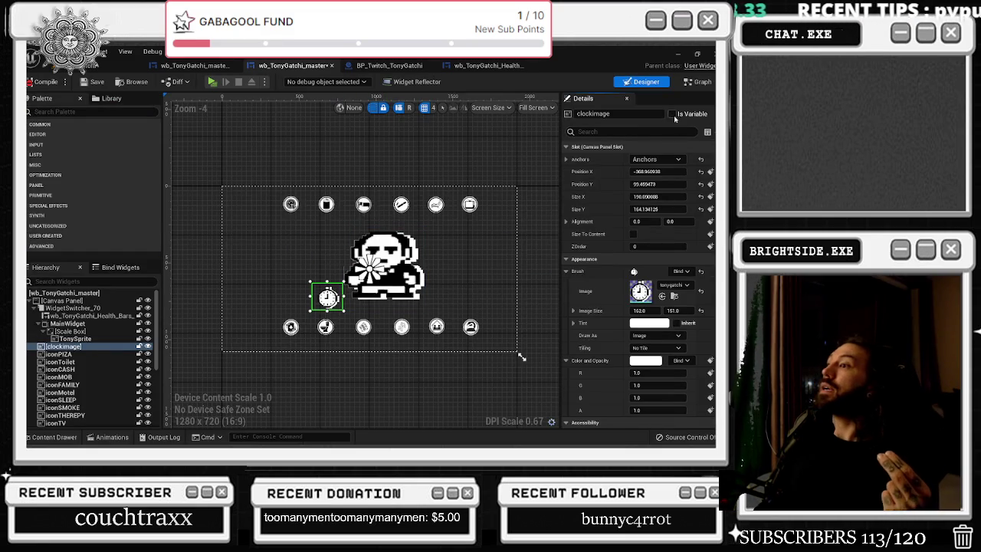
left_click(699, 81)
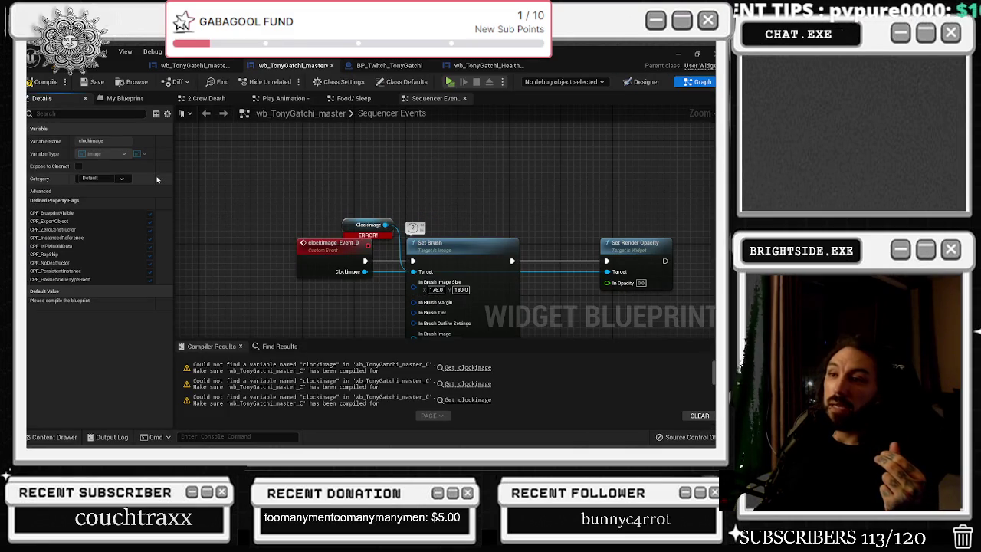
left_click(44, 82)
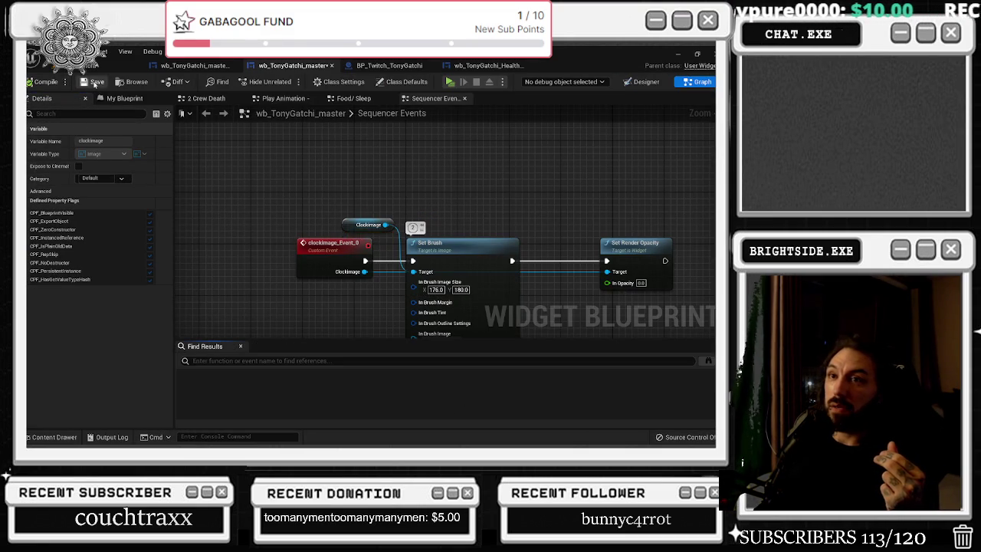
scroll(324, 186, "down", 6)
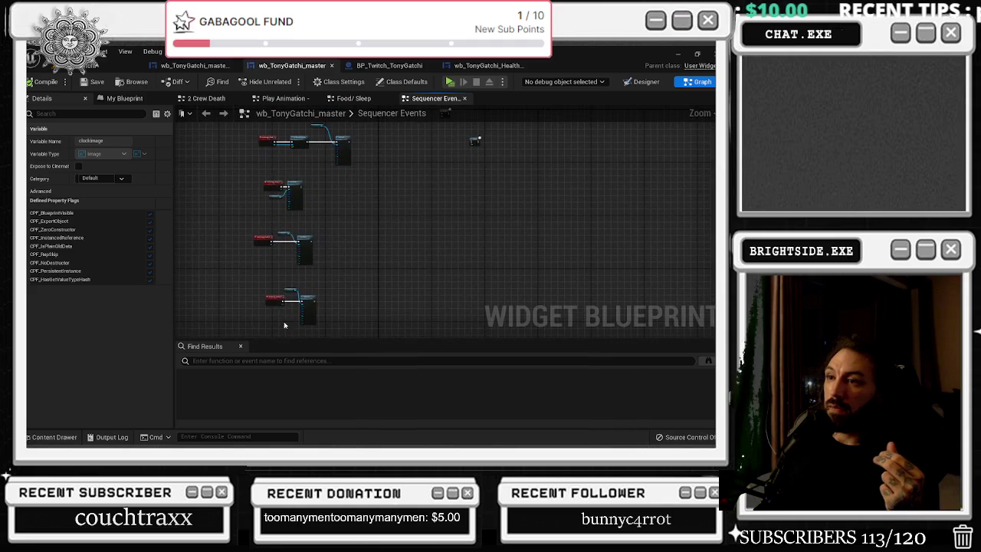
Clear the node selection and save the wb_TonyGatchi_master widget blueprint
left_click(359, 265)
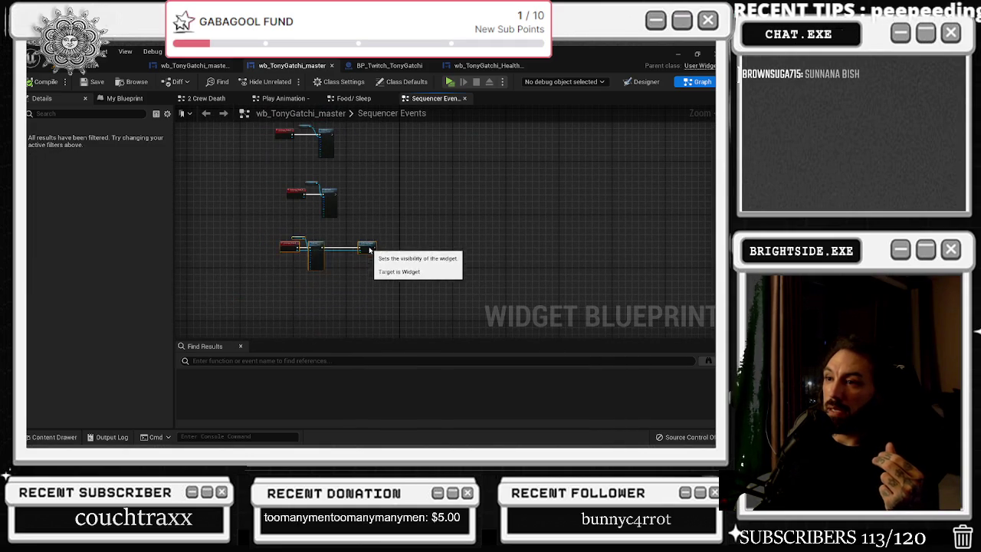
scroll(475, 218, "up", 3)
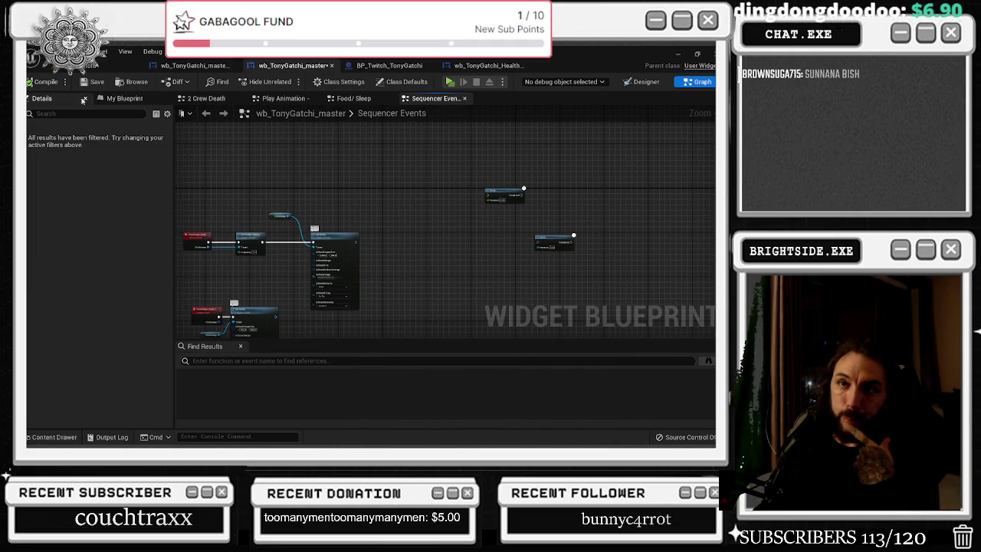
left_click(86, 82)
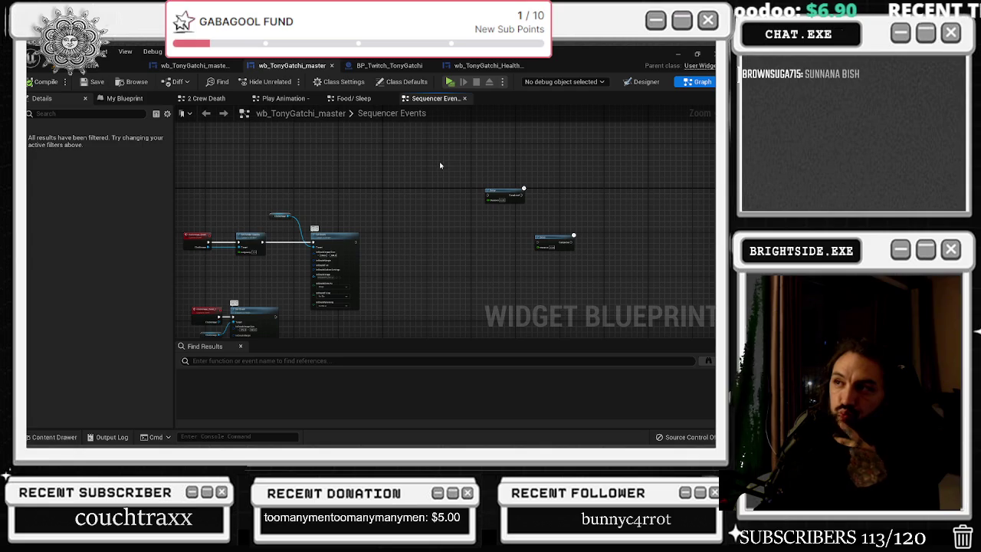
Check wb_TonyGatchi_master_Real in Designer, then return to the master widget's graph
left_click(644, 82)
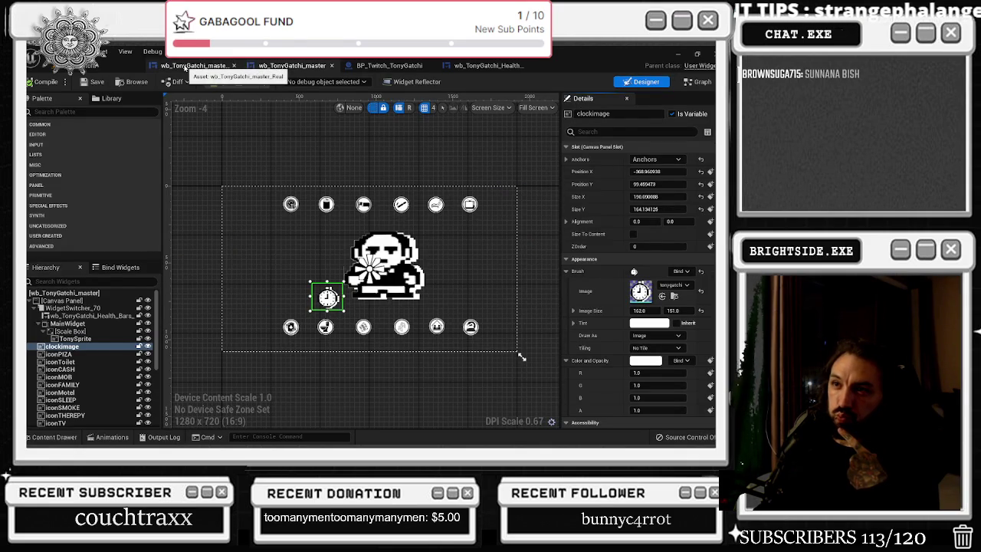
left_click(195, 66)
left_click(312, 67)
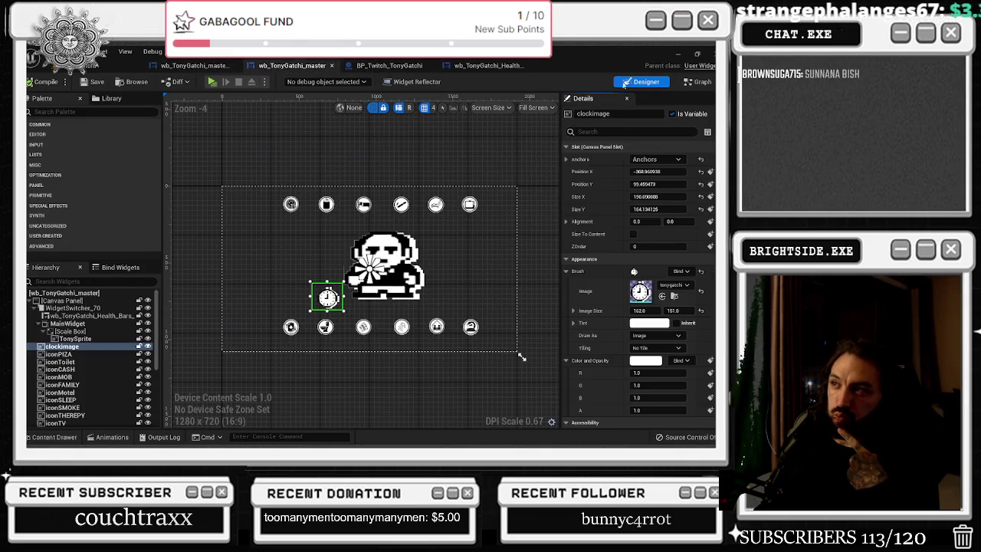
left_click(696, 81)
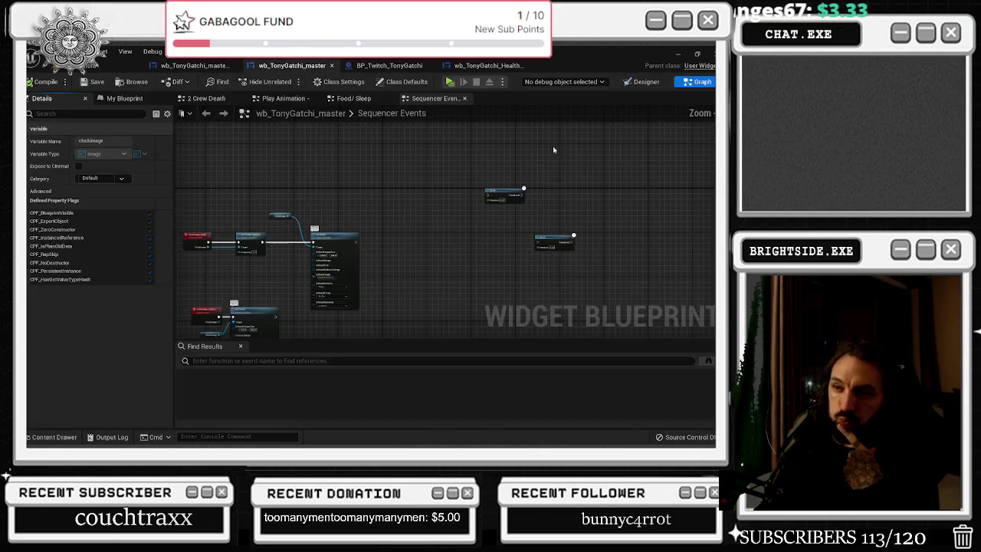
left_click_drag(345, 233, 356, 253)
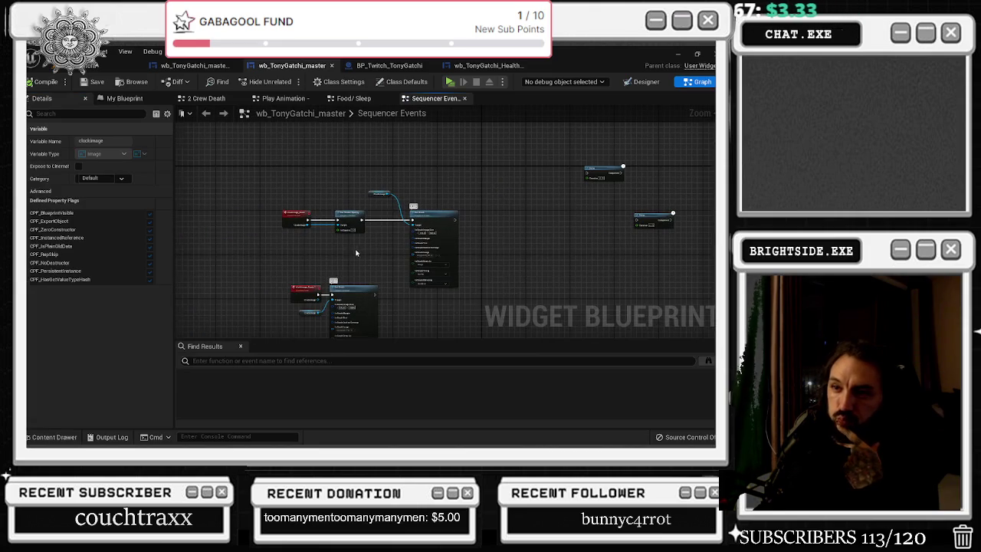
Check the Play Animation node in the Food/ Sleep graph, save the blueprint, and play the game
left_click(353, 99)
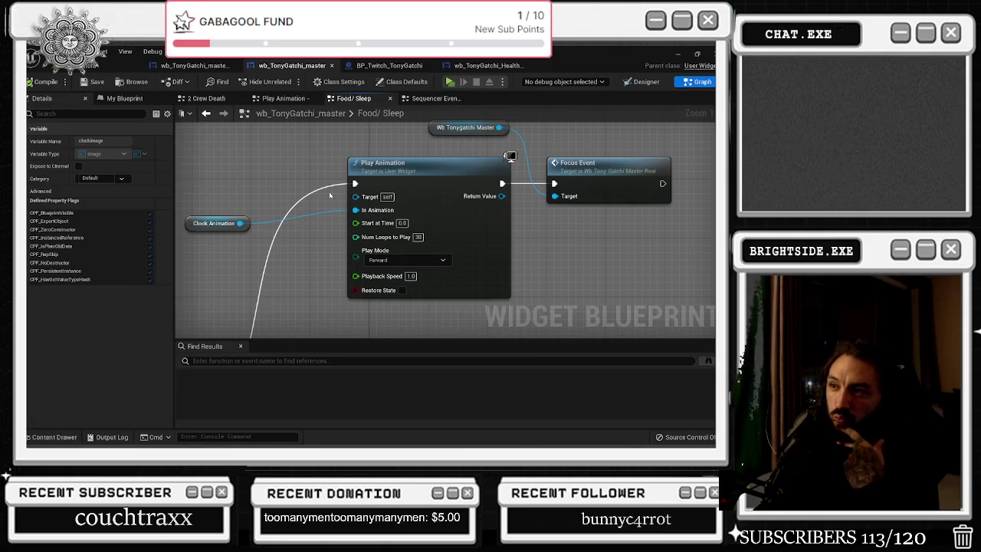
scroll(331, 196, "down", 1)
left_click(380, 170)
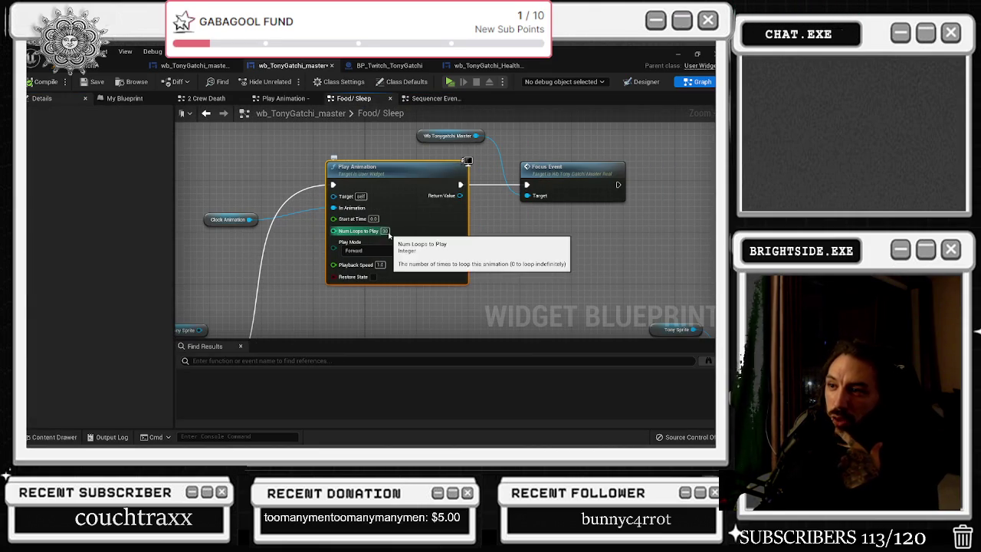
left_click_drag(317, 286, 357, 287)
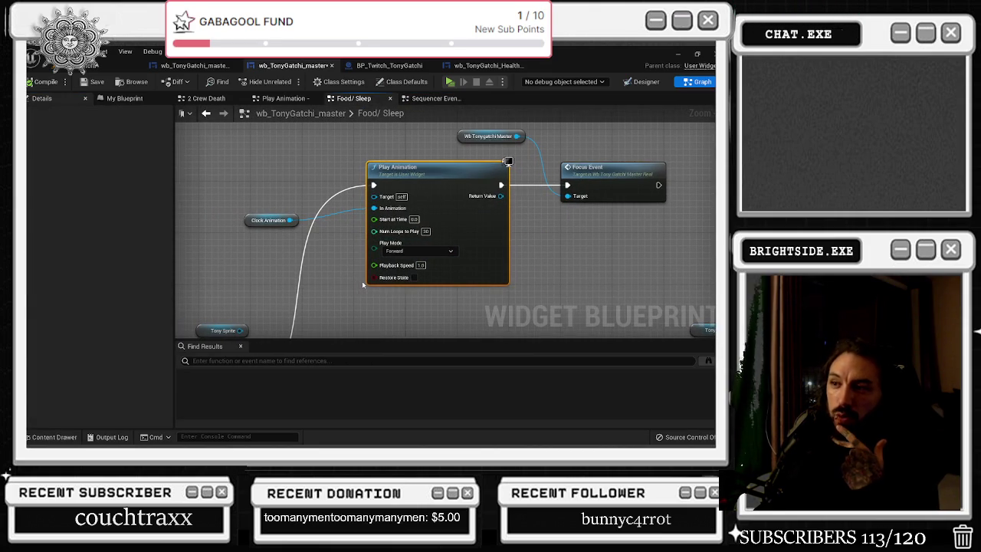
left_click(96, 81)
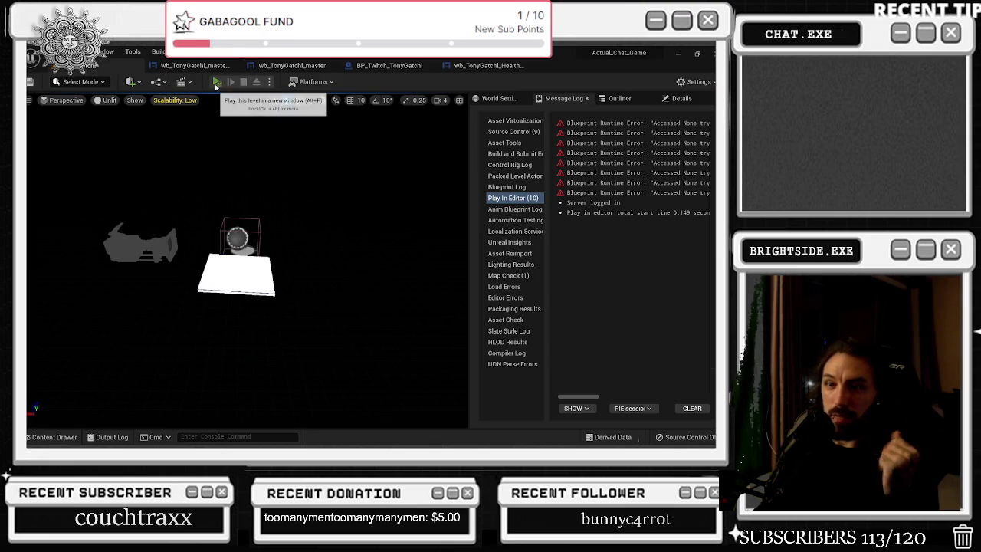
left_click(221, 89)
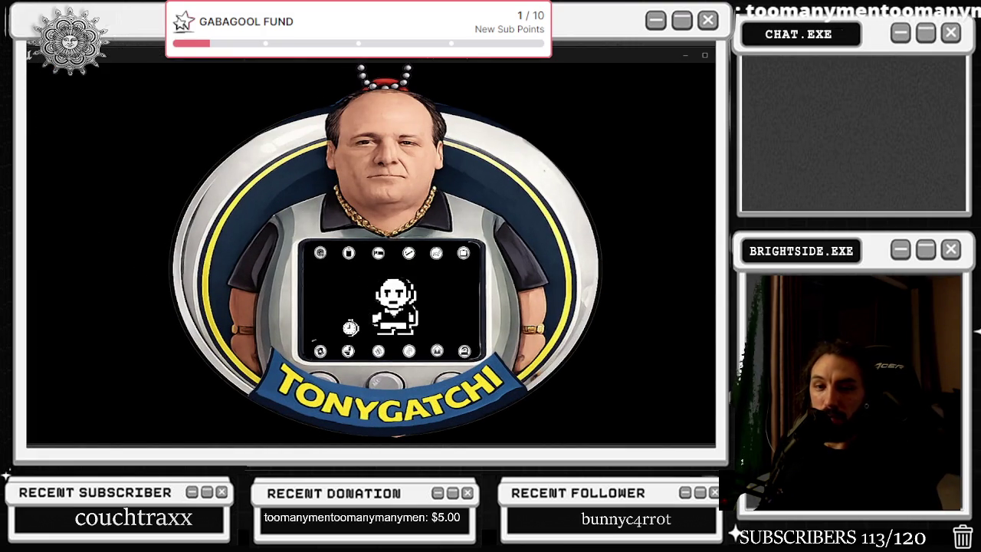
Watch the TonyGatchi game run, switching between windows, then stop the play session
key("alt+Tab")
key("alt+Tab")
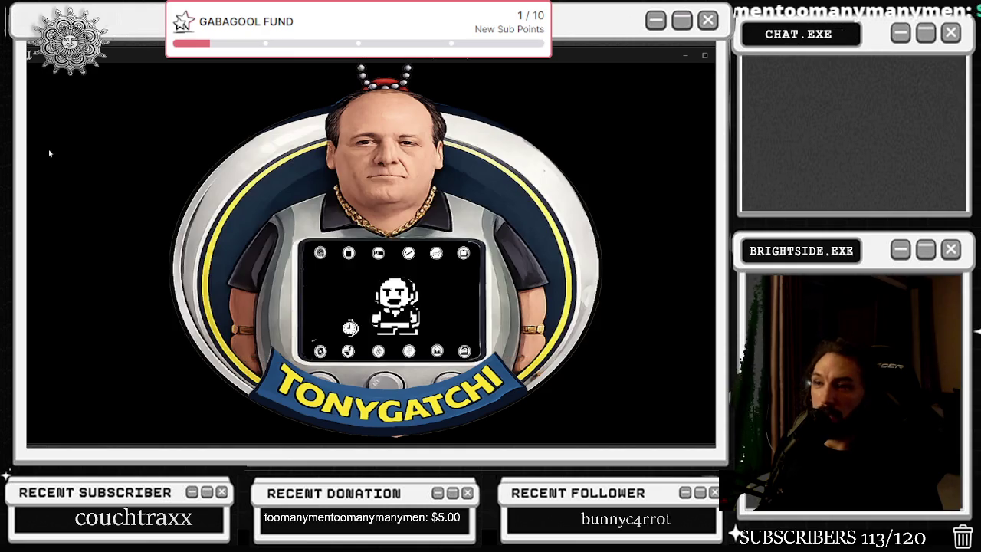
key("alt+Tab")
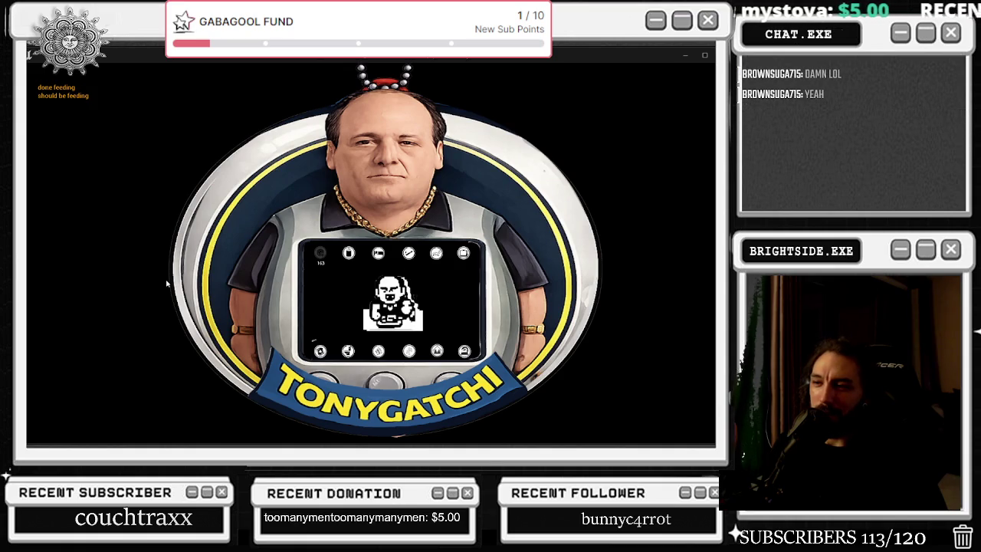
key("alt+Tab")
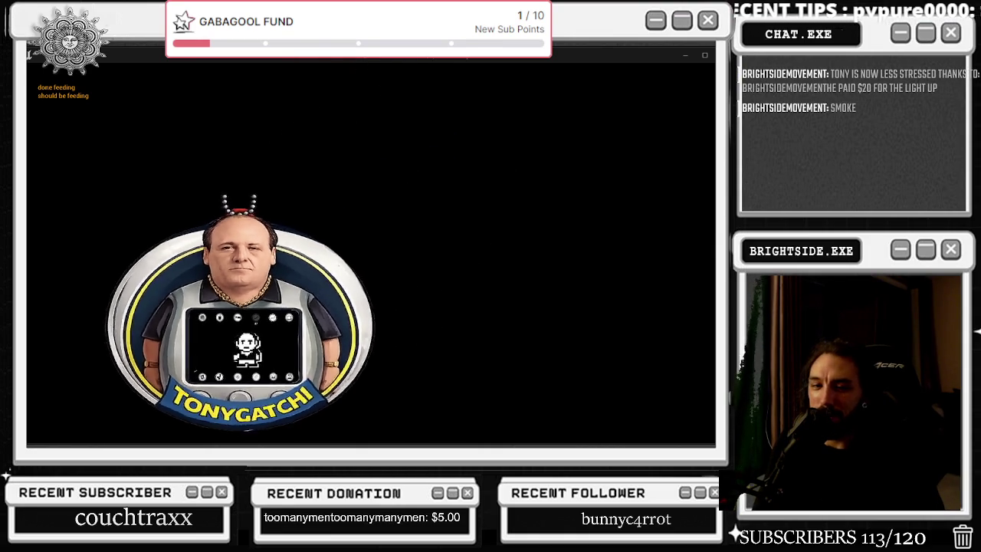
key("alt+Tab")
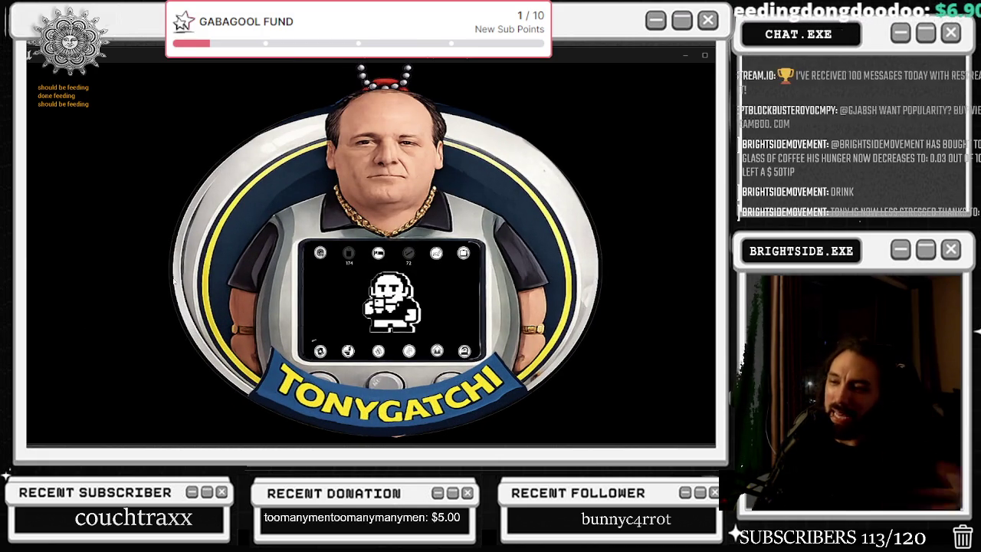
key("Escape")
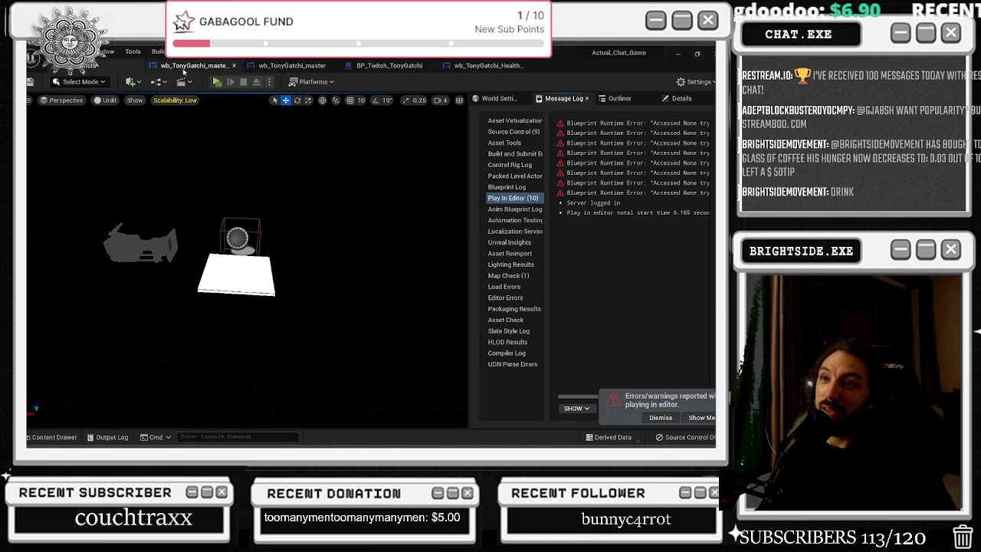
Inspect the Play Animation node in wb_TonyGatchi_master's graph, then switch to the Designer view
left_click(268, 68)
left_click(291, 69)
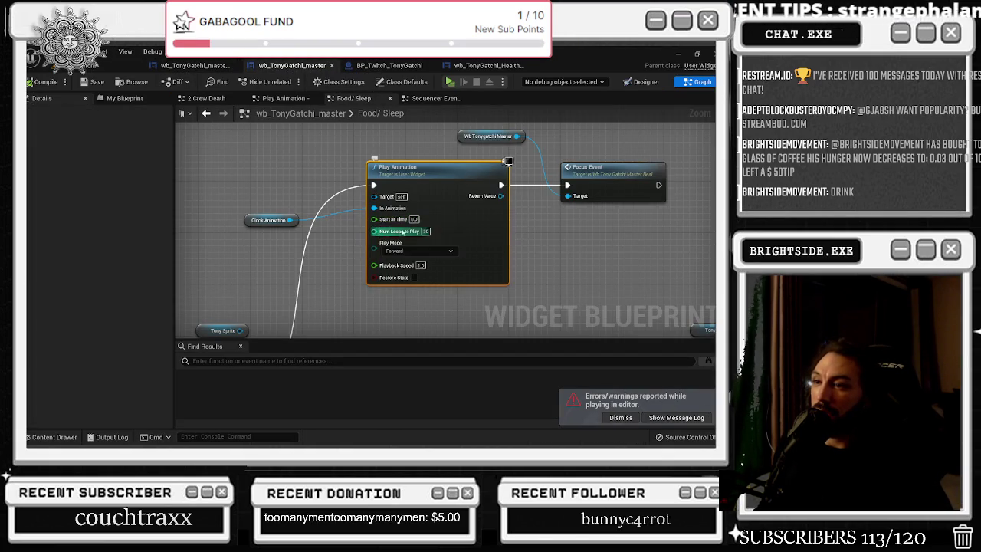
left_click_drag(228, 192, 424, 160)
scroll(424, 160, "down", 2)
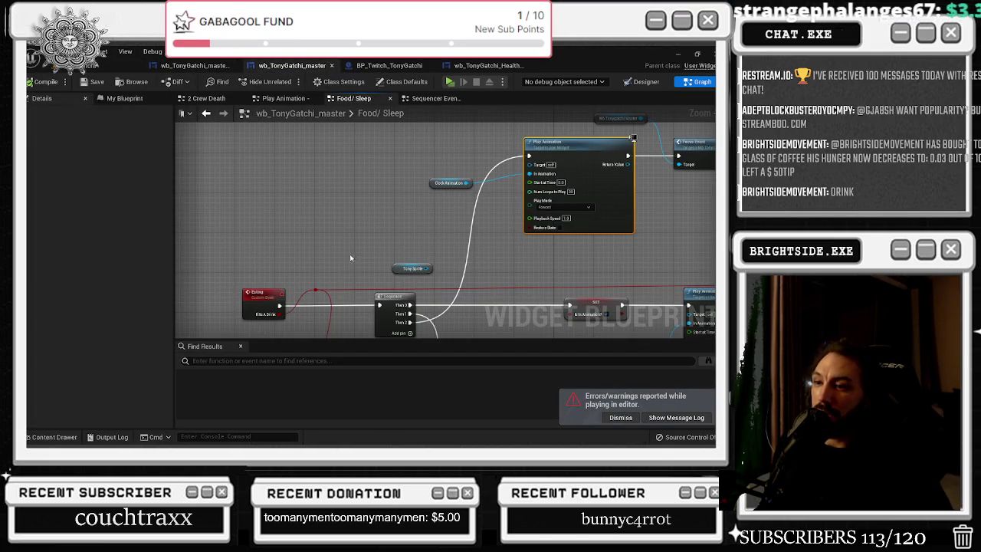
left_click_drag(460, 151, 362, 207)
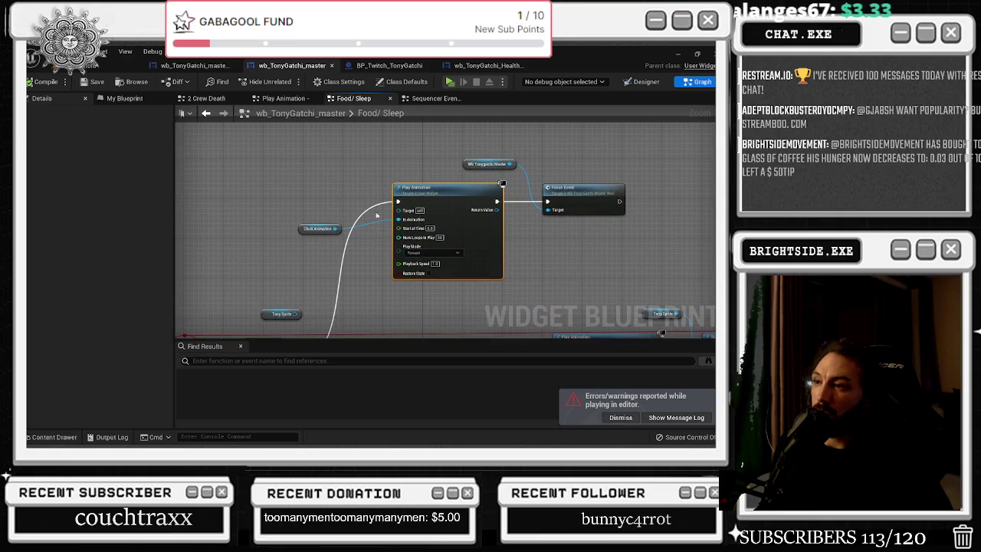
scroll(431, 240, "up", 1)
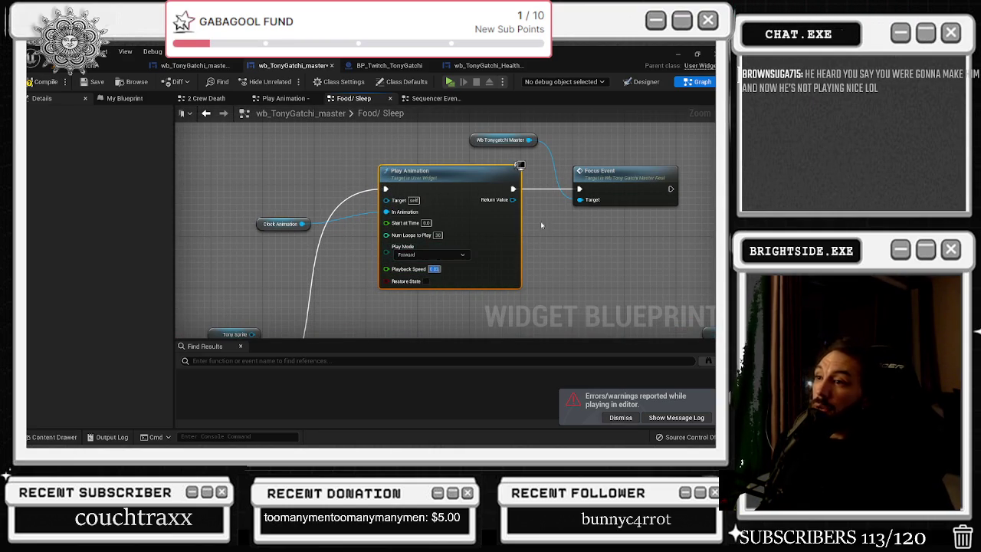
left_click_drag(462, 200, 454, 200)
scroll(419, 240, "up", 1)
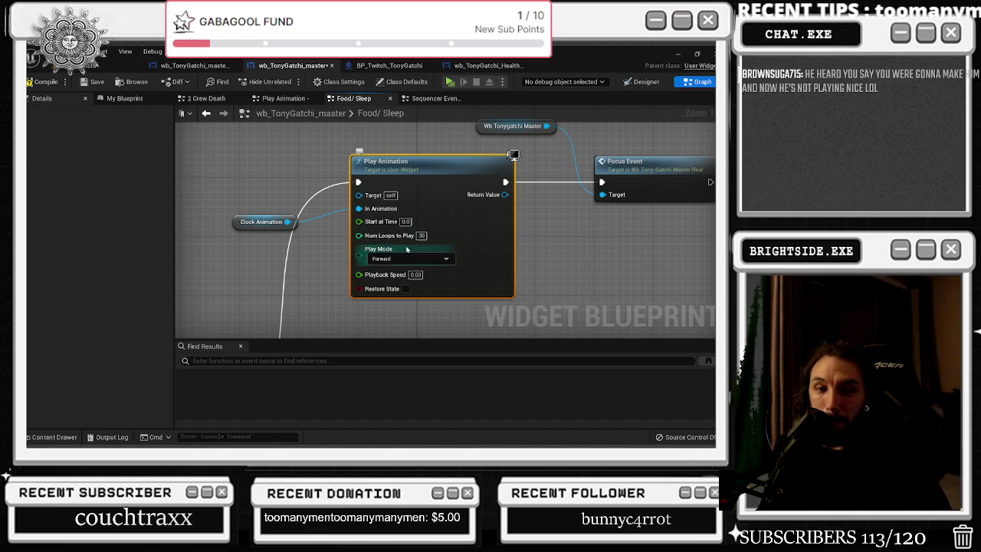
left_click(642, 82)
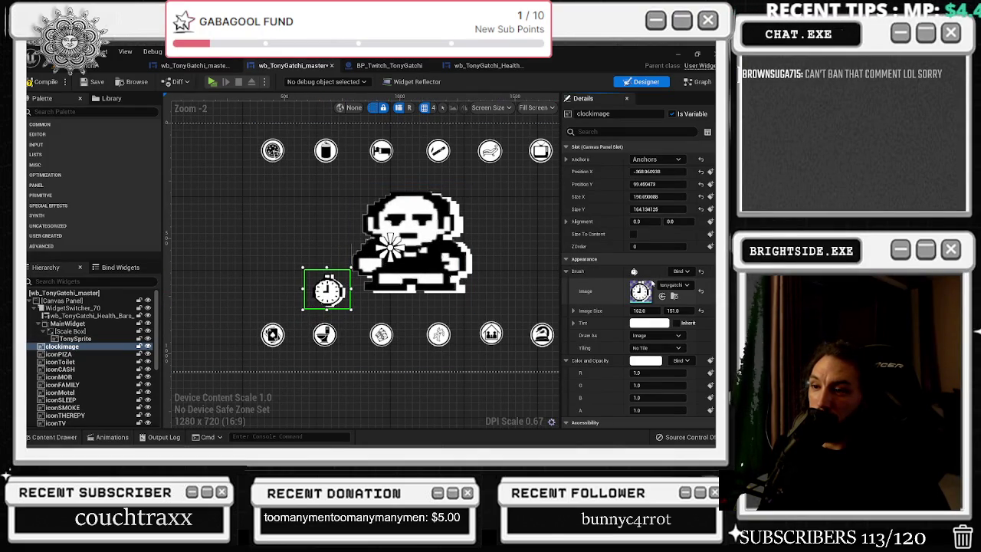
Open the clock_animation timeline, select its clockimage track, and scrub through the keys
left_click(112, 437)
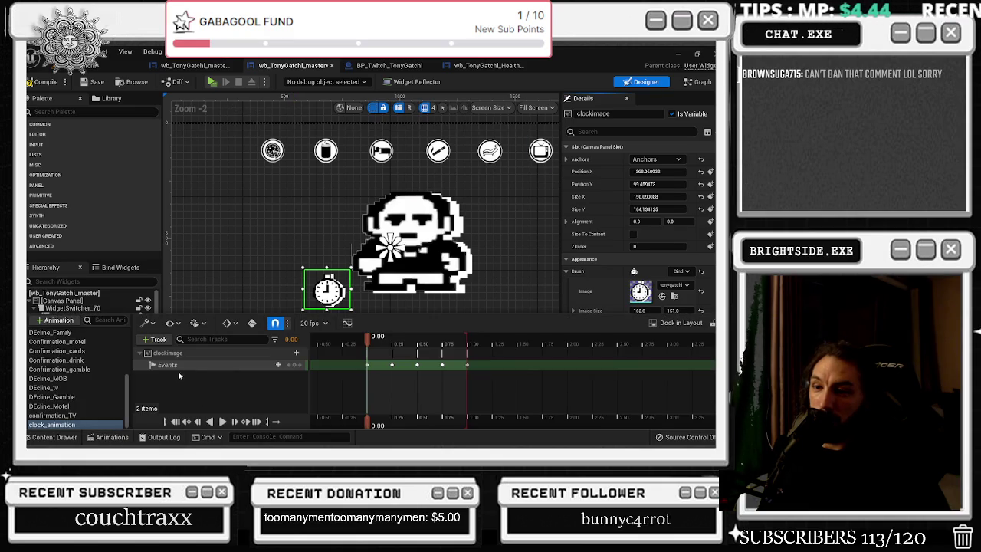
left_click(168, 352)
left_click(391, 343)
mouse_move(391, 345)
left_mouse_down()
mouse_move(471, 343)
mouse_move(381, 346)
left_mouse_up()
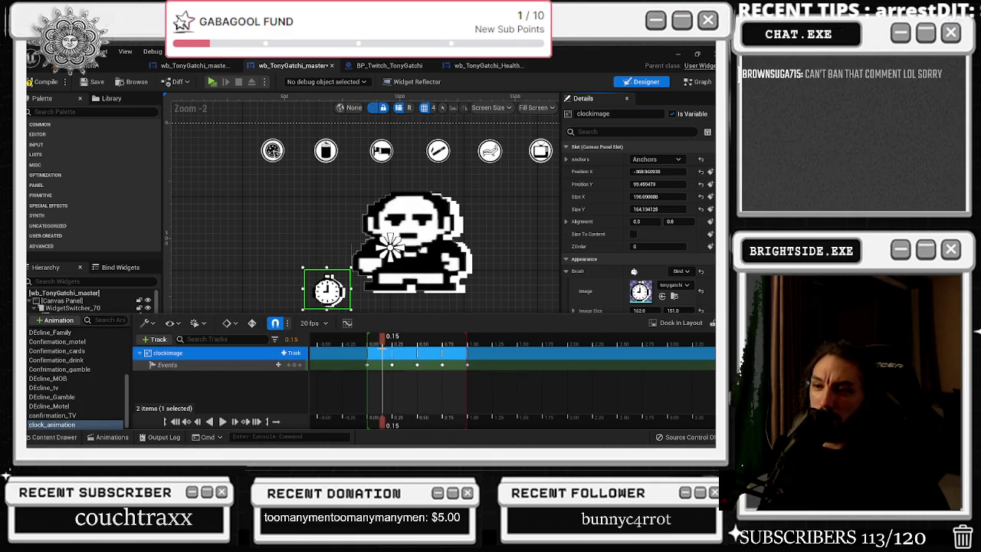
Pick a preview playback speed in Playback Options and preview the clock animation once
left_click(233, 323)
left_click(232, 324)
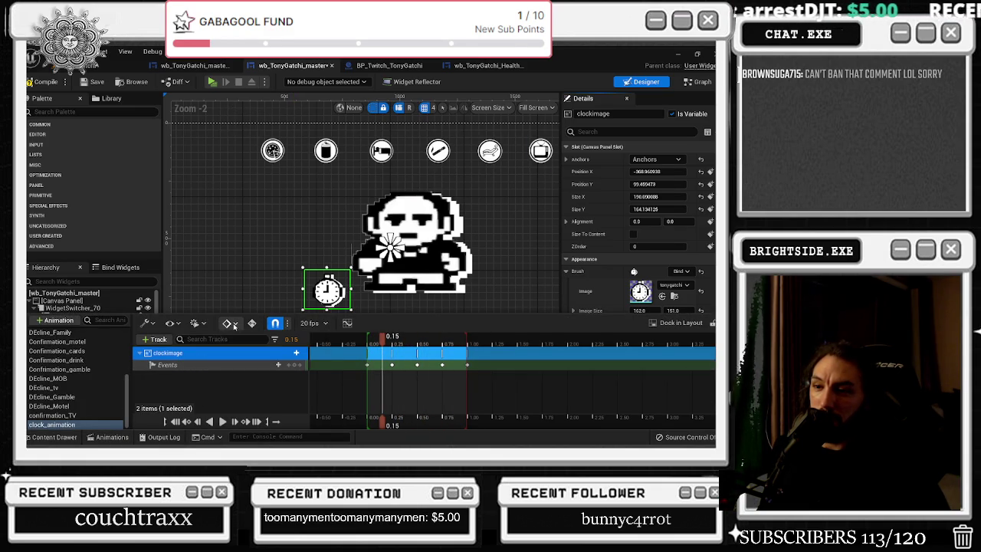
left_click(206, 324)
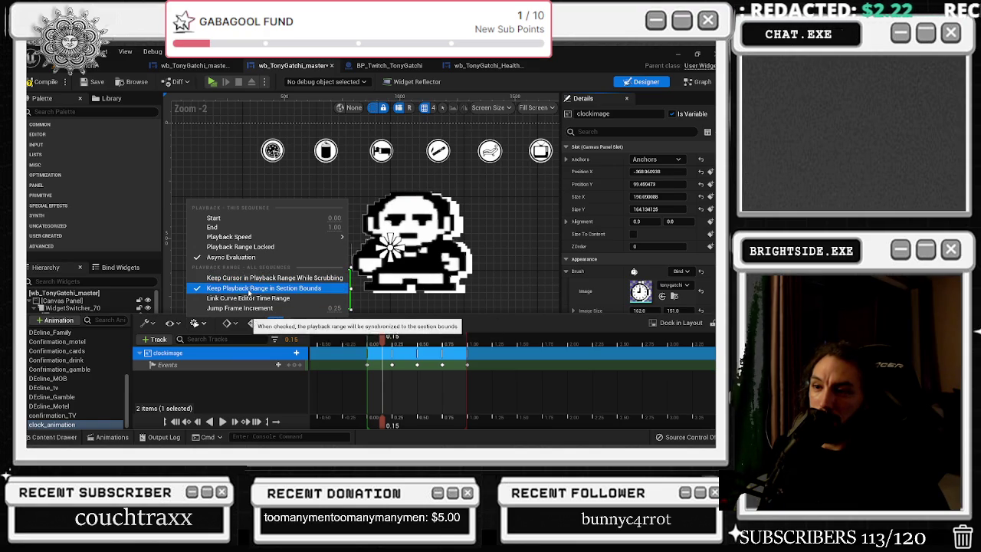
mouse_move(241, 238)
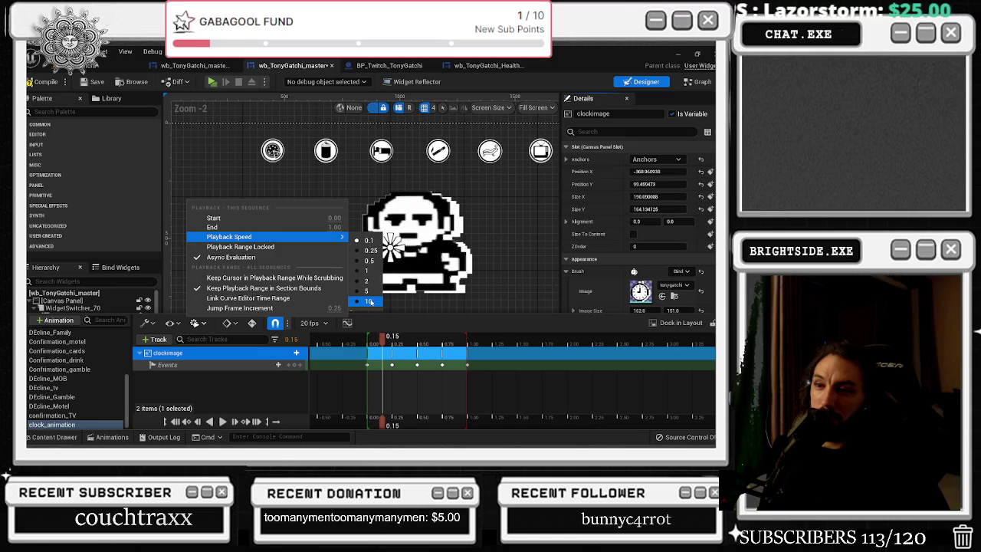
left_click(368, 240)
left_click_drag(397, 337, 365, 341)
key("space")
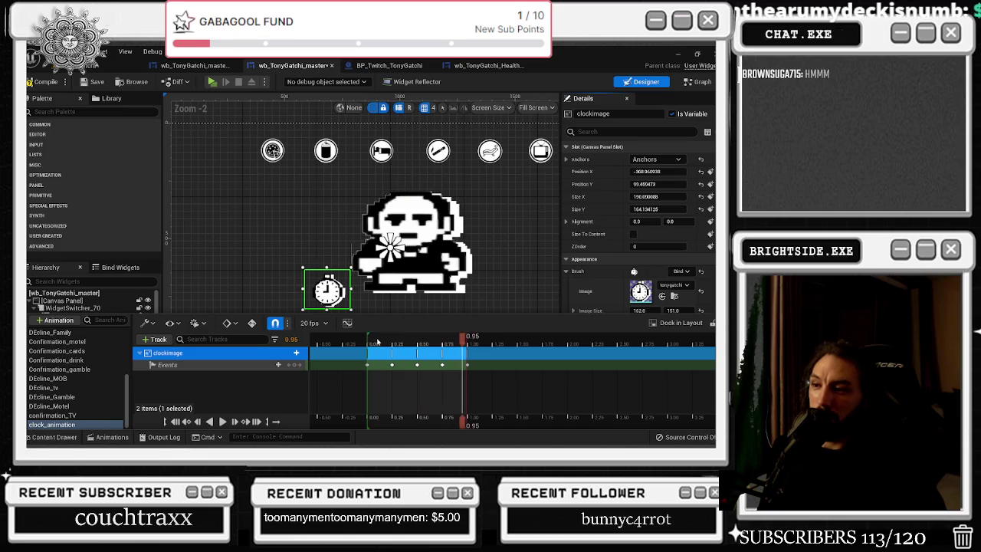
key("space")
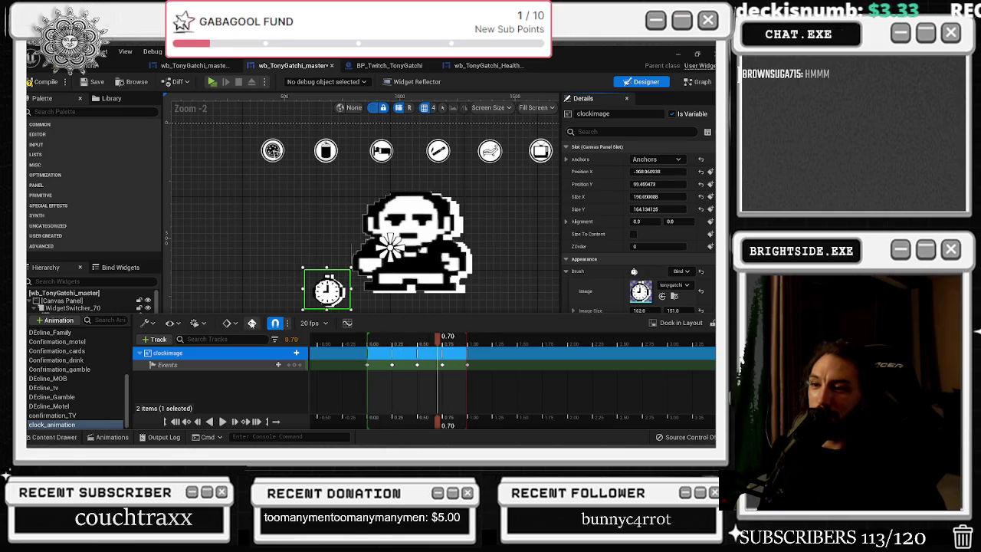
Leave the playback options unchanged and play the preview again from near the start
left_click(202, 323)
left_click(204, 325)
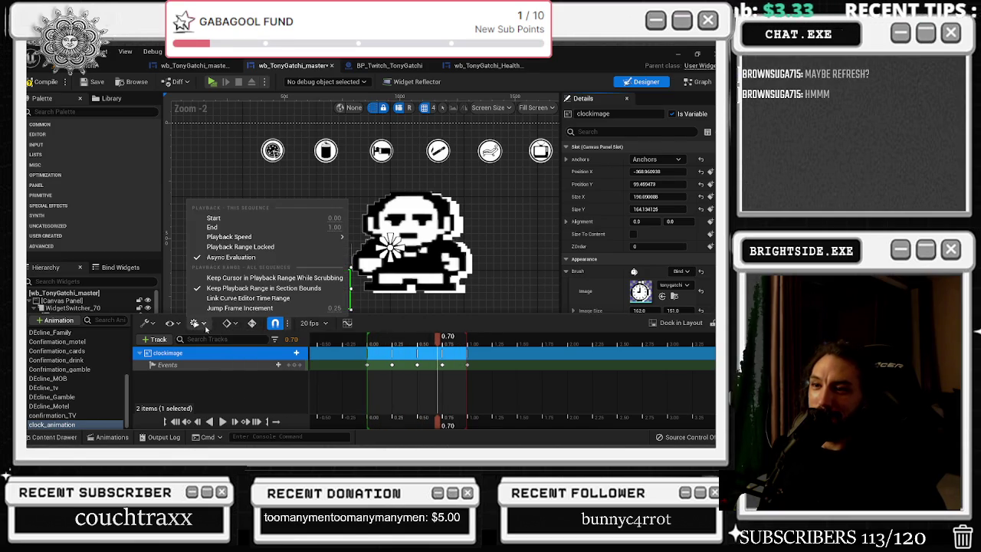
mouse_move(243, 237)
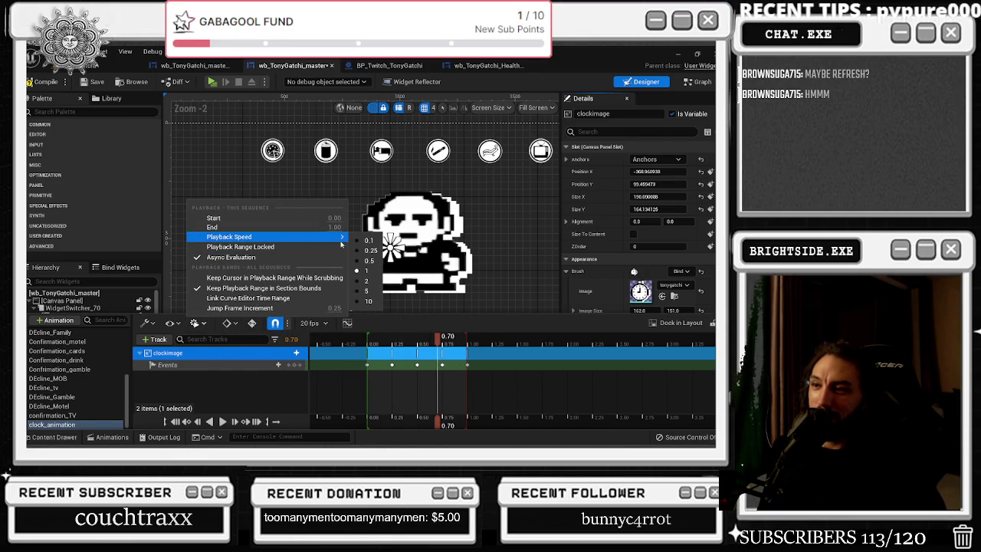
left_click(372, 241)
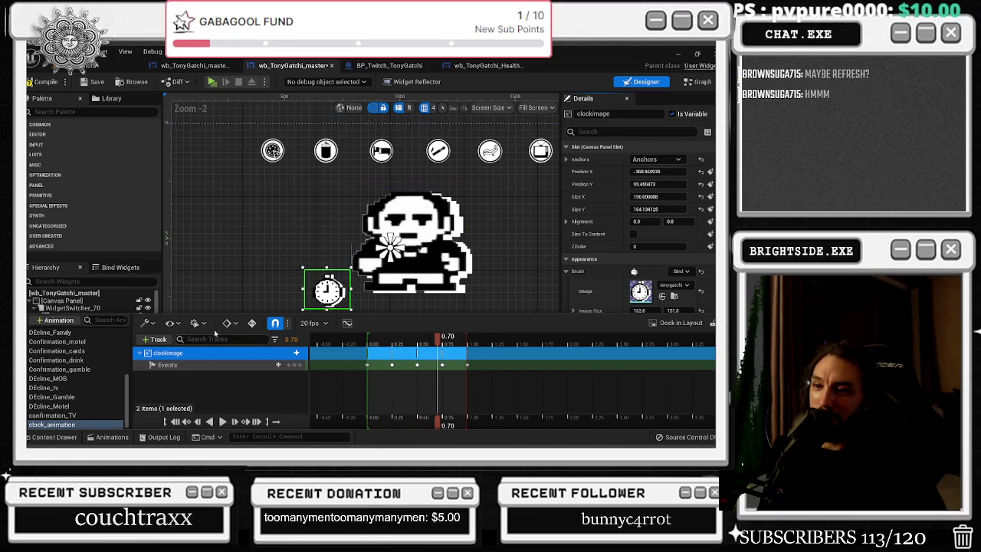
left_click(378, 339)
key("space")
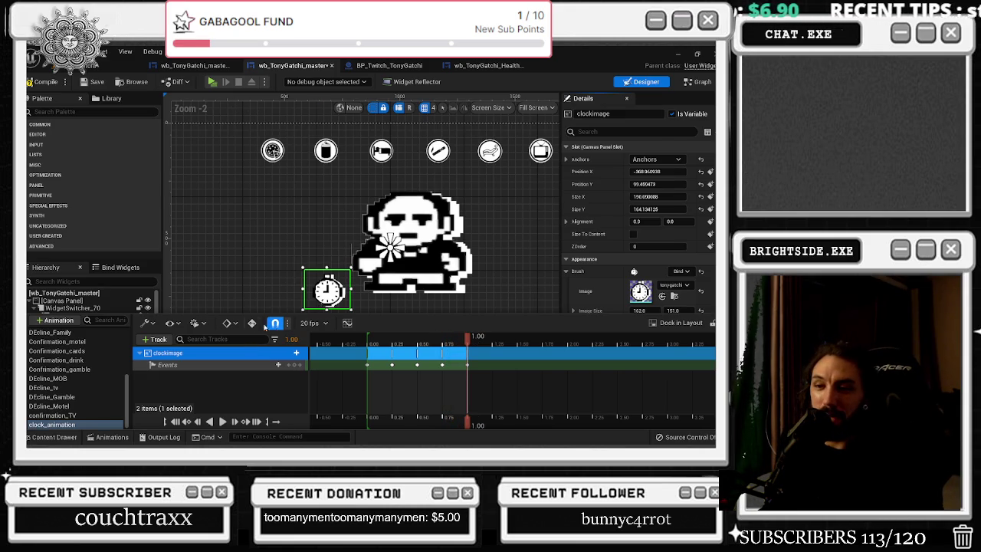
Replay the clock animation preview, then browse the timeline view options and sequencer actions
left_click(196, 322)
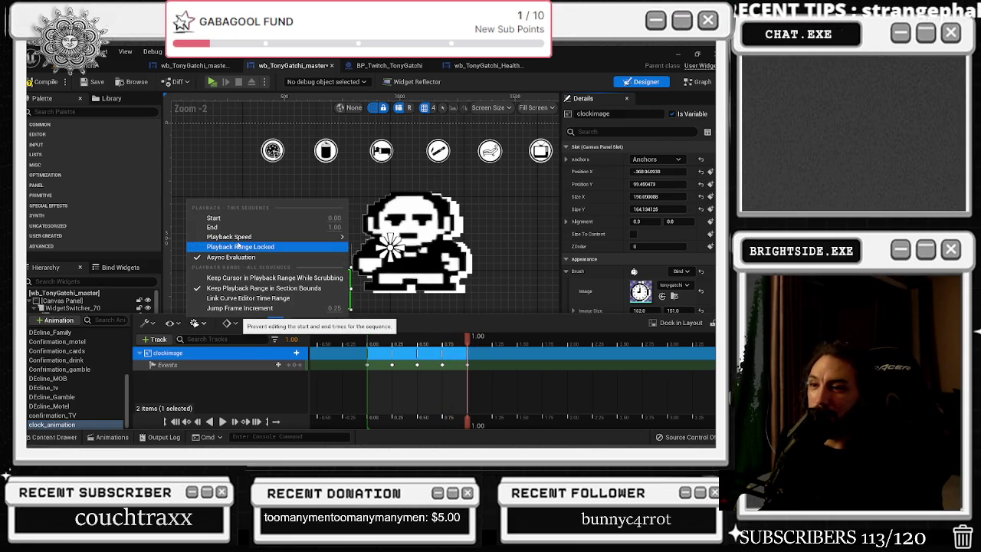
mouse_move(239, 238)
key("space")
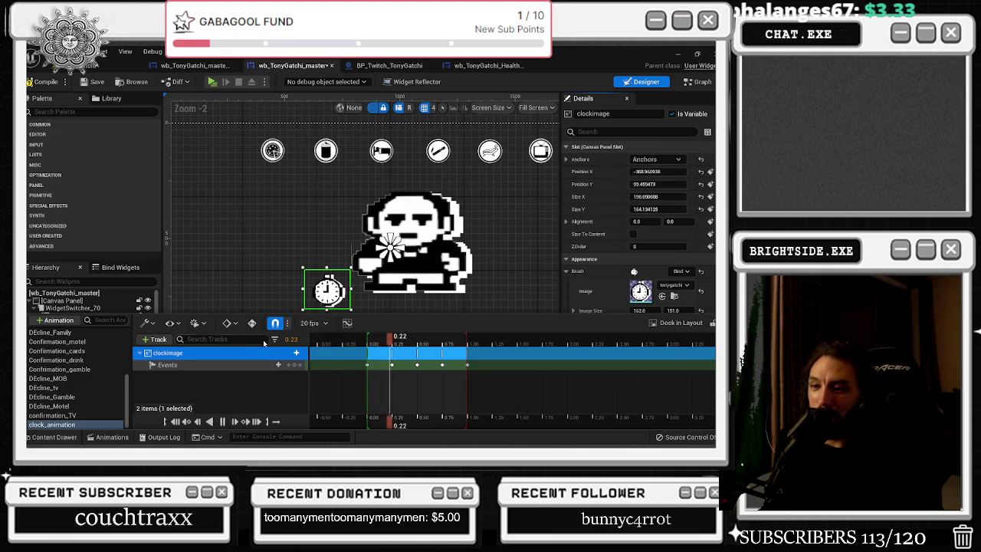
key("space")
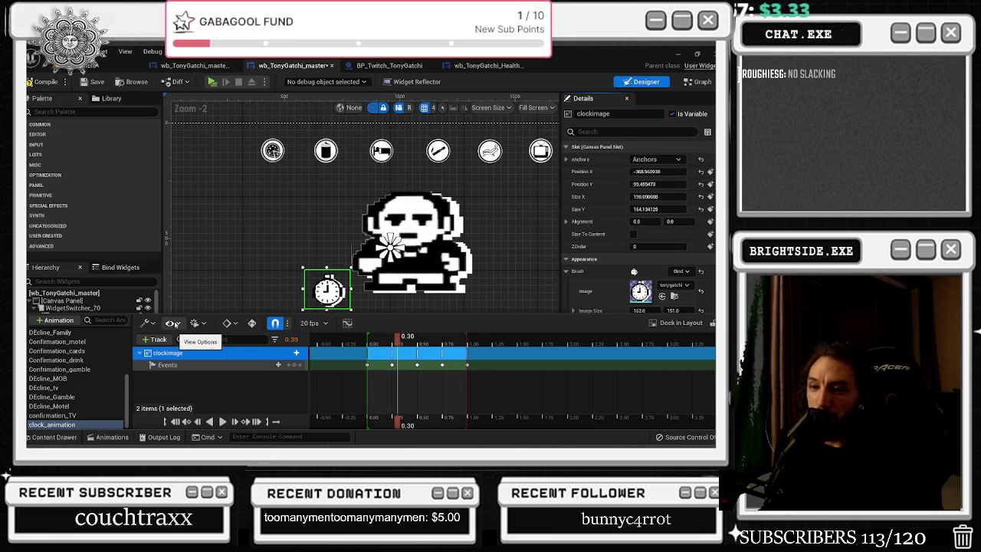
left_click(174, 323)
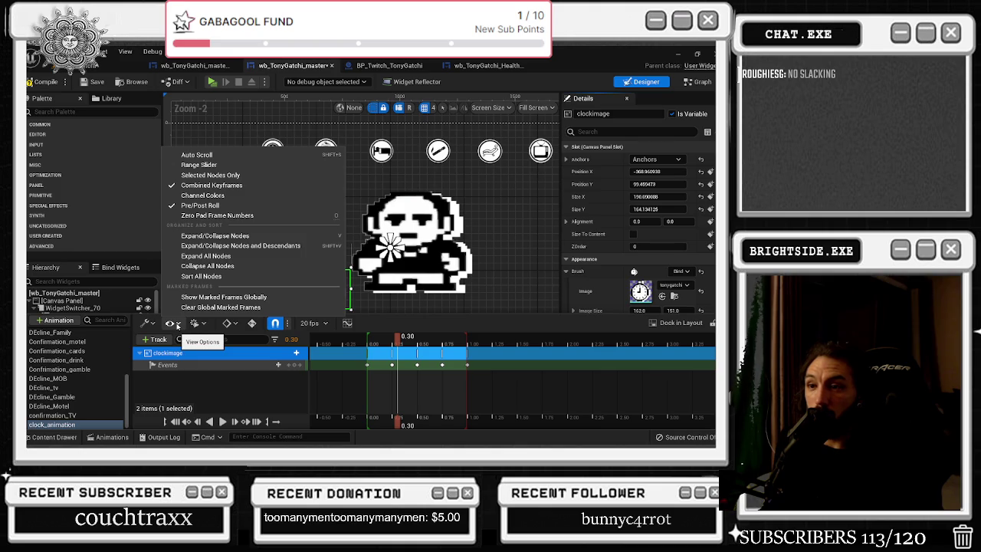
left_click(145, 324)
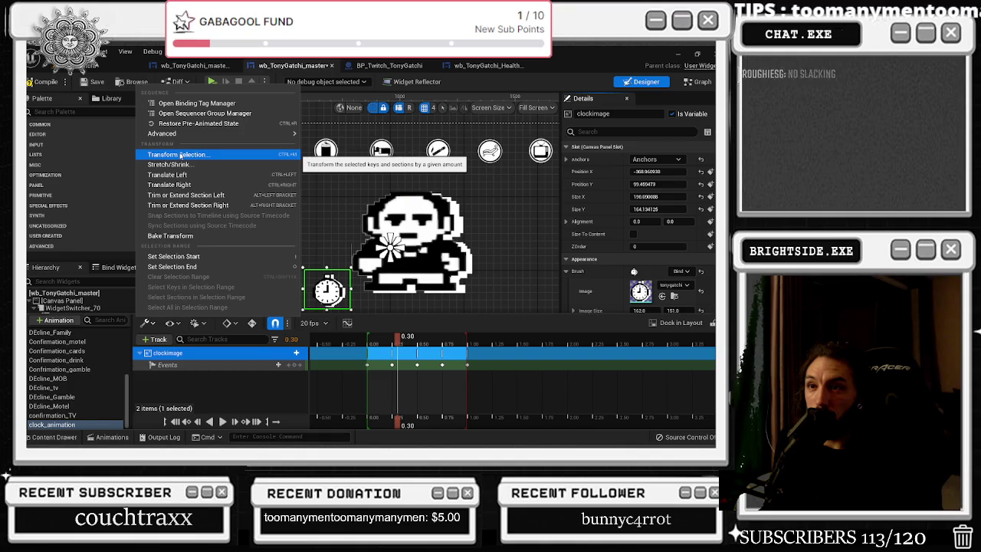
Close the sequencer actions list and replay the clock animation from the start
mouse_move(177, 134)
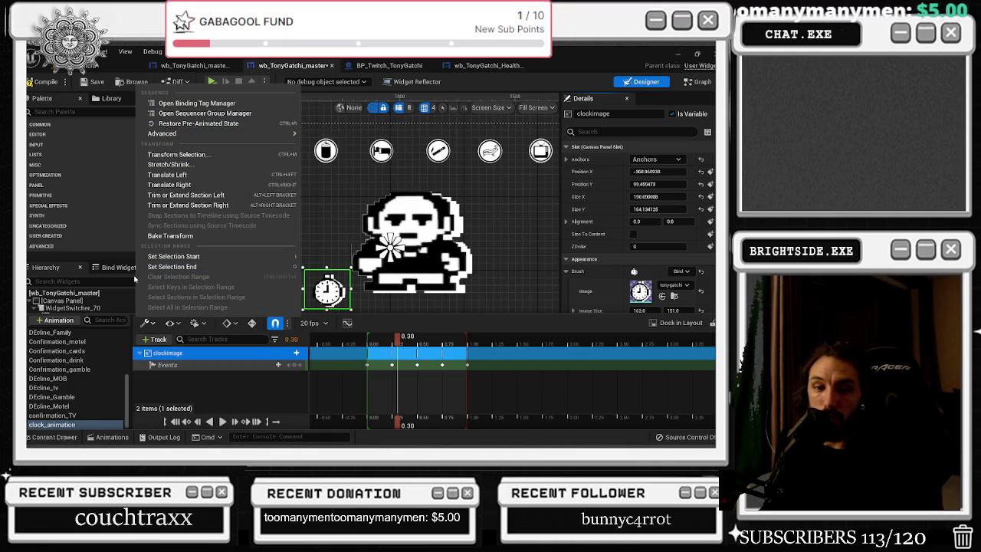
left_click(373, 336)
key("space")
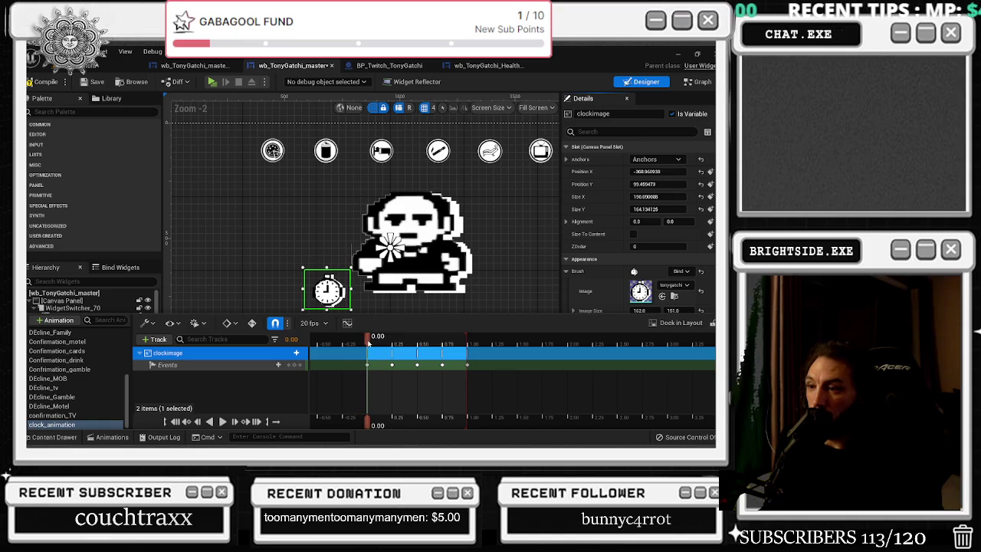
left_click(374, 340)
key("space")
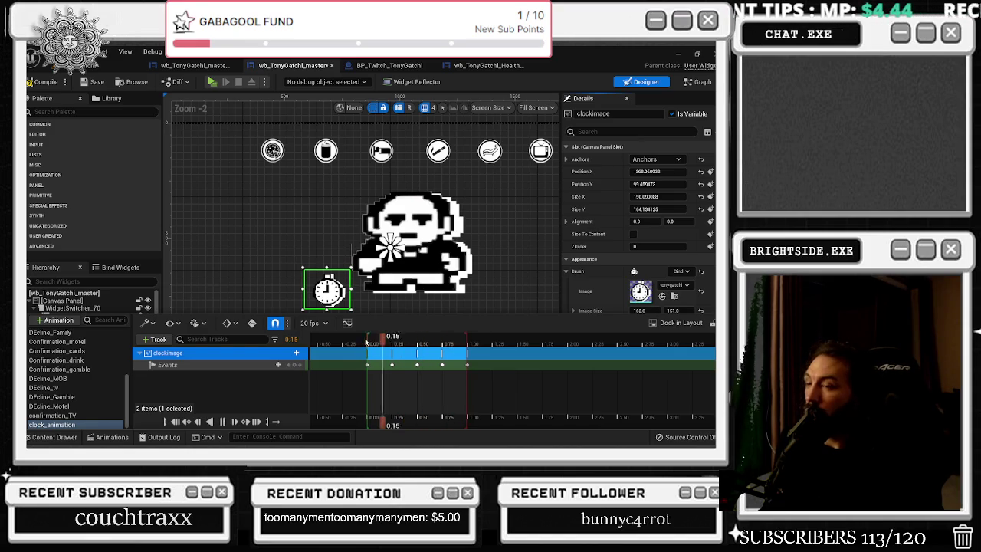
key("space")
Set preview playback speed to 0.1, turn off timeline snapping, and replay the animation
left_click(196, 322)
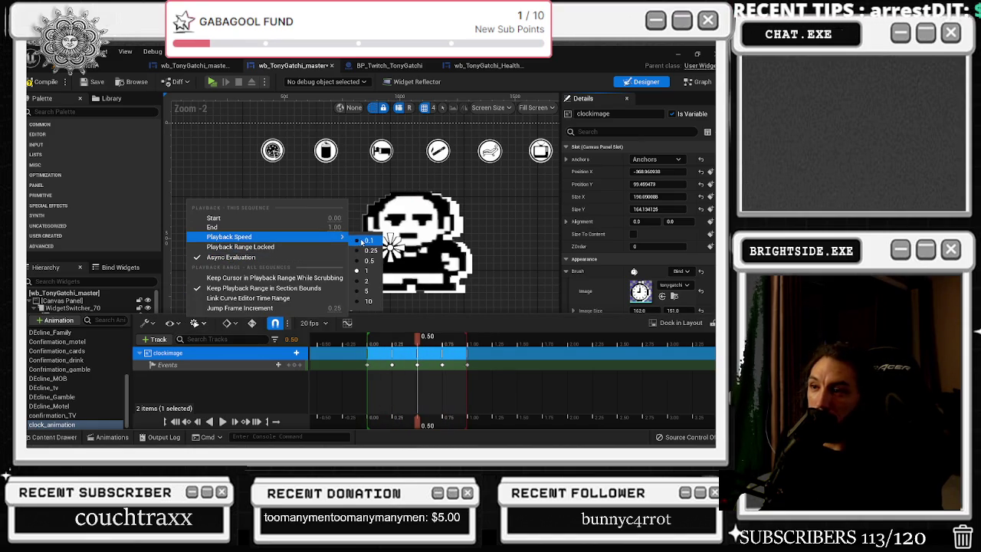
left_click(362, 240)
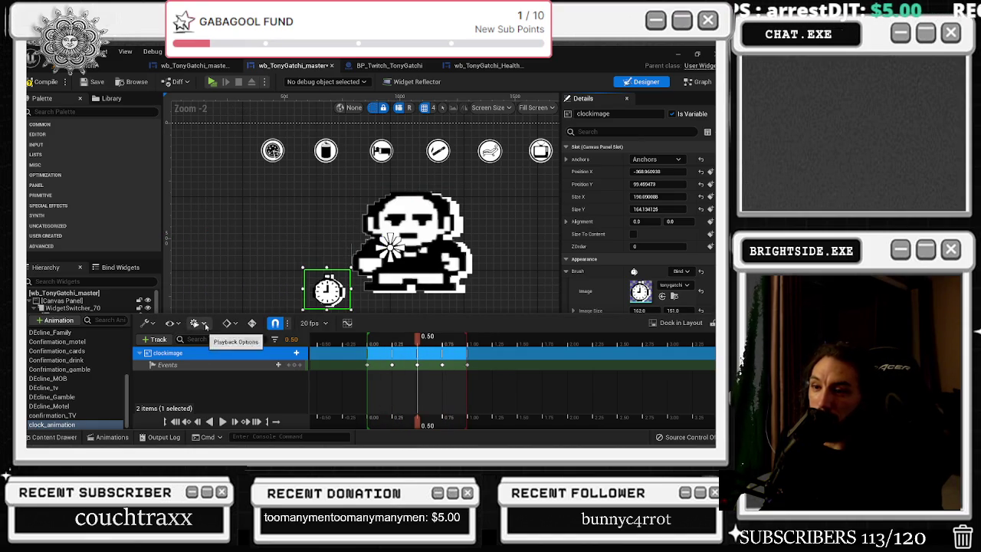
left_click(277, 325)
left_click(368, 338)
key("space")
mouse_move(377, 340)
left_mouse_down()
mouse_move(356, 345)
mouse_move(478, 347)
left_mouse_up()
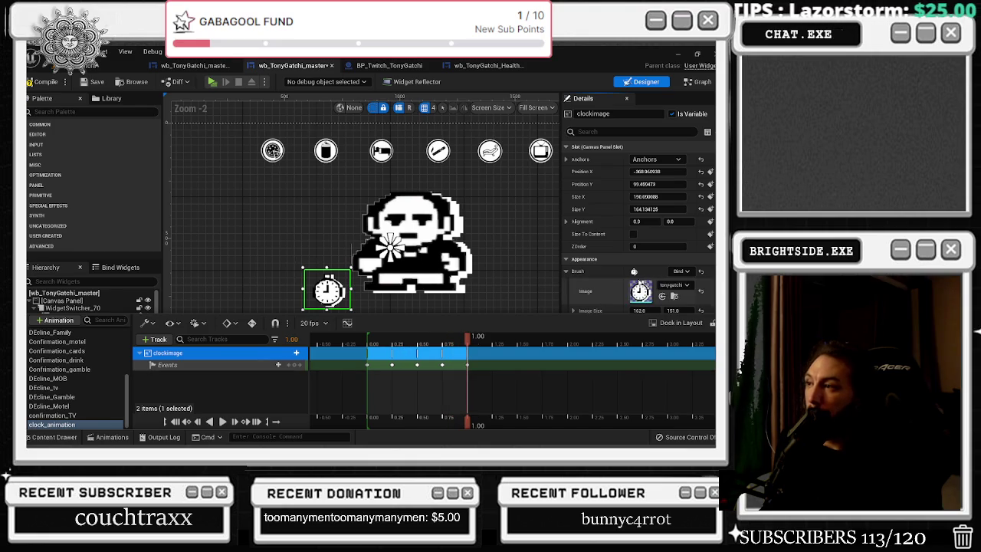
scroll(651, 290, "down", 5)
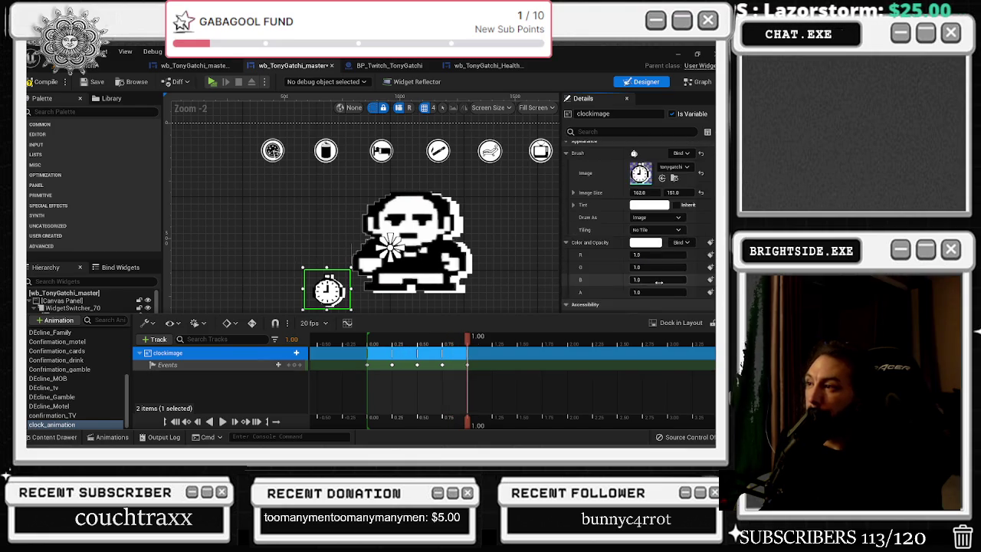
Close the timeline drawer, browse the other widget tabs, and open wb_TonyGatchi_master's Food/ Sleep graph
left_click(605, 131)
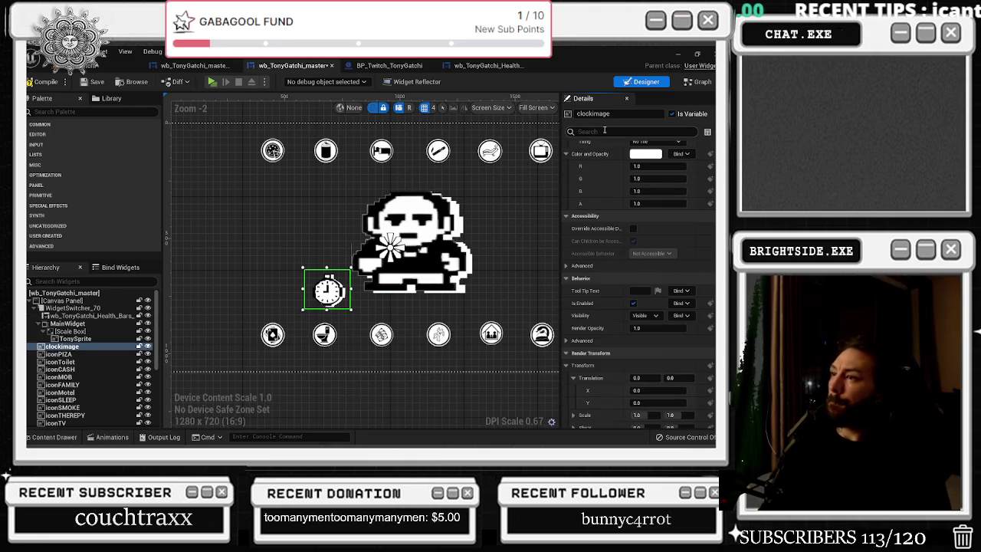
type("play")
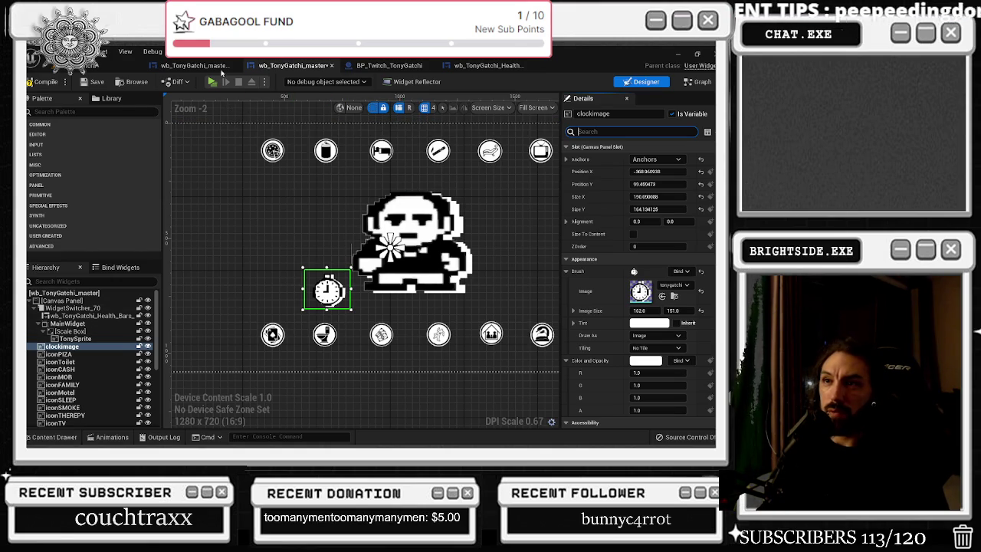
left_click(375, 69)
left_click(477, 69)
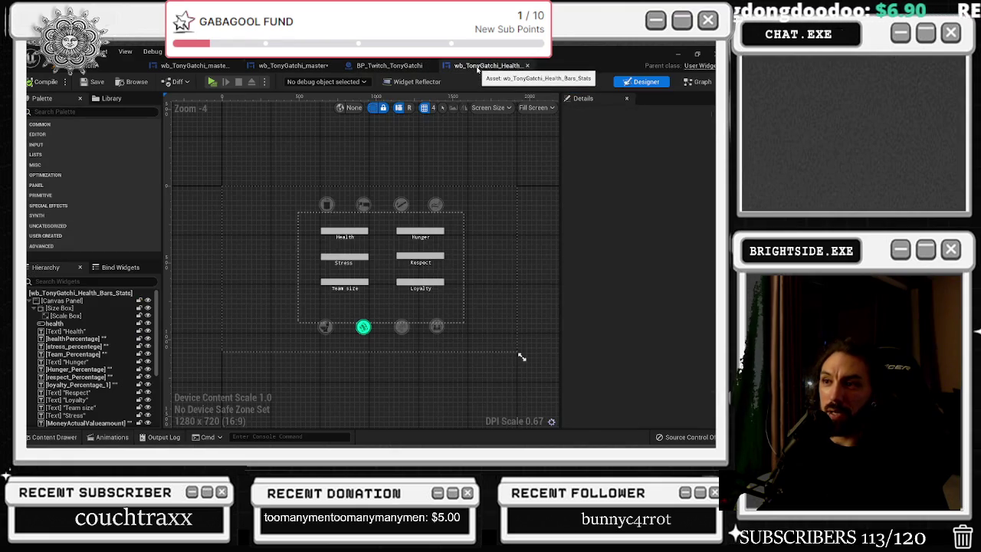
left_click(293, 66)
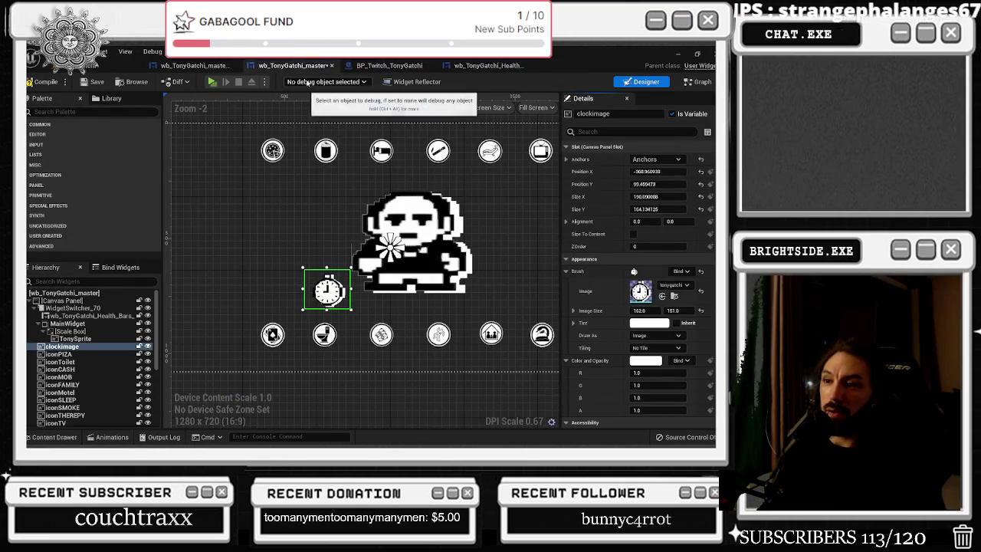
left_click(699, 83)
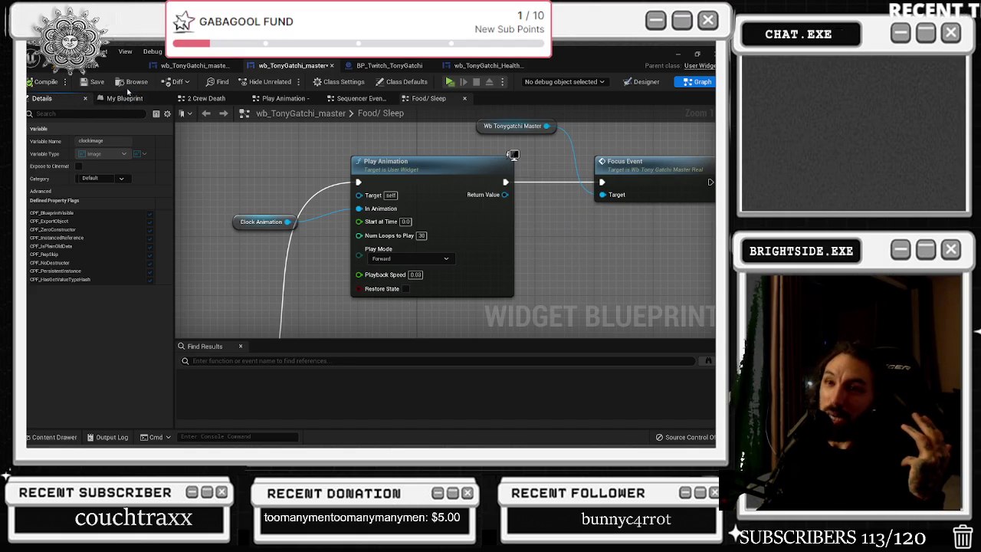
Save the widget blueprint and return to the level editor tab
left_click(93, 81)
left_click(76, 69)
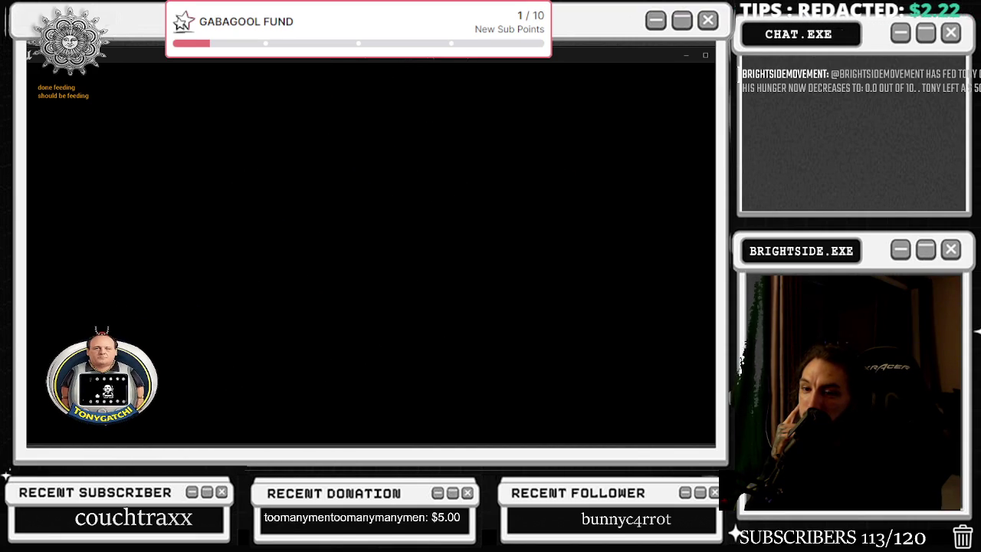
Let the TonyGatchi test run play out, then stop it with Escape
key("alt+Tab")
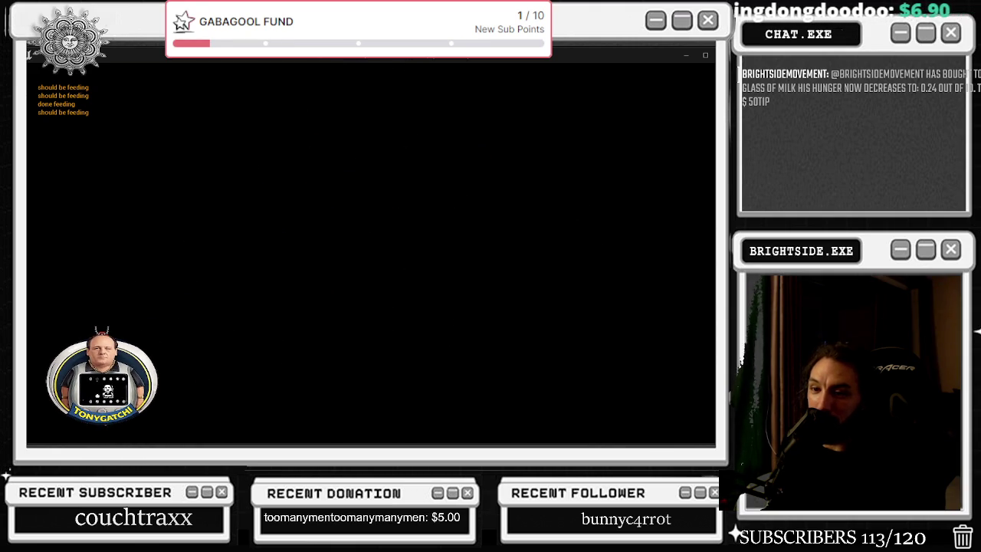
key("Escape")
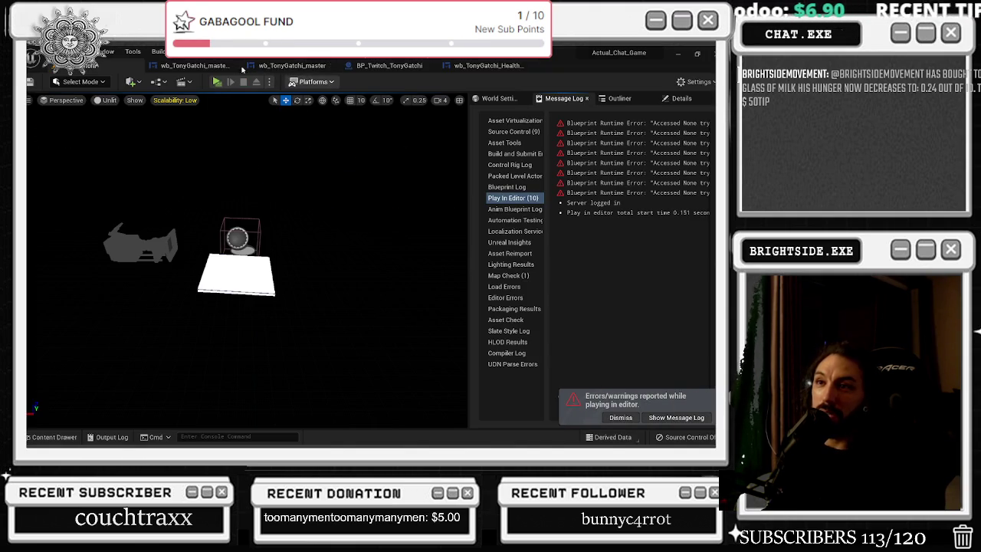
Set Play Animation's Playback Speed to 1.0, save the widget, and play the game from the level editor
left_click(282, 67)
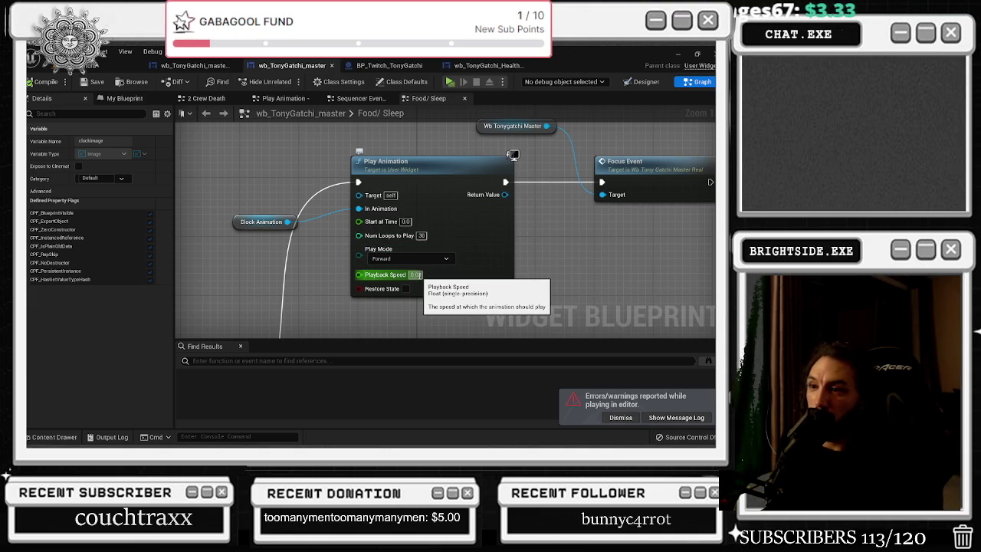
type("1")
key("Return")
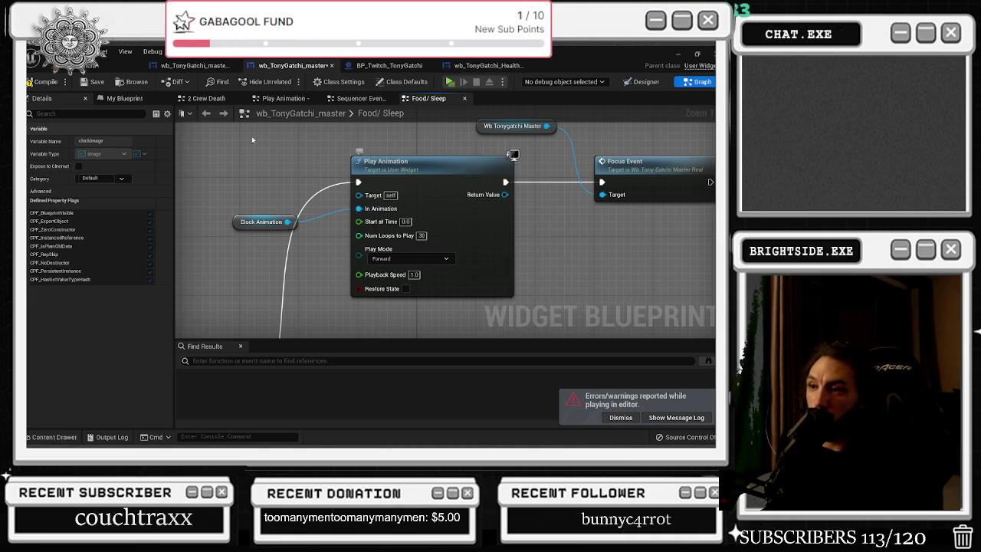
left_click(93, 83)
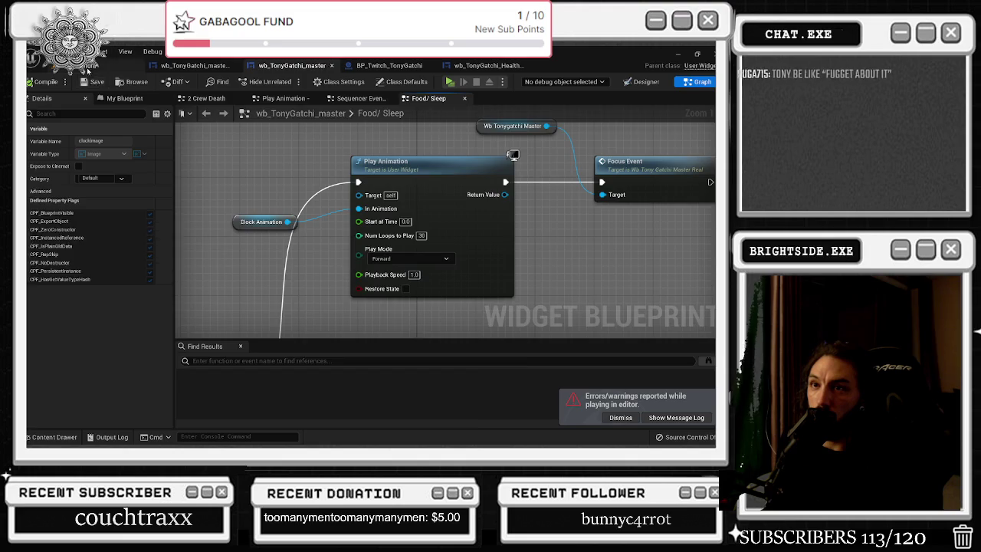
left_click(115, 66)
left_click(218, 84)
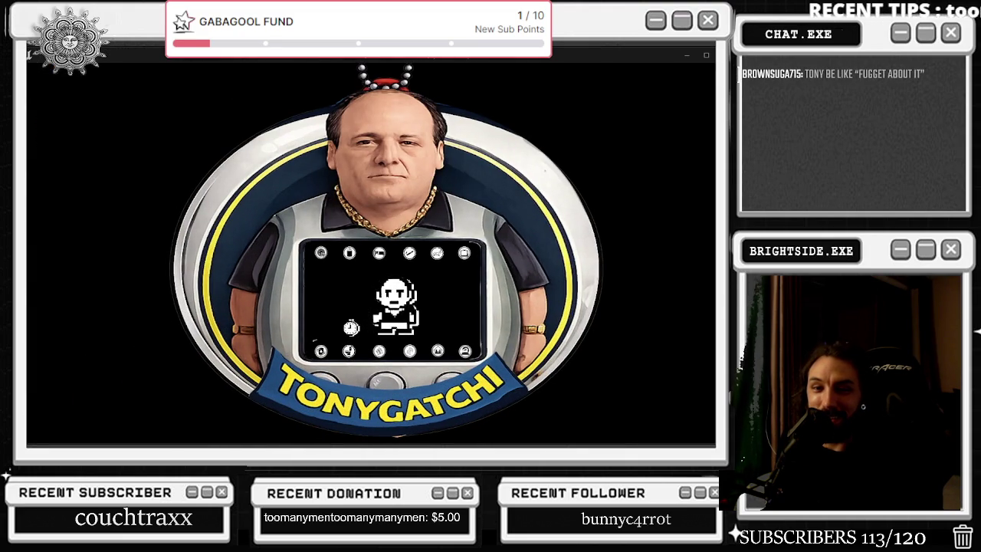
Watch the speed-1.0 test run, stop it with Escape, and reopen the wb_TonyGatchi_master graph
key("alt+Tab")
key("alt+Tab")
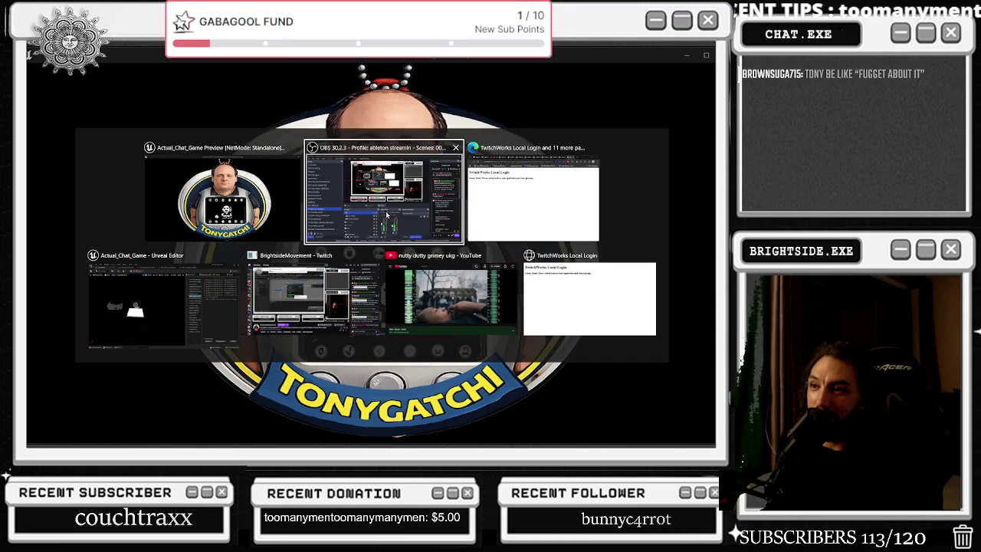
key("alt+Tab")
key("alt+Tab")
key("alt+Tab")
key("alt+Tab")
key("alt+shift+Tab")
key("alt+Tab")
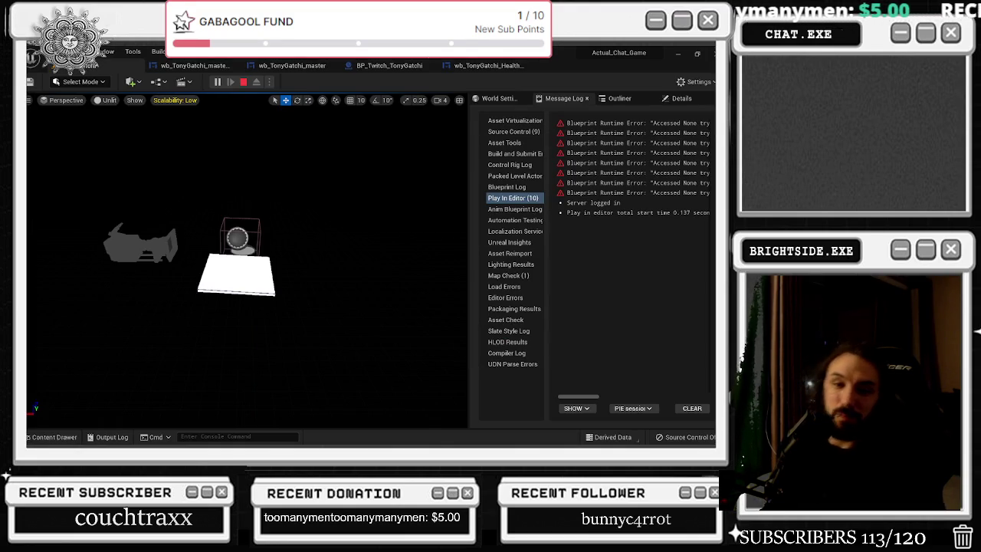
key("alt+Tab")
key("alt+Tab")
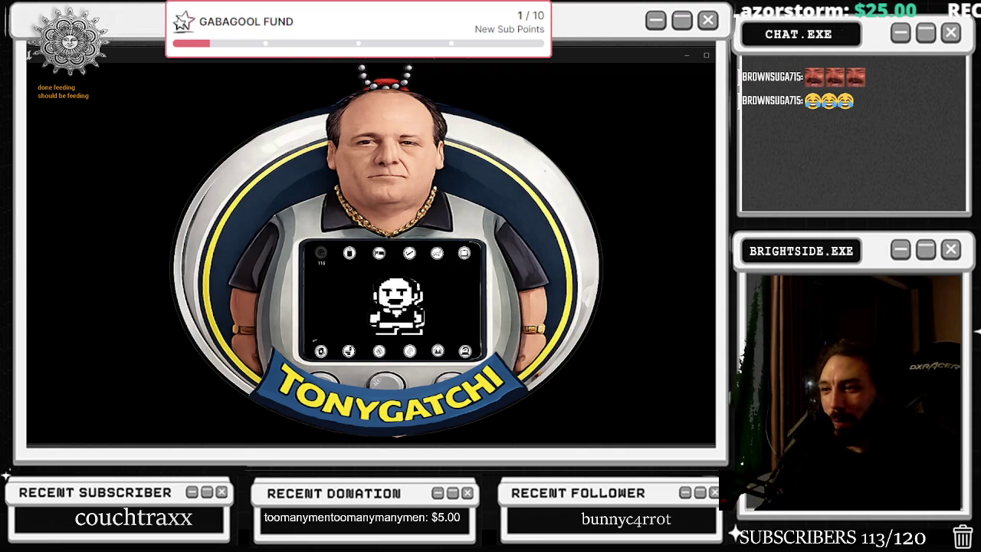
key("Escape")
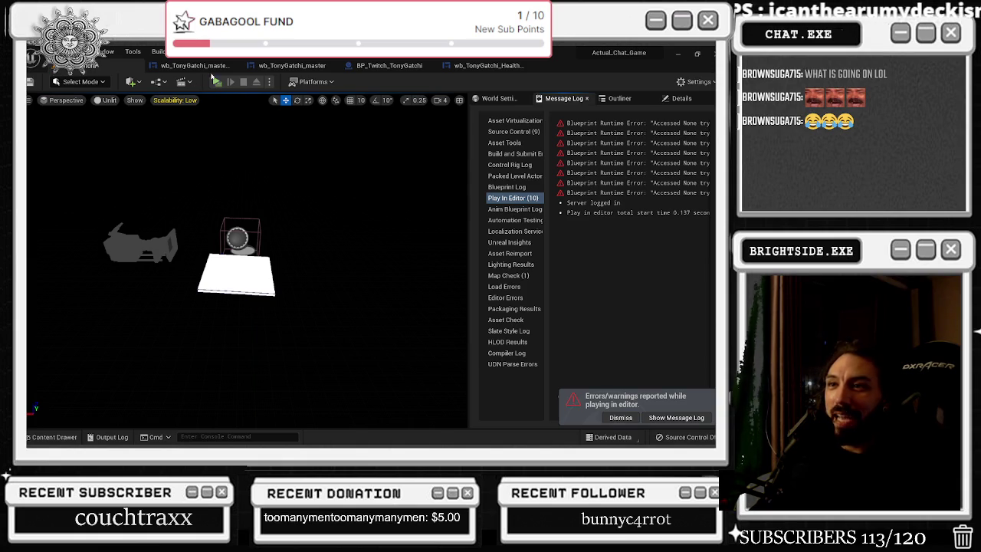
left_click(292, 65)
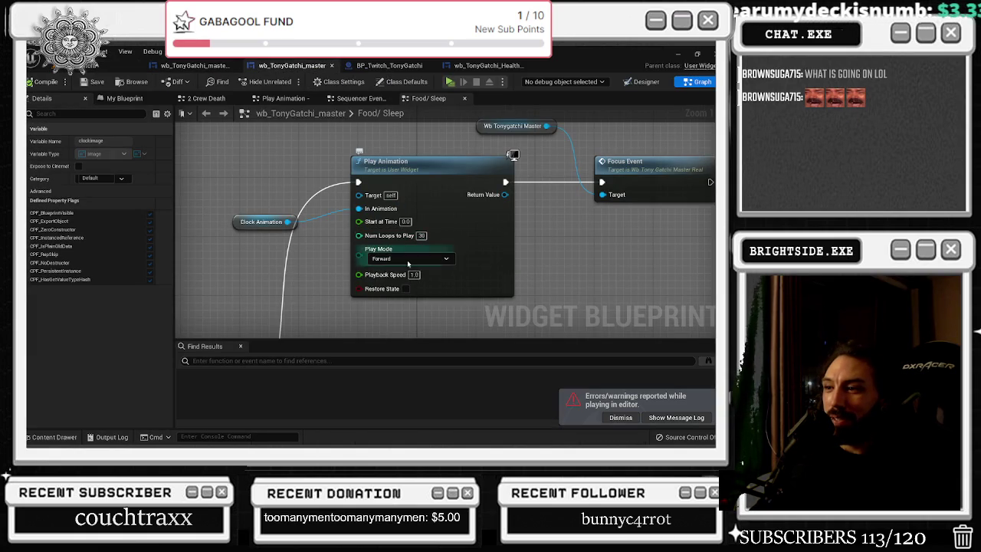
Set the clock animation's playback speed to 0.5 and return to the master widget layout
left_click(415, 275)
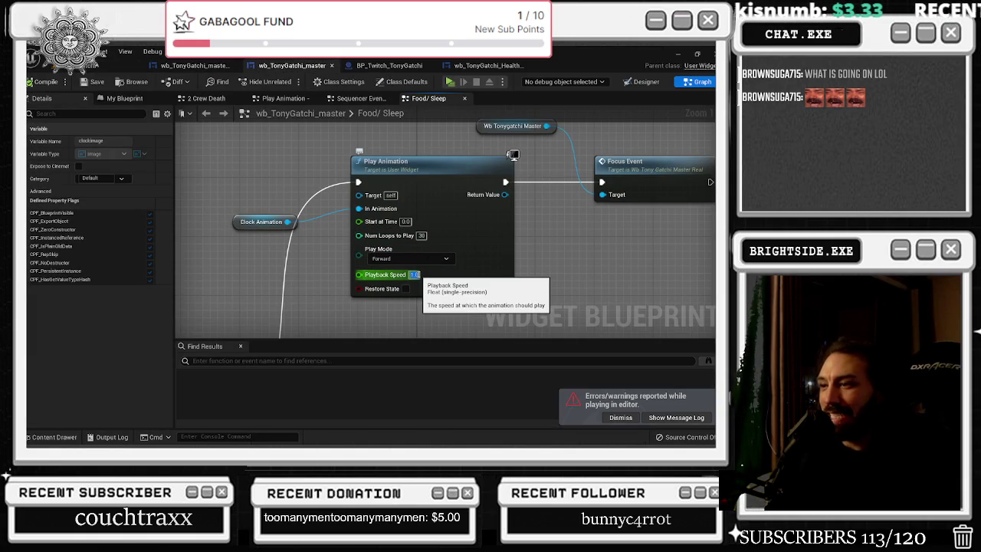
type("0.5")
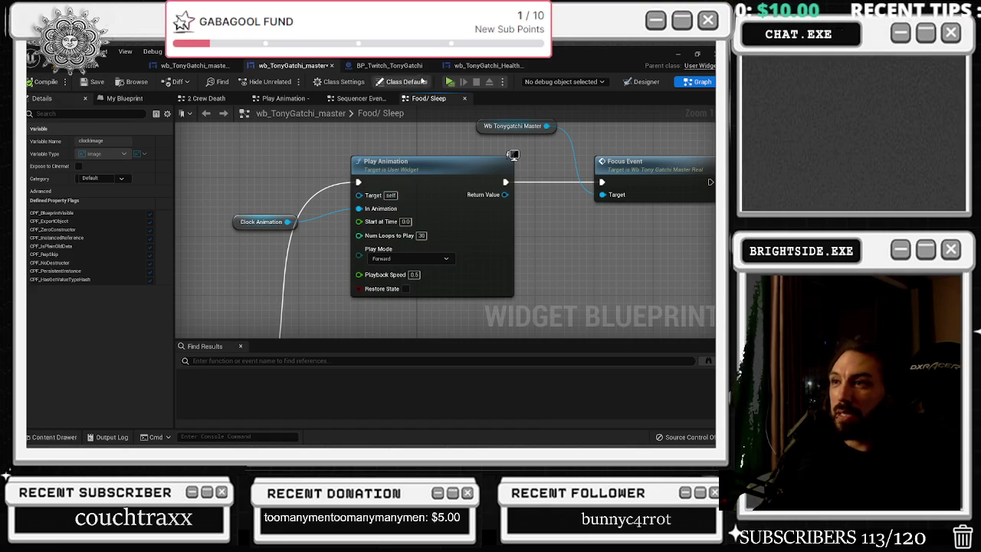
left_click(192, 66)
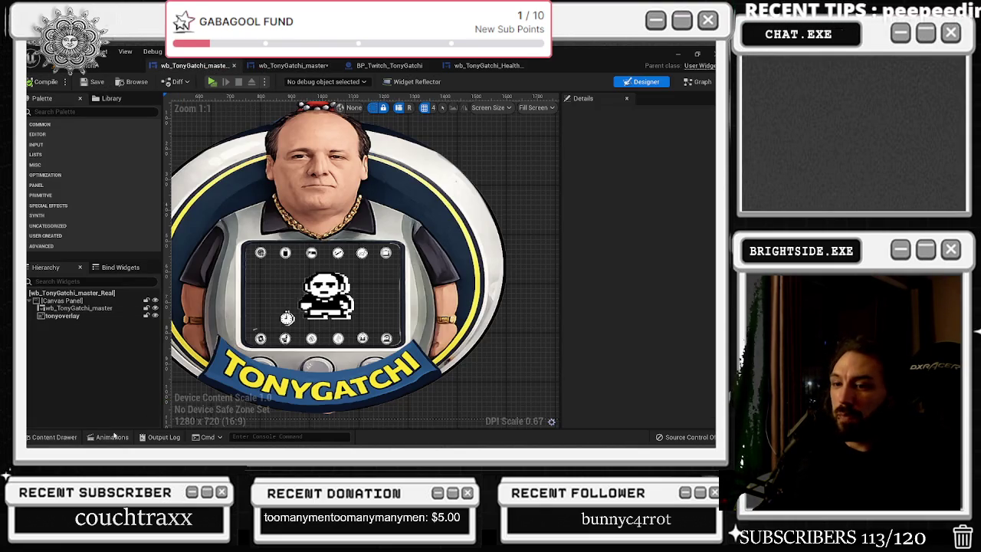
left_click(112, 436)
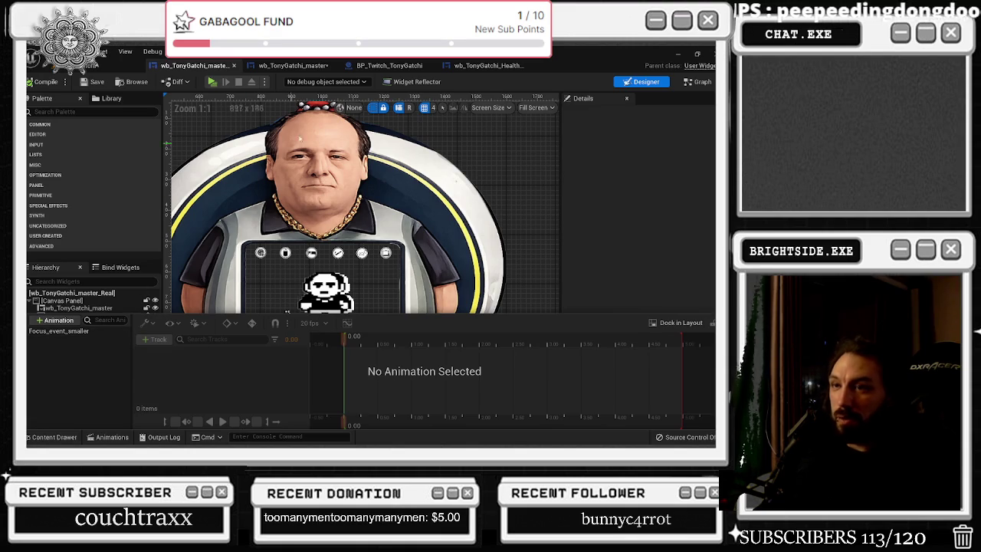
left_click(292, 65)
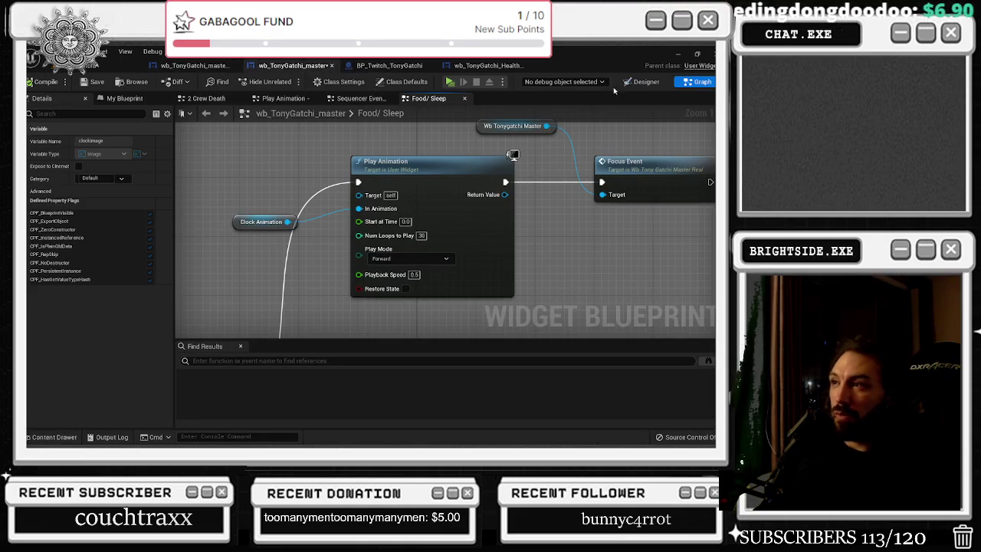
left_click(642, 81)
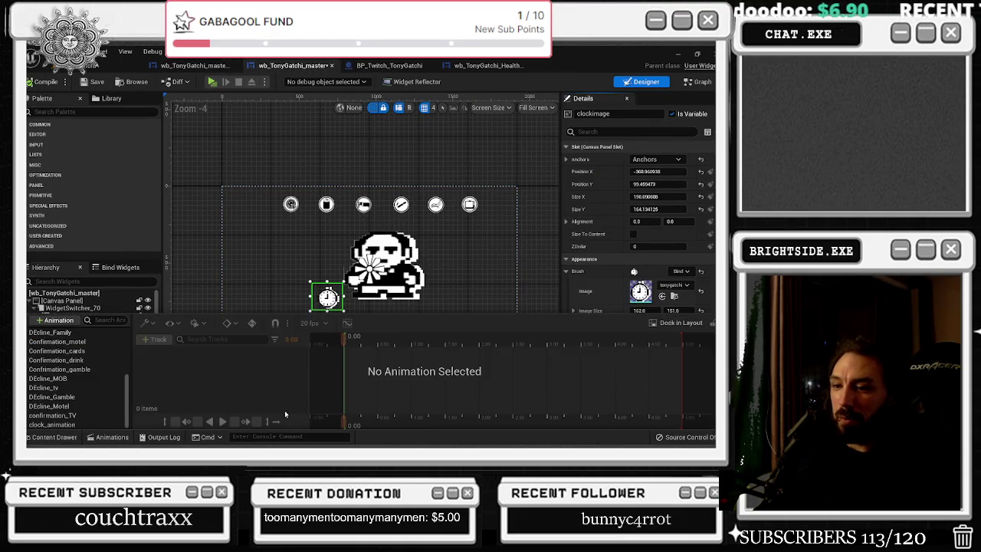
Set the clock image's Render Opacity to 0.0 and open the clock_animation timeline
left_click(327, 297)
left_click(614, 131)
type("ren")
left_click(649, 185)
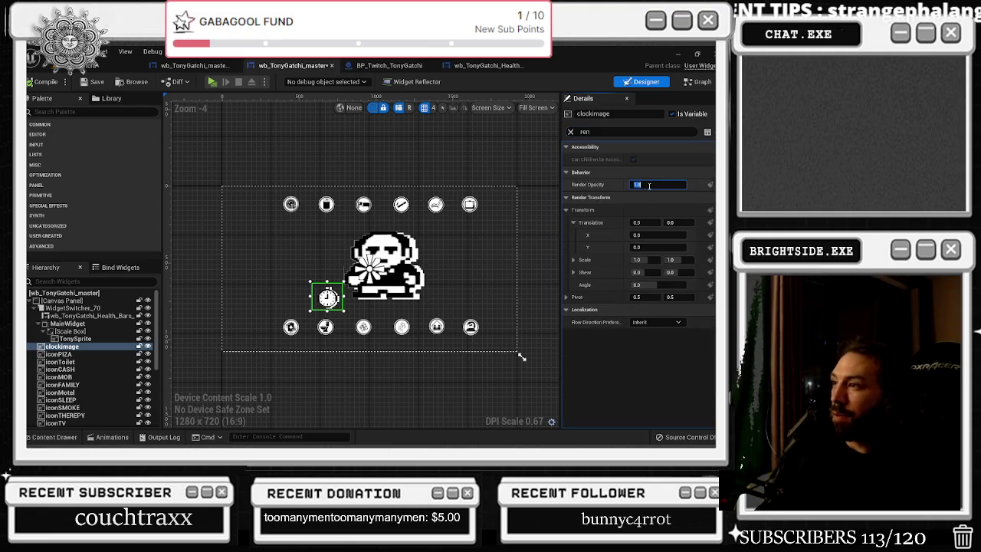
left_click(107, 437)
left_click(91, 424)
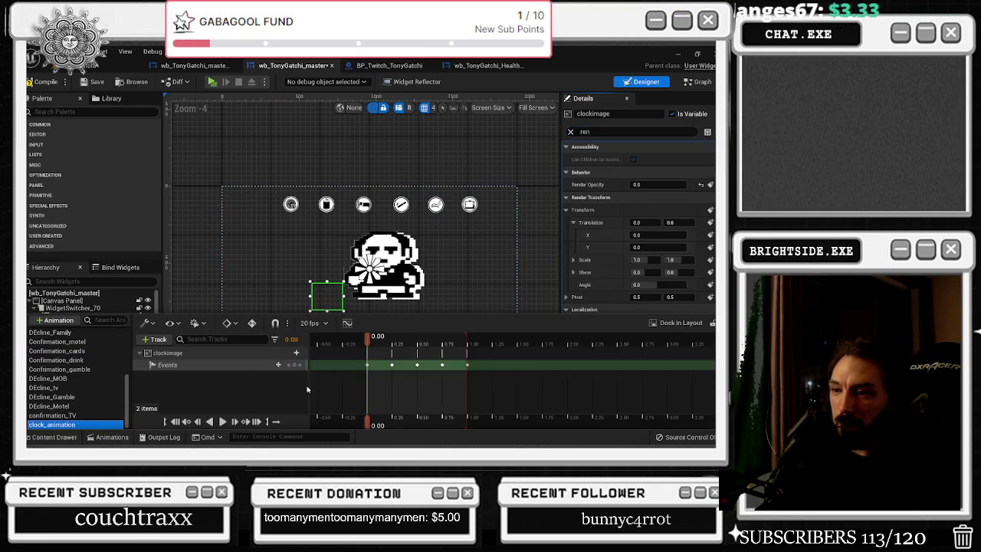
Nudge the last event key from 1.00 to about 0.98 and check its key options
scroll(392, 377, "up", 5)
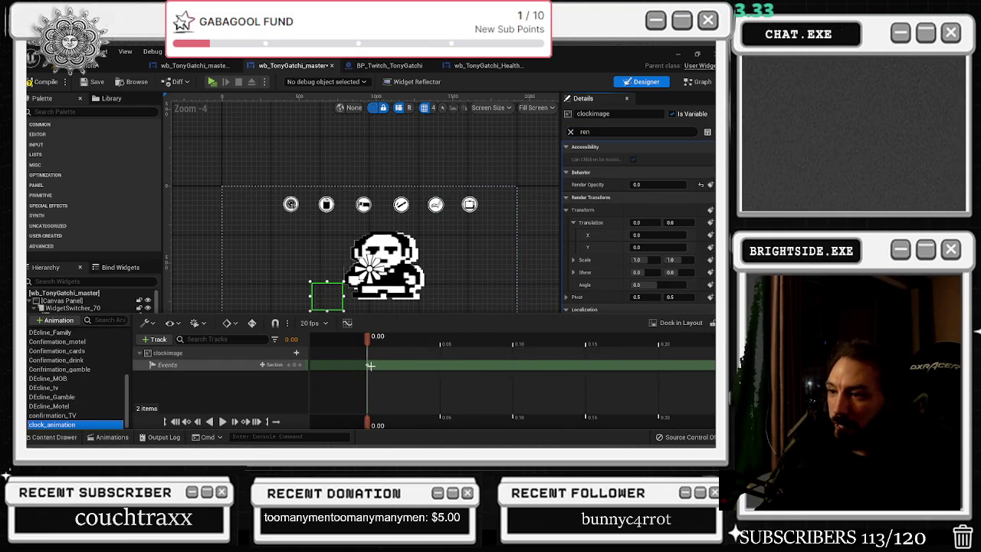
left_click_drag(372, 365, 376, 365)
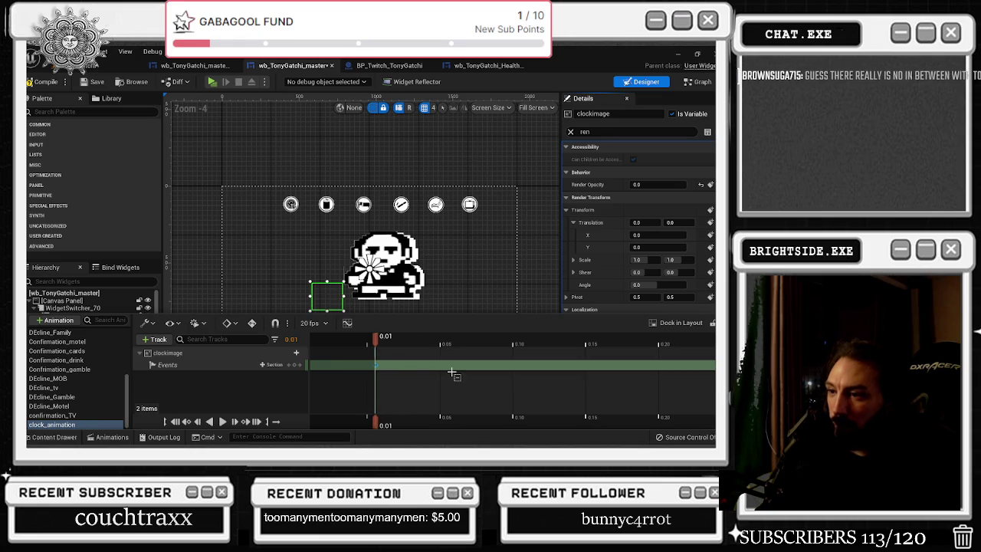
scroll(513, 376, "down", 4)
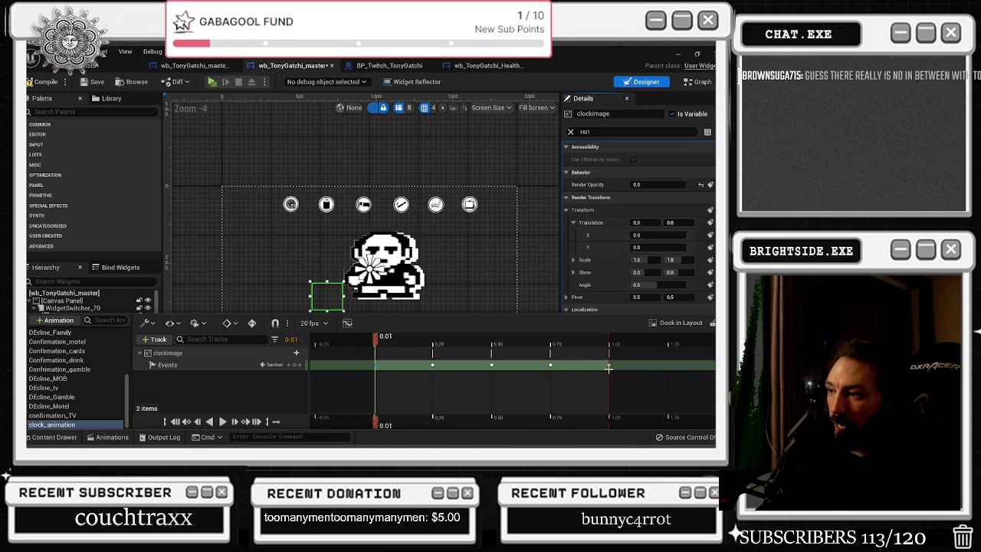
left_click_drag(609, 365, 607, 366)
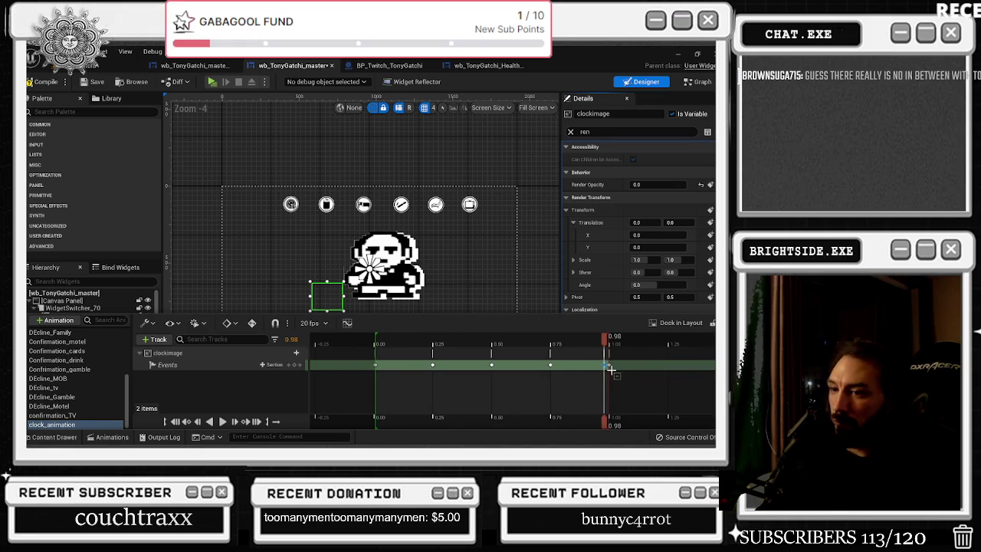
left_click_drag(608, 366, 609, 365)
right_click(610, 366)
mouse_move(630, 264)
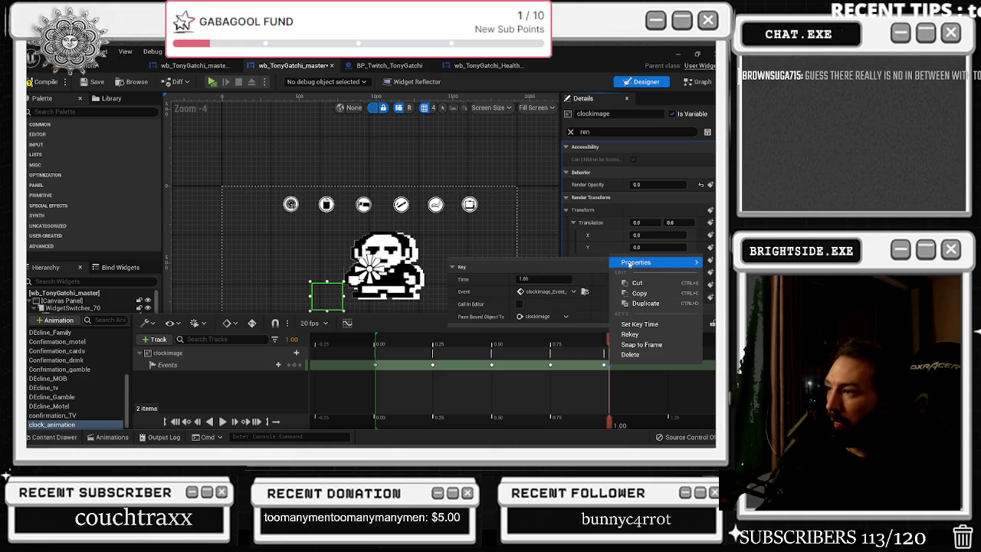
left_click(604, 365)
right_click(604, 365)
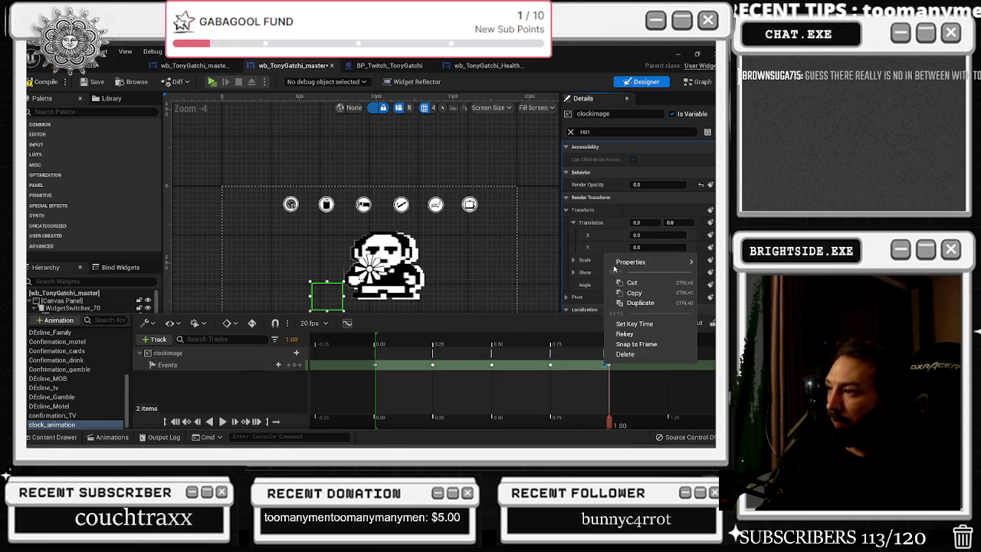
left_click(551, 365)
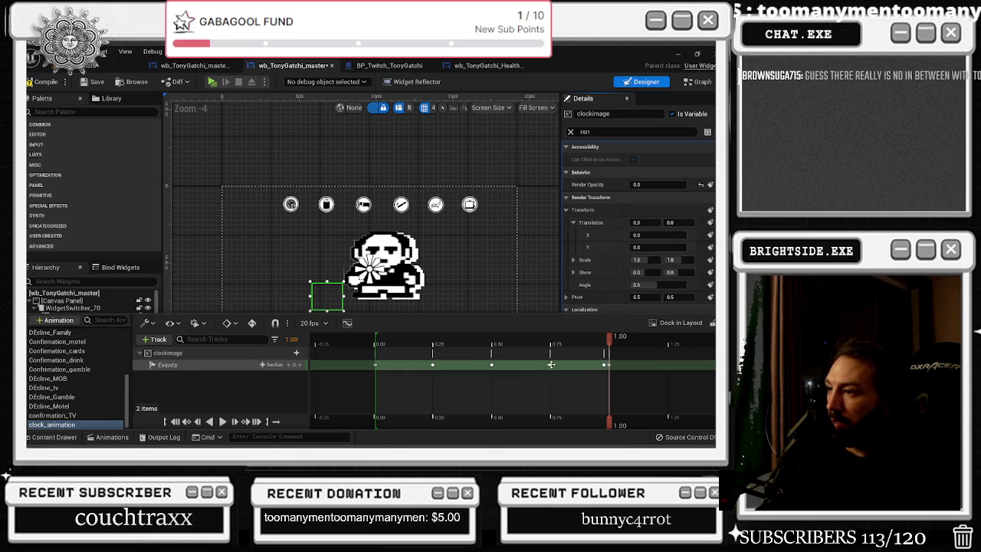
left_click(605, 366)
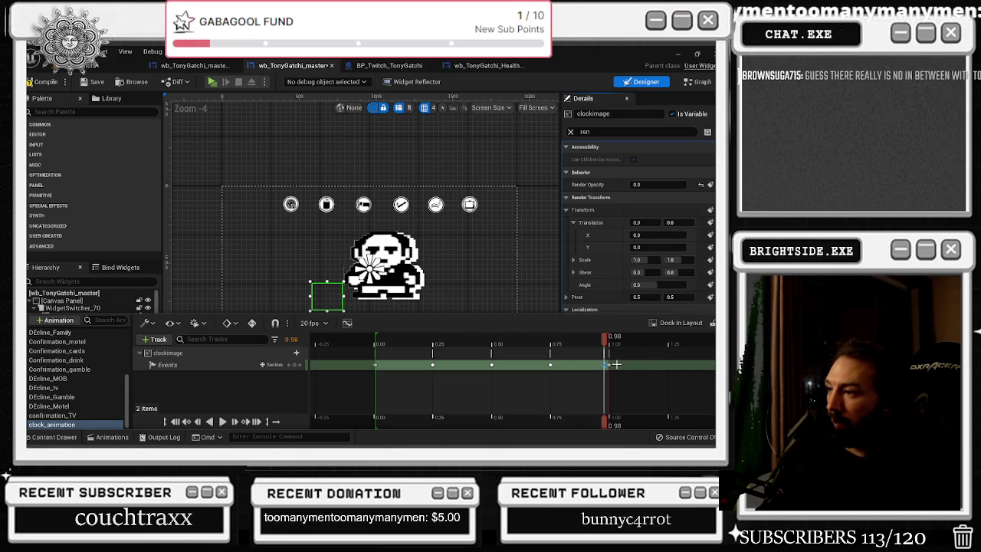
Move the event key near 1.0 to 0.95, undoing the stray shift of the first key
left_click_drag(375, 365, 379, 366)
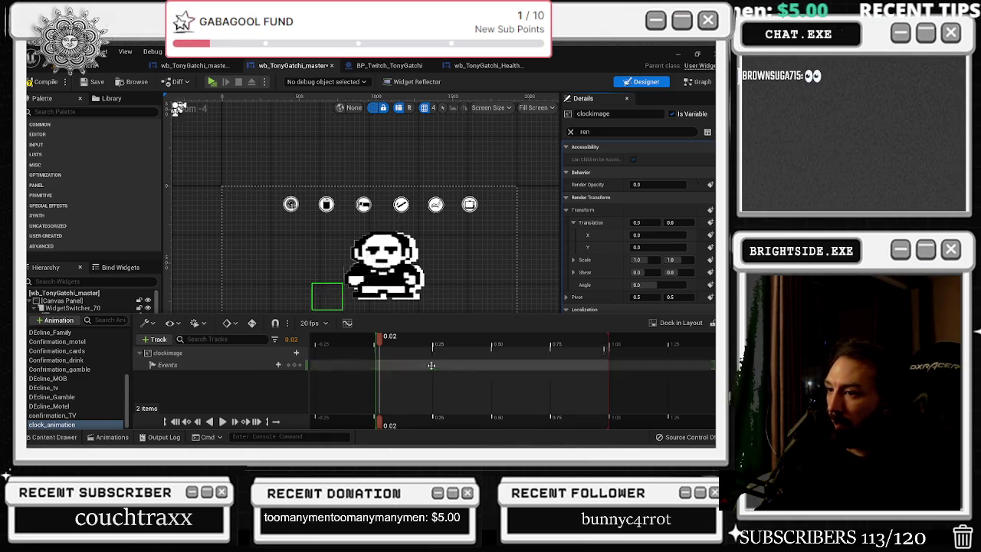
key("ctrl+z")
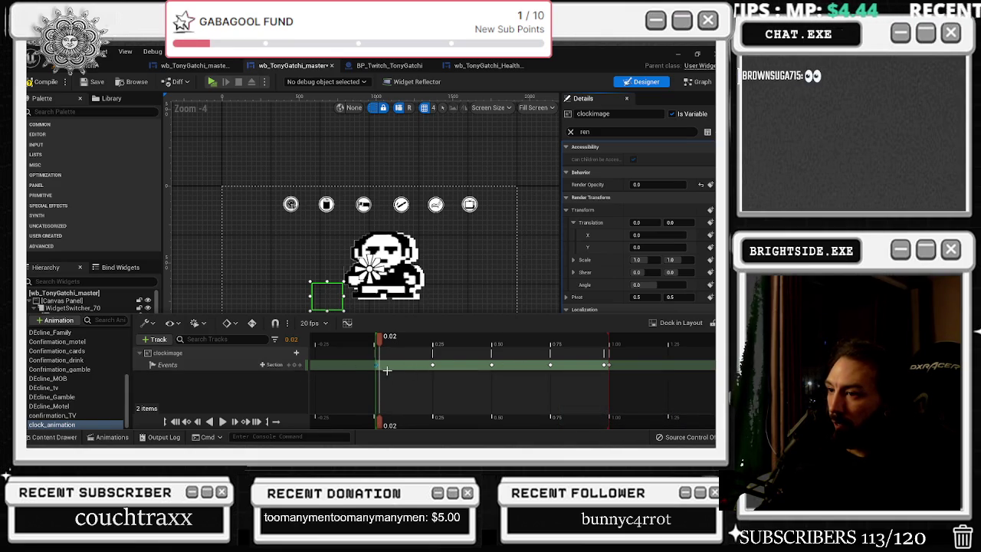
mouse_move(605, 365)
left_mouse_down()
mouse_move(628, 365)
mouse_move(597, 365)
left_mouse_up()
left_click(646, 350)
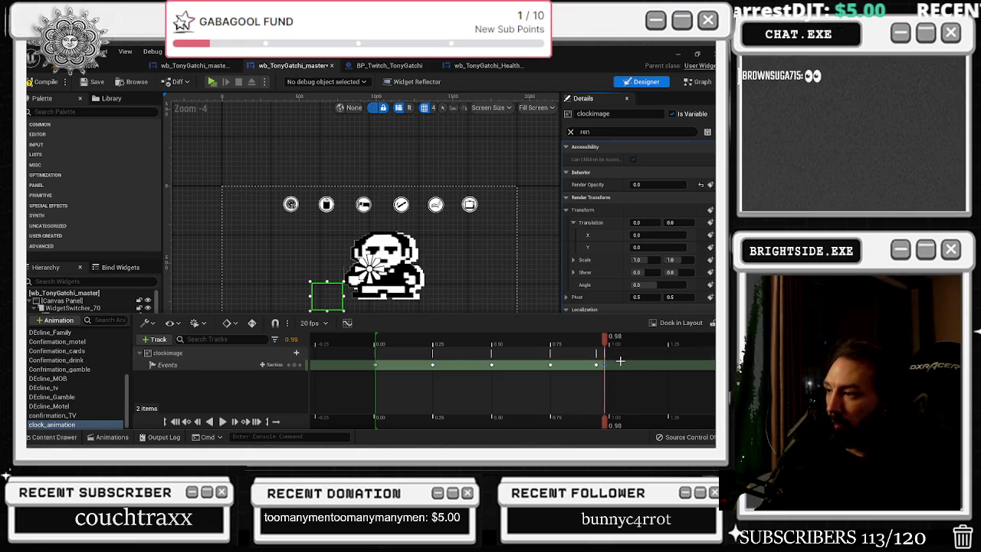
key("ctrl+z")
left_click(597, 365)
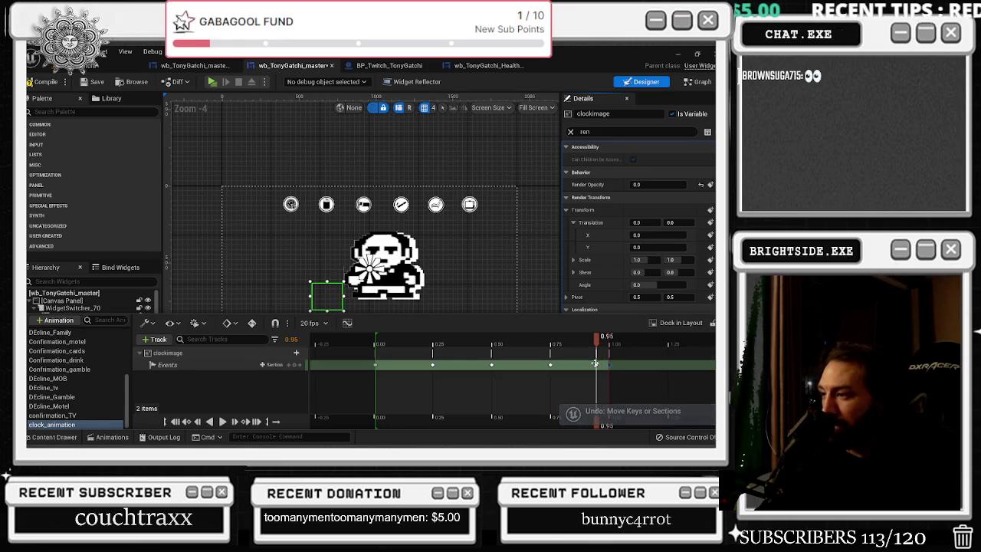
right_click(597, 365)
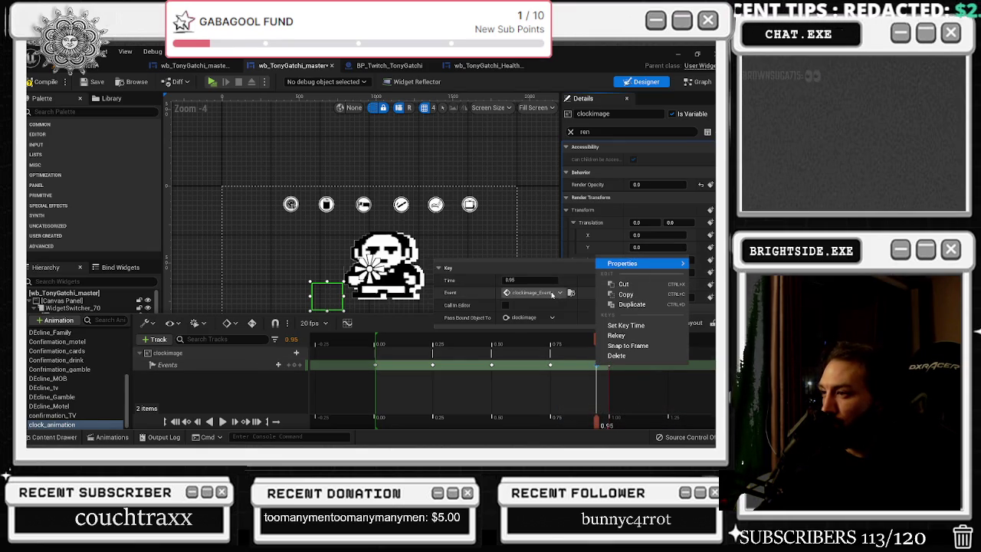
left_click(553, 293)
mouse_move(555, 318)
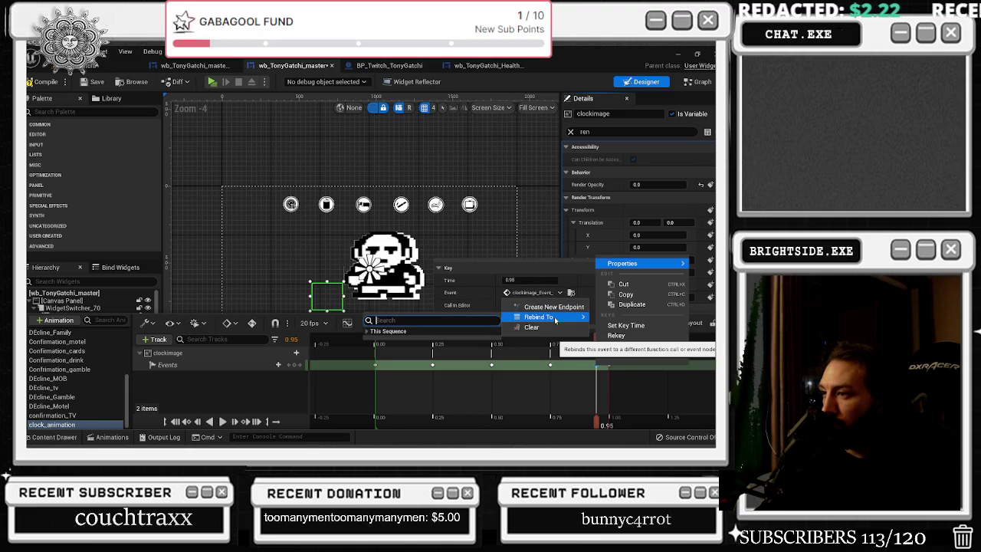
left_click(368, 332)
left_click(375, 341)
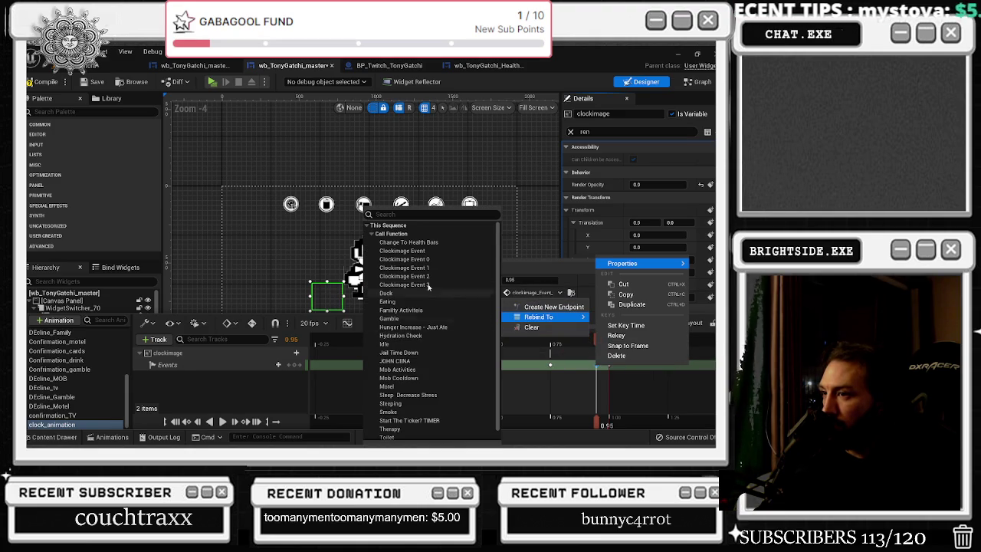
left_click(434, 256)
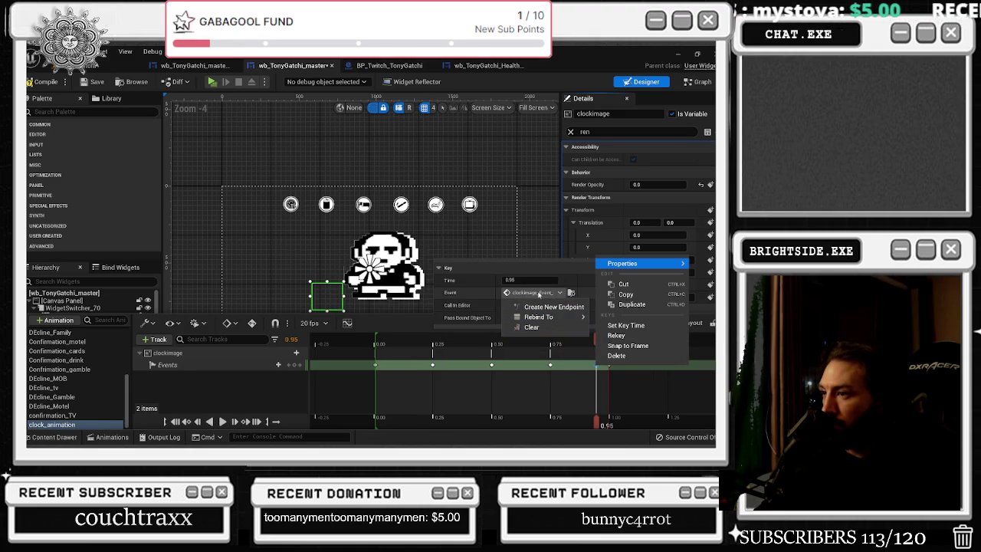
left_click(501, 294)
left_click_drag(495, 292, 473, 293)
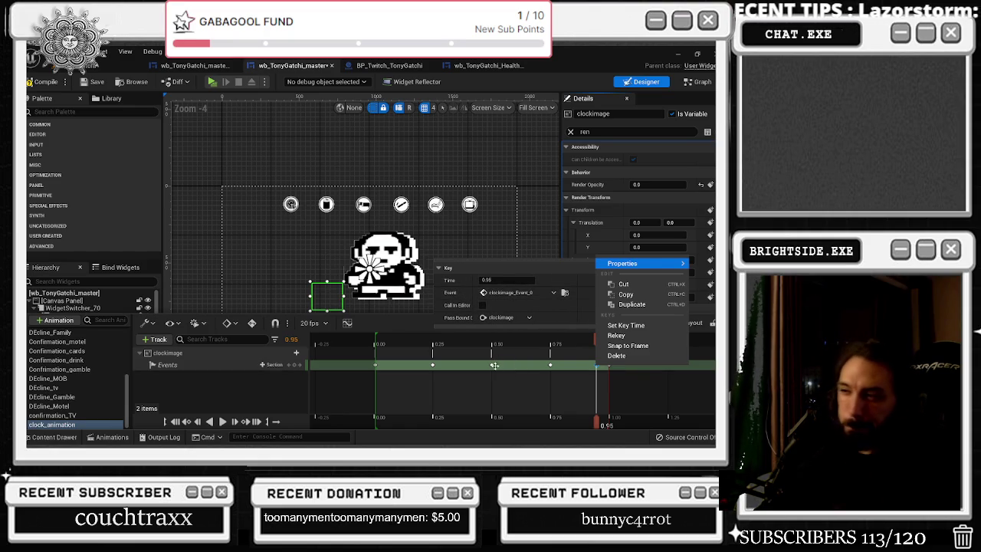
left_click(609, 420)
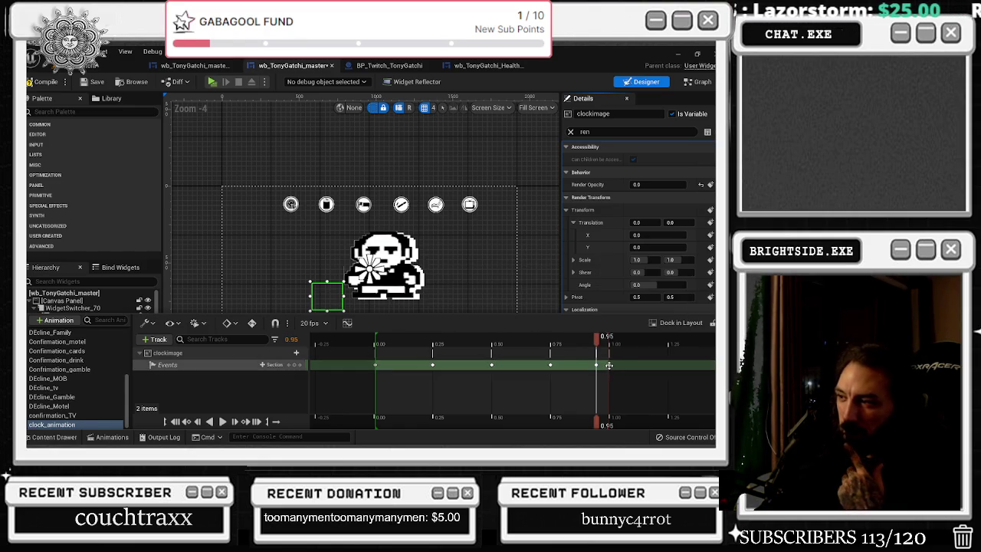
right_click(617, 365)
mouse_move(636, 263)
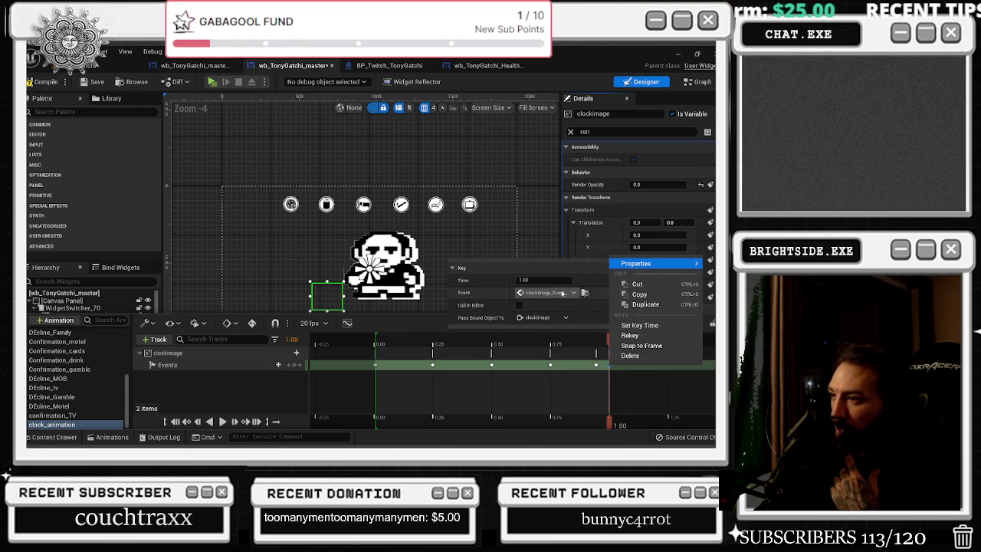
left_click(546, 292)
mouse_move(561, 317)
left_click(512, 294)
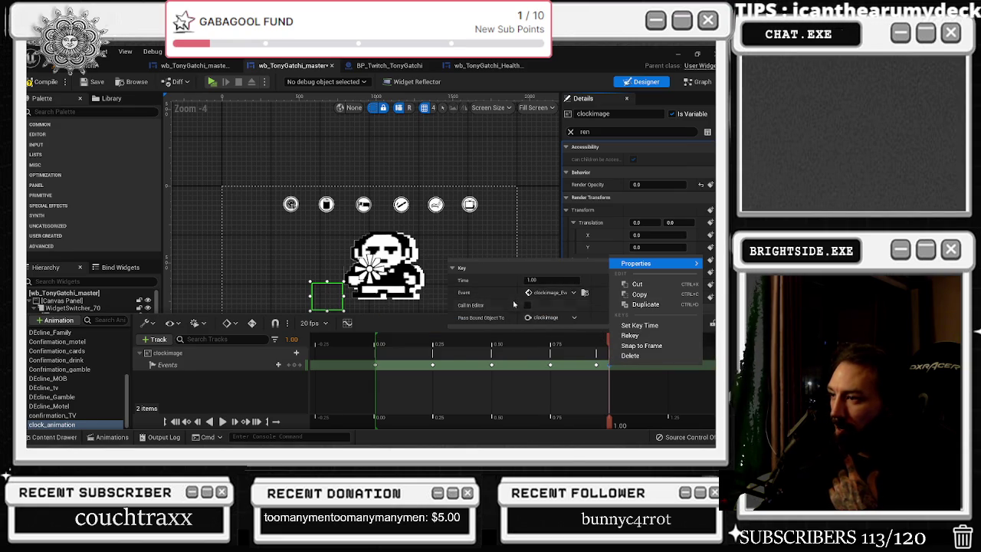
left_click(377, 366)
right_click(376, 366)
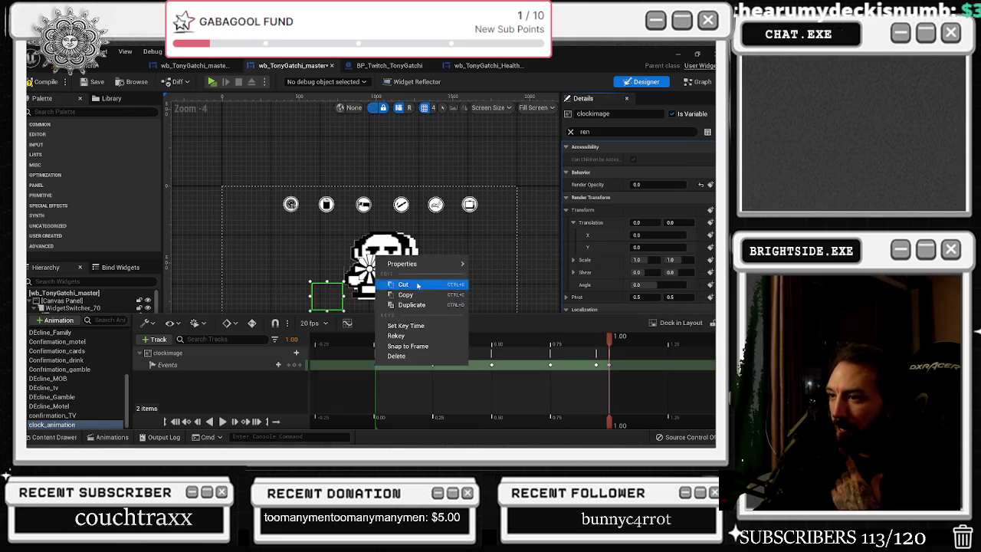
mouse_move(452, 263)
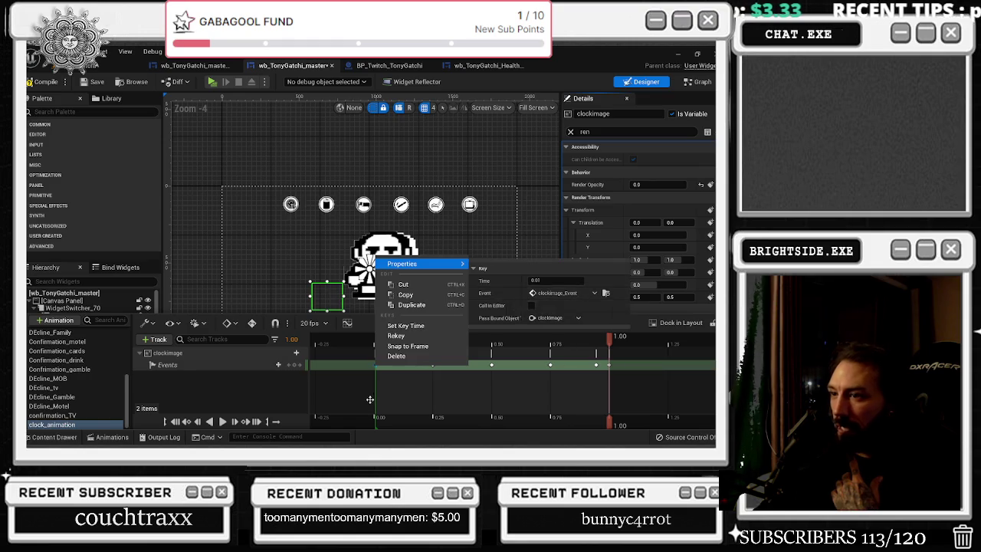
left_click(430, 367)
right_click(435, 365)
mouse_move(506, 263)
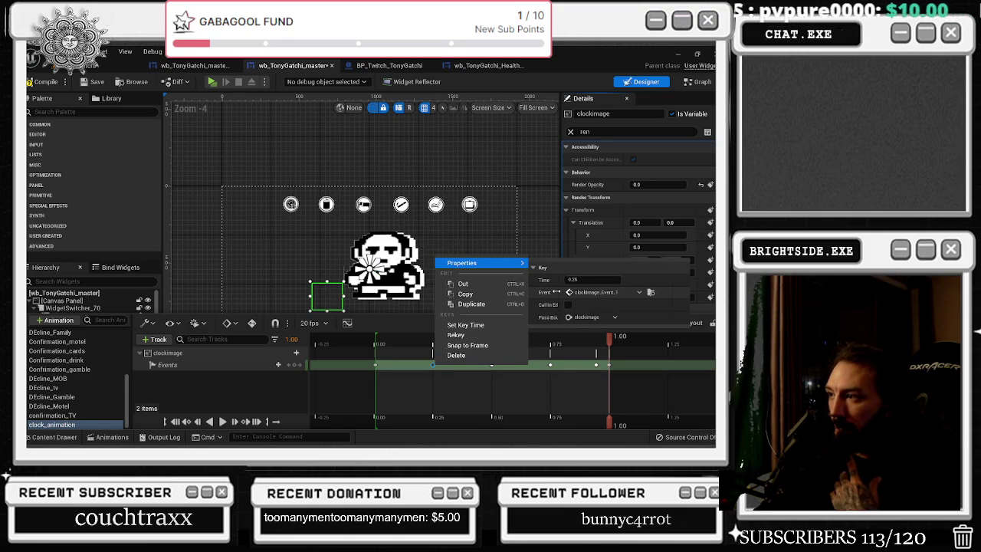
left_click(494, 369)
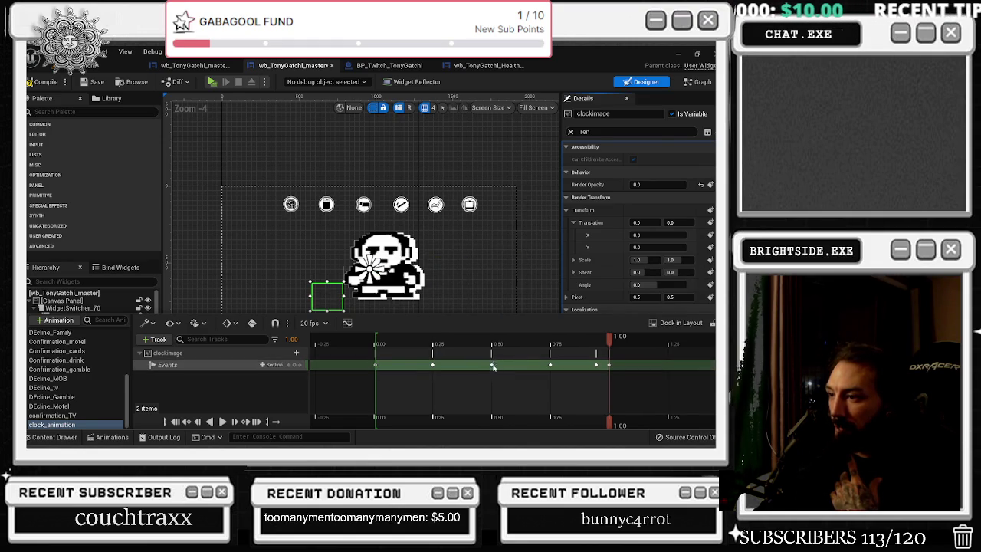
right_click(493, 365)
mouse_move(517, 263)
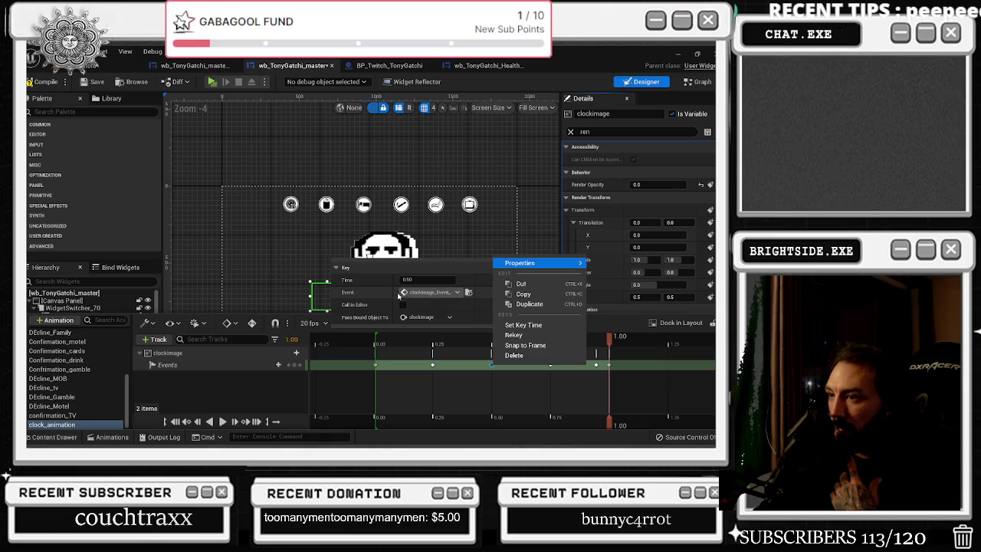
left_click_drag(403, 293, 351, 297)
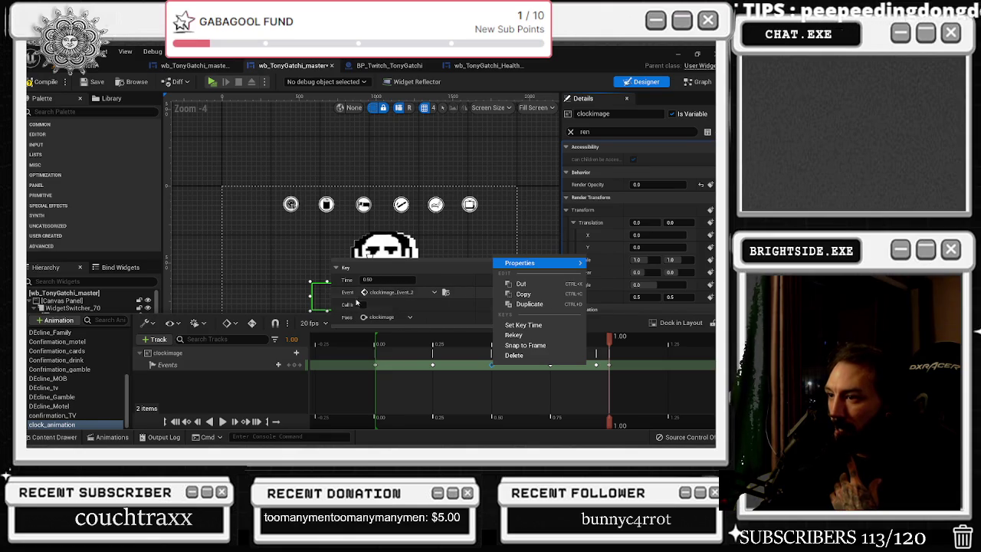
left_click(547, 370)
left_click(550, 365)
right_click(549, 365)
mouse_move(553, 269)
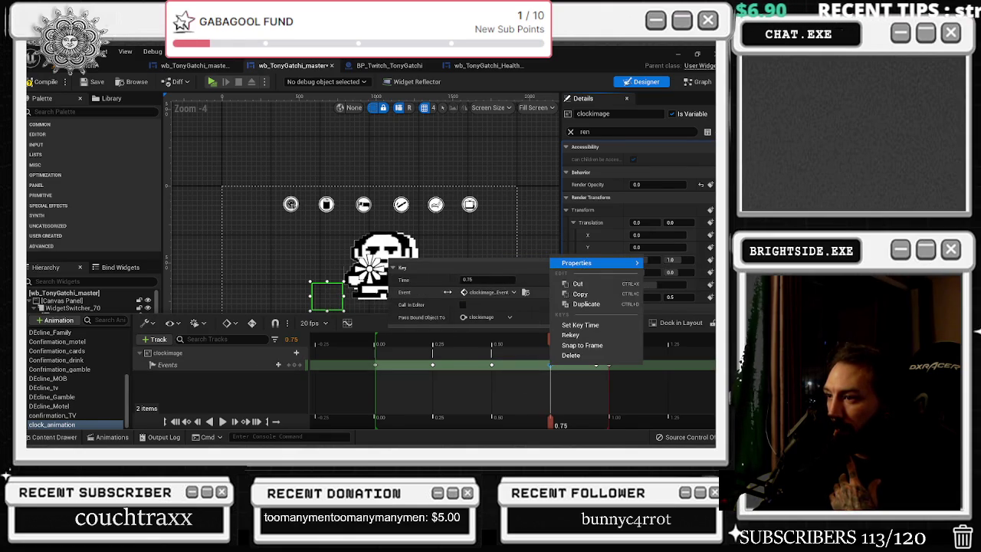
left_click(607, 376)
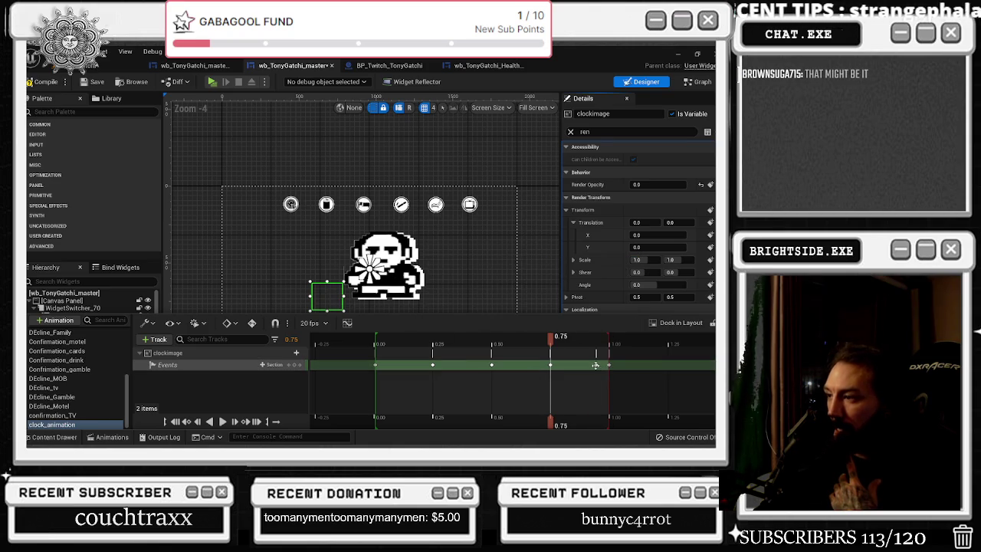
left_click(595, 366)
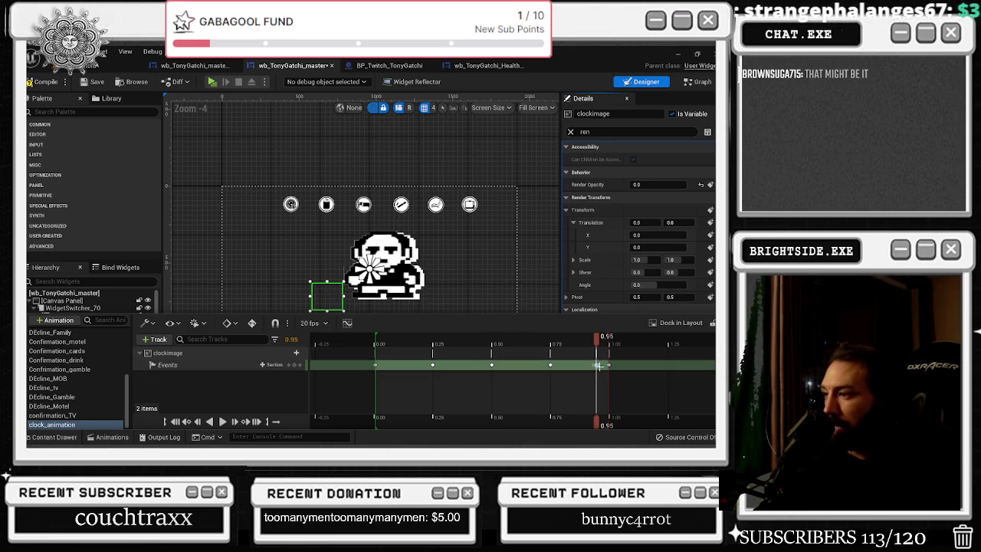
Delete the 0.95 event key and move the 0.75 key to 0.97
left_click(407, 345)
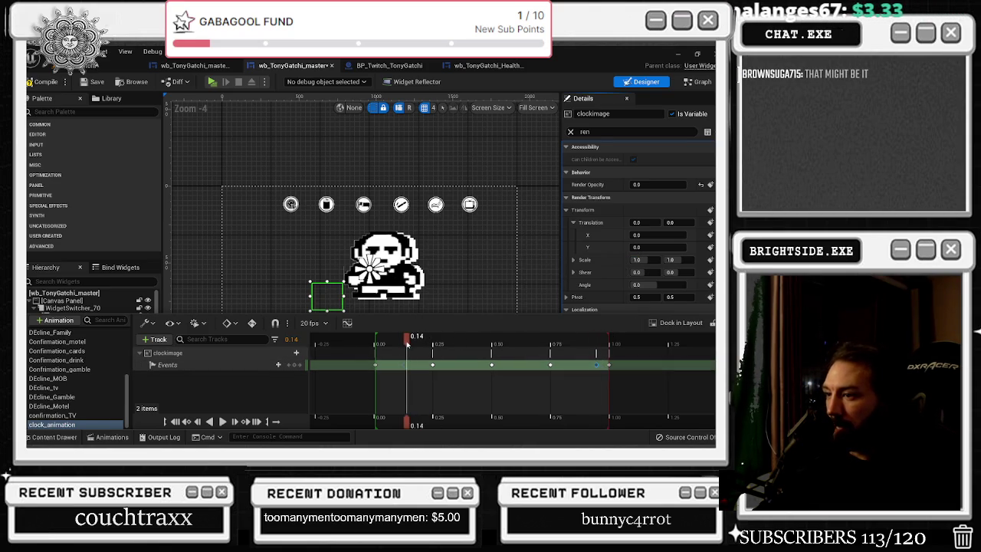
key("Delete")
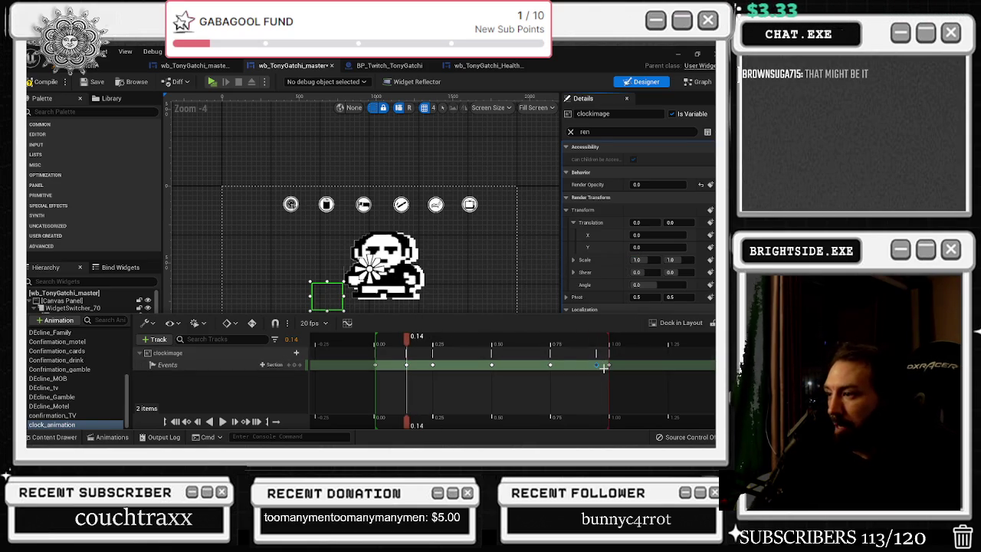
left_click_drag(551, 365, 604, 365)
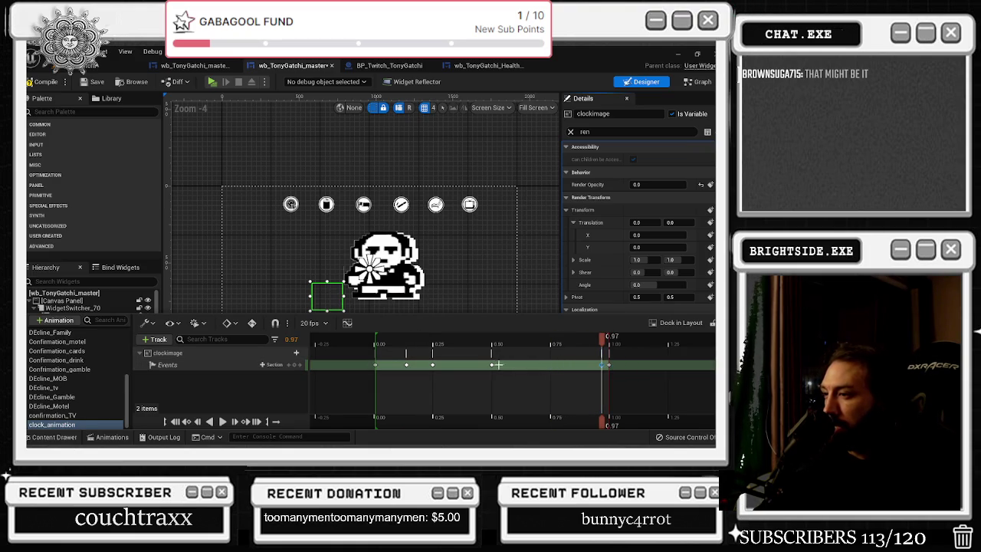
Add a new Events key near the start, around 0.08 s
mouse_move(451, 366)
left_mouse_down()
mouse_move(510, 365)
mouse_move(410, 365)
mouse_move(435, 367)
left_mouse_up()
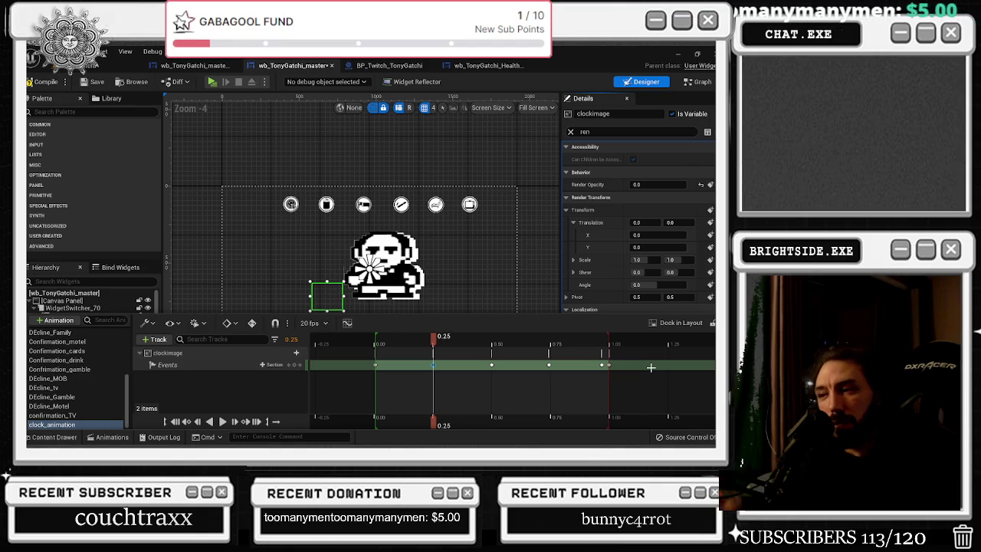
mouse_move(434, 339)
left_mouse_down()
mouse_move(375, 345)
mouse_move(397, 340)
left_mouse_up()
left_click(601, 363)
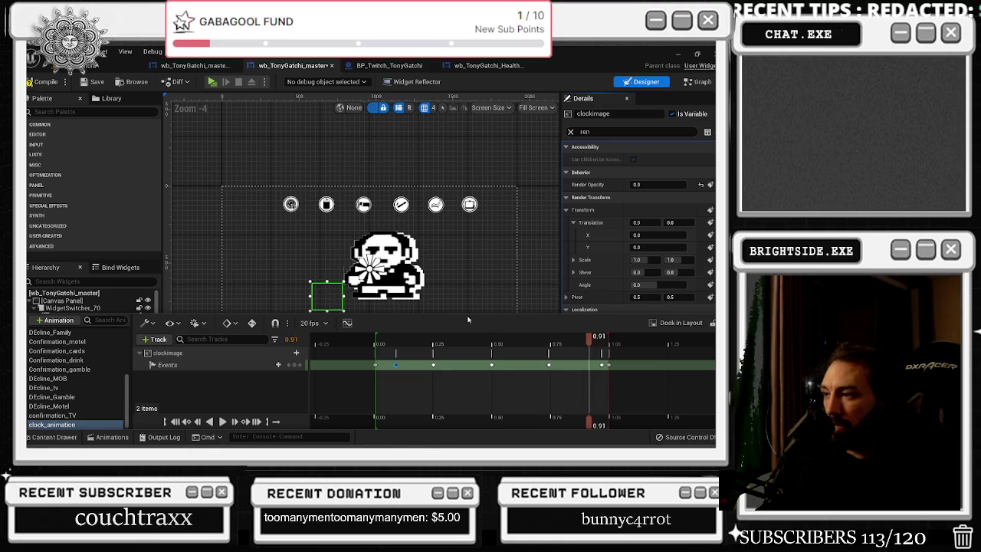
Save the widget blueprint
left_click(92, 81)
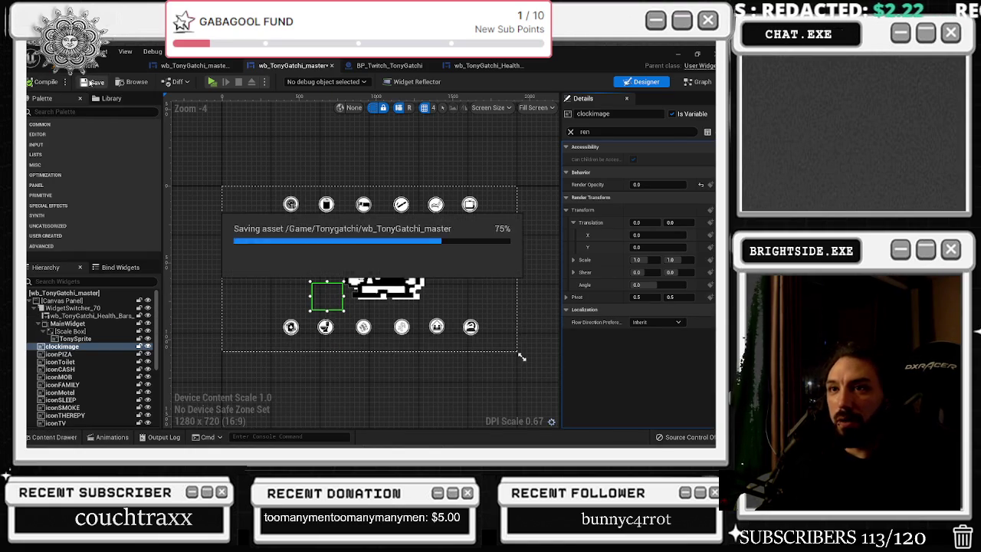
left_click(108, 437)
left_click(107, 437)
Play-test the clock animation with Alt+P, then stop the session with Escape
key("alt+p")
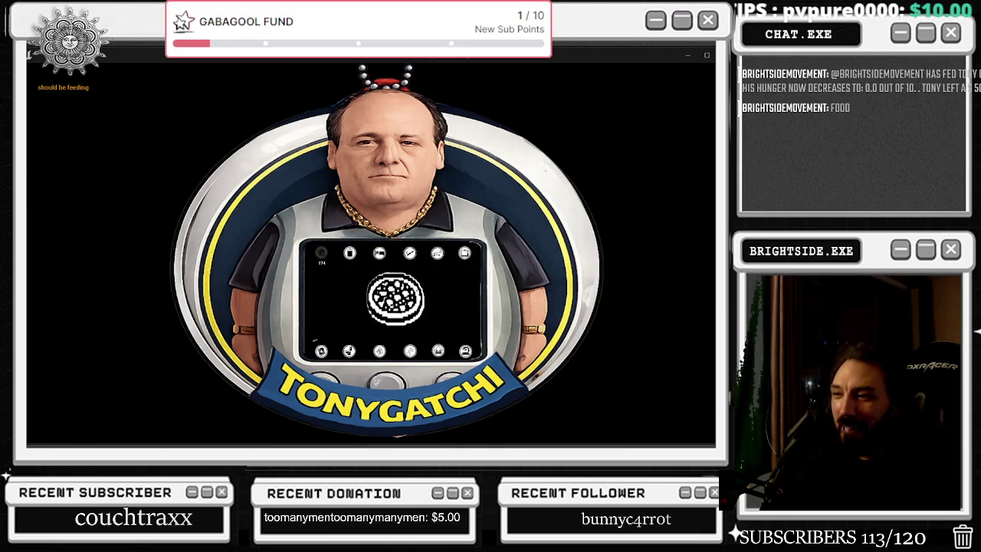
key("alt+Tab")
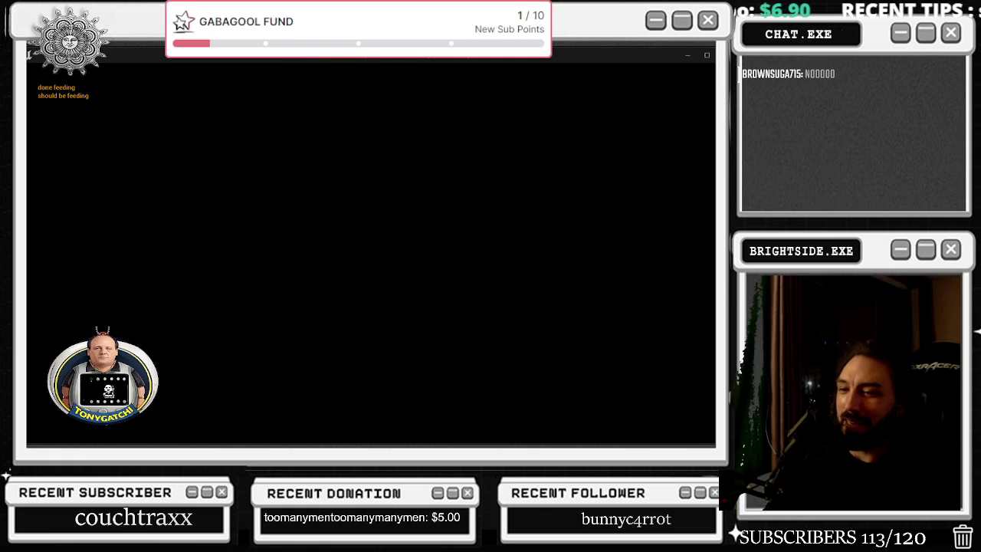
key("Escape")
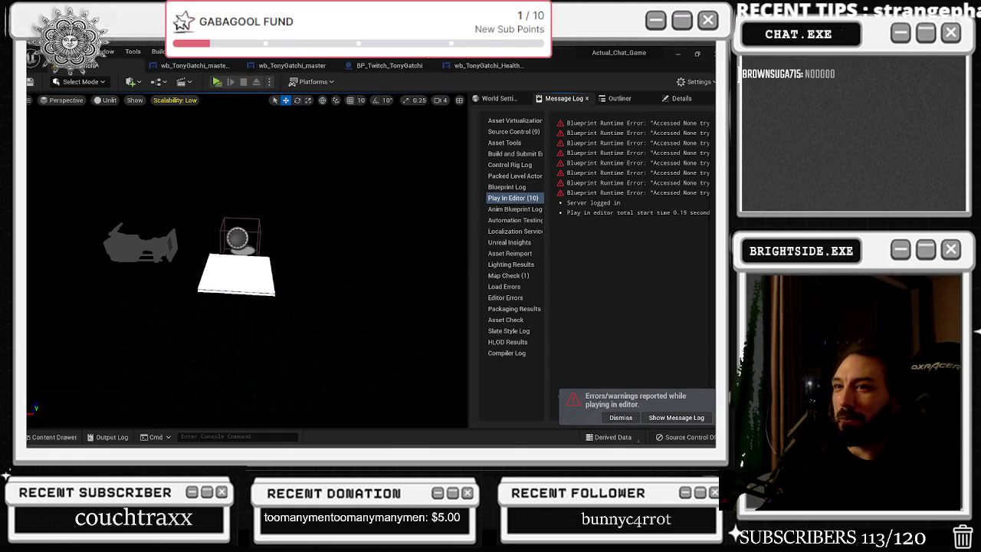
Look through the BP_Twitch_TonyGatchi and Health tabs, then reopen wb_TonyGatchi_master's clock_animation timeline
left_click(285, 67)
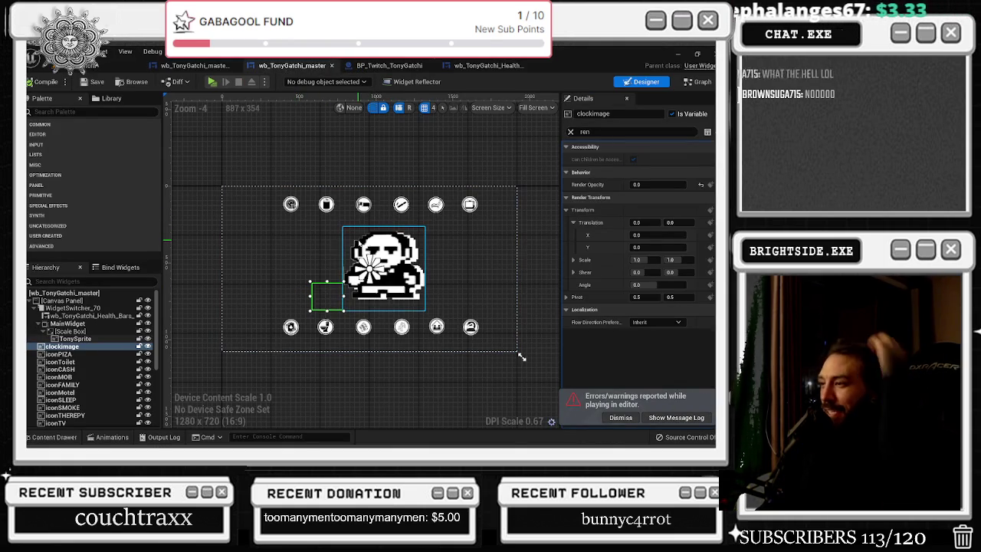
left_click(405, 68)
left_click(487, 66)
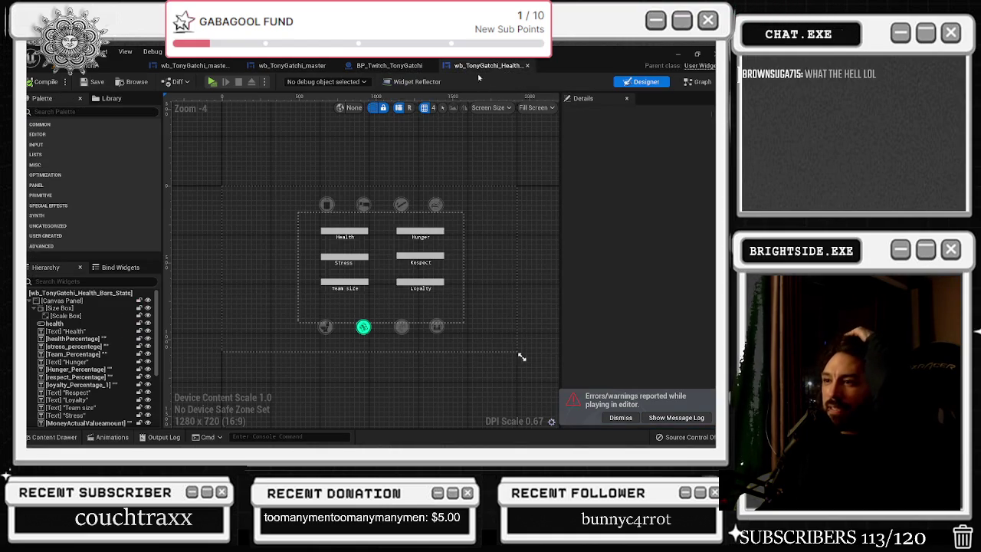
left_click(389, 66)
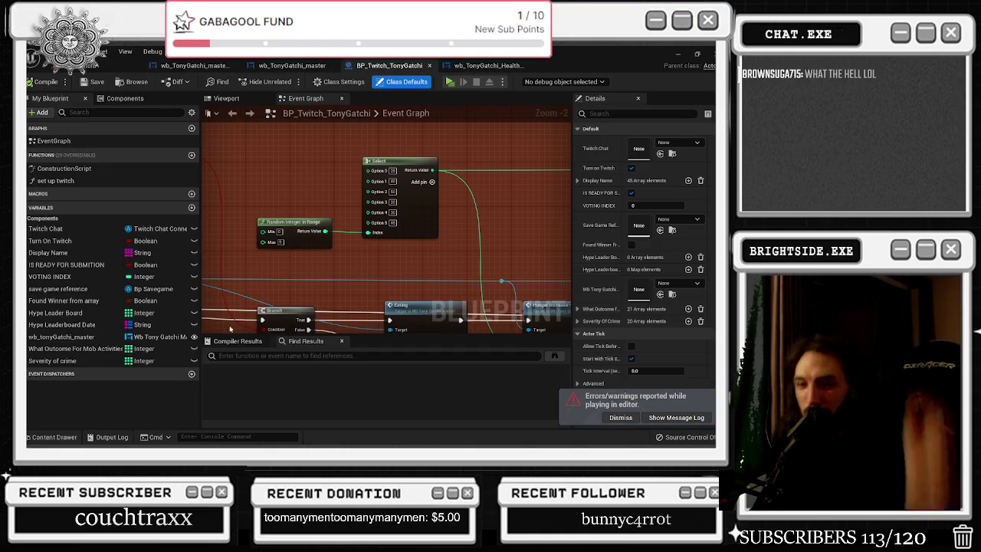
left_click(68, 437)
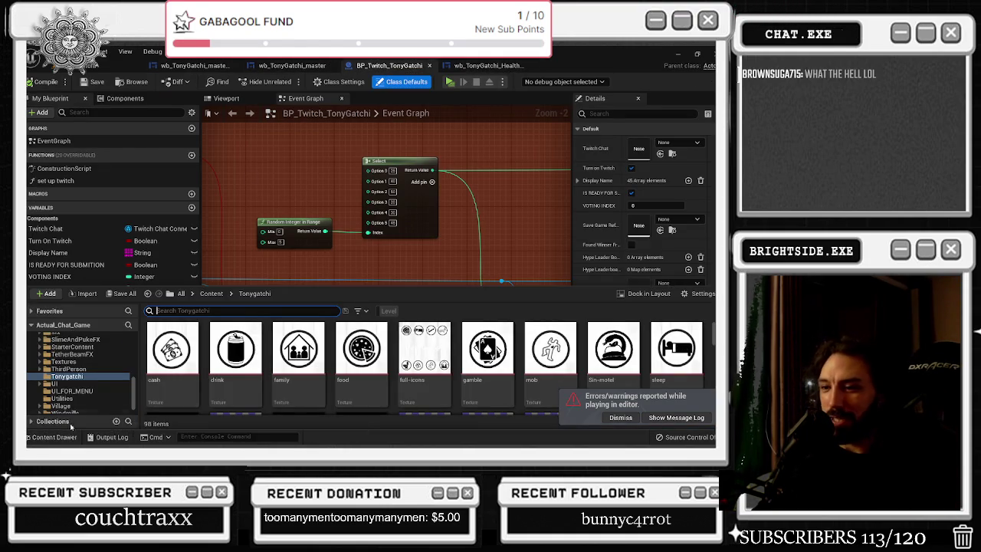
left_click(69, 437)
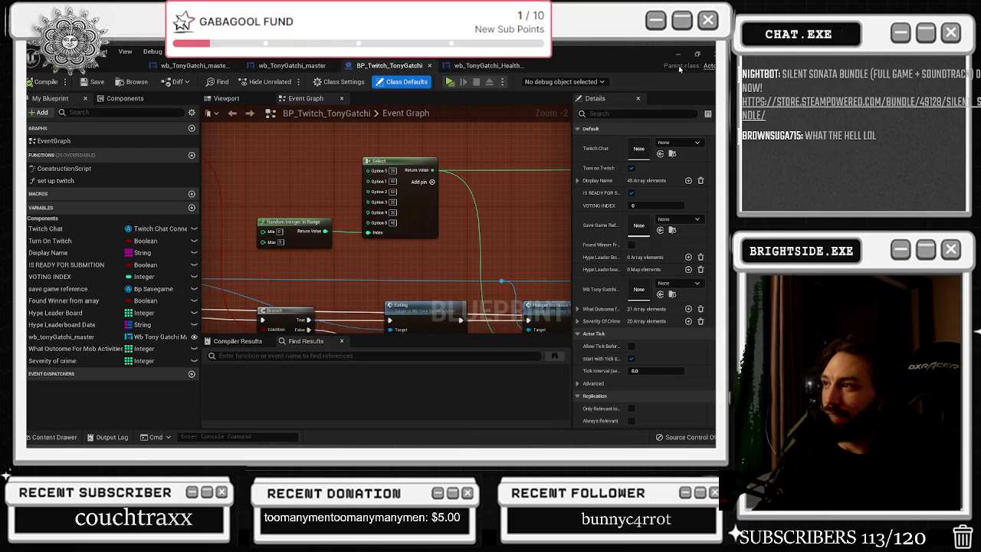
left_click(291, 65)
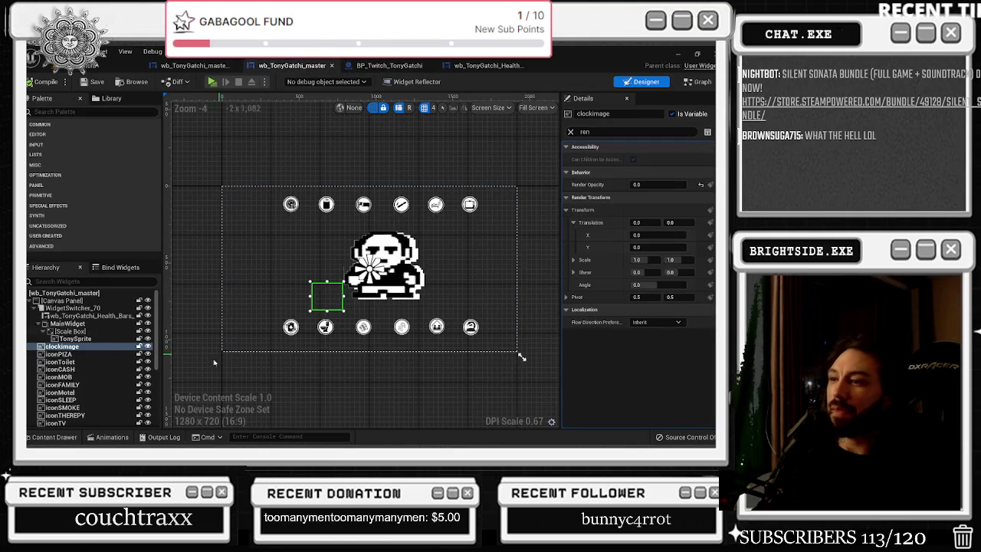
left_click(112, 437)
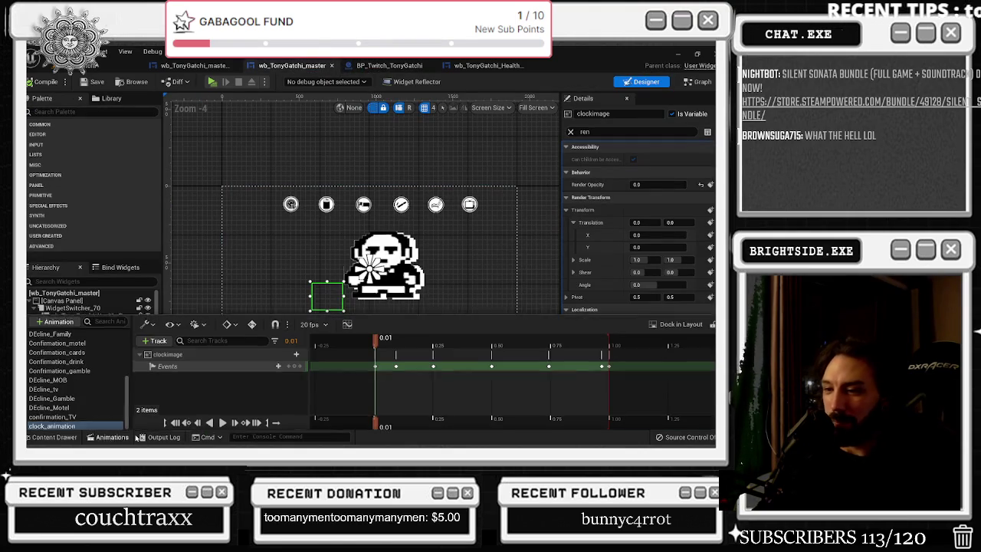
right_click(375, 365)
mouse_move(422, 263)
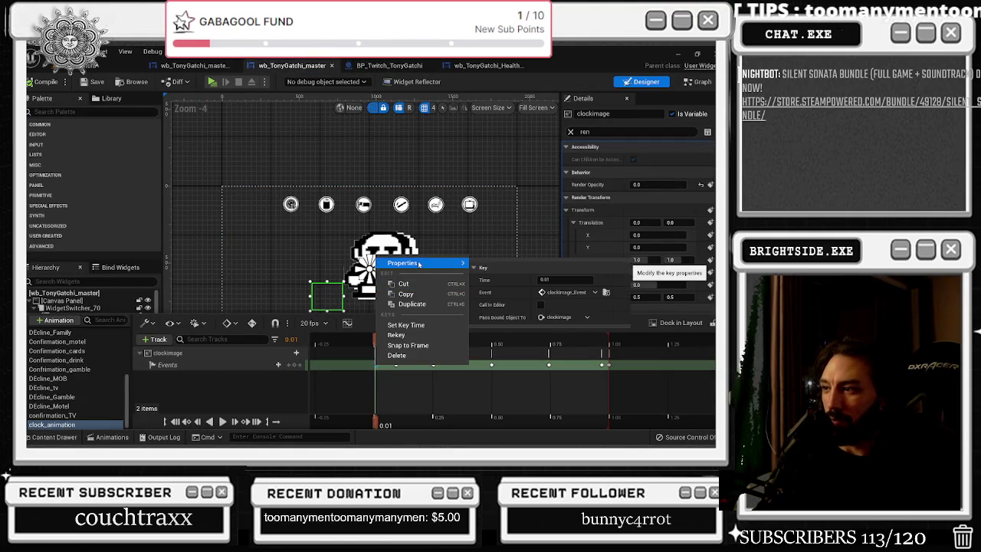
left_click(606, 294)
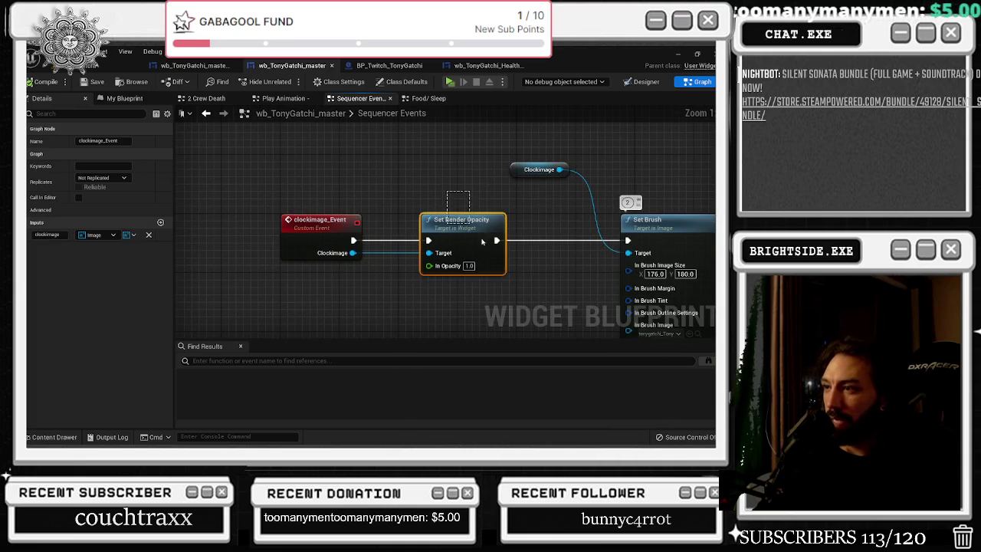
left_click(463, 219)
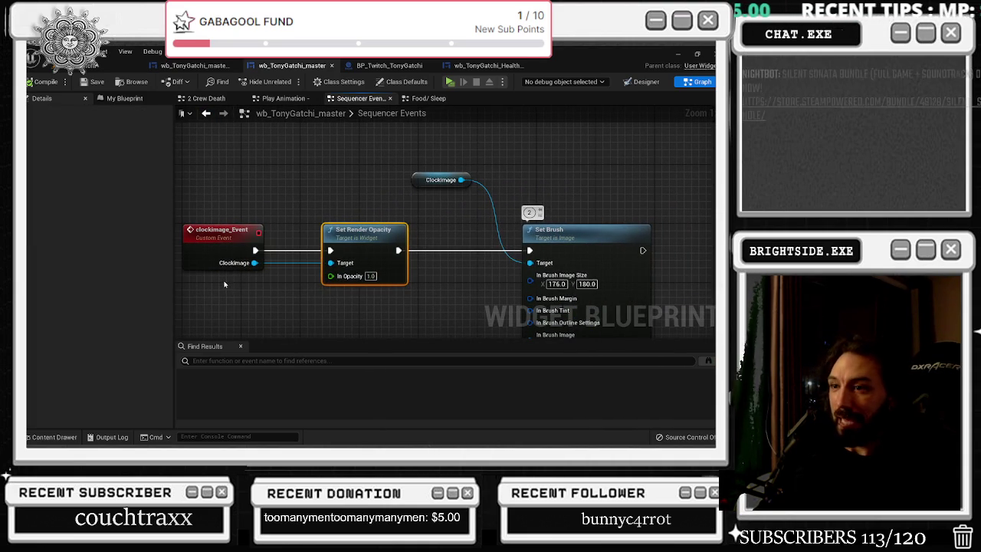
left_click(206, 114)
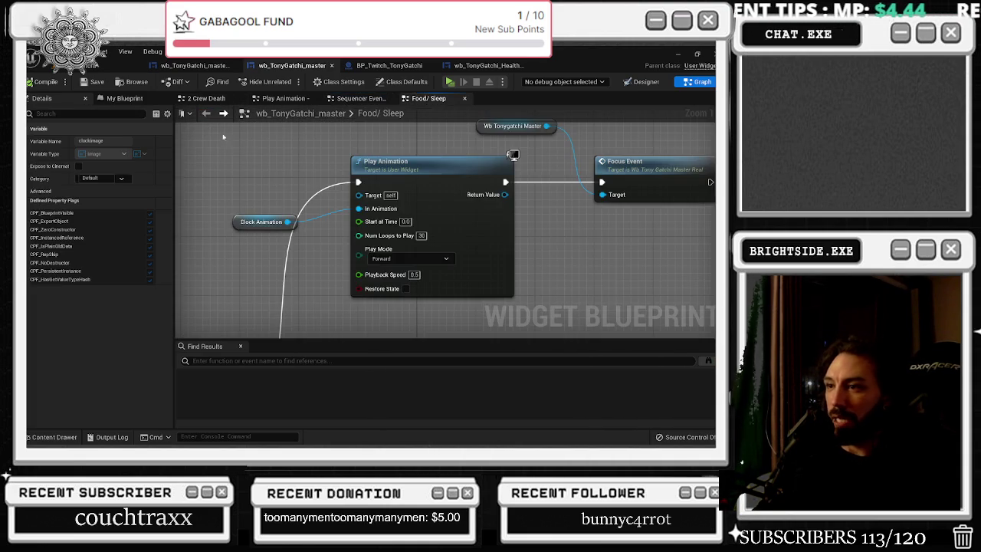
scroll(362, 214, "down", 3)
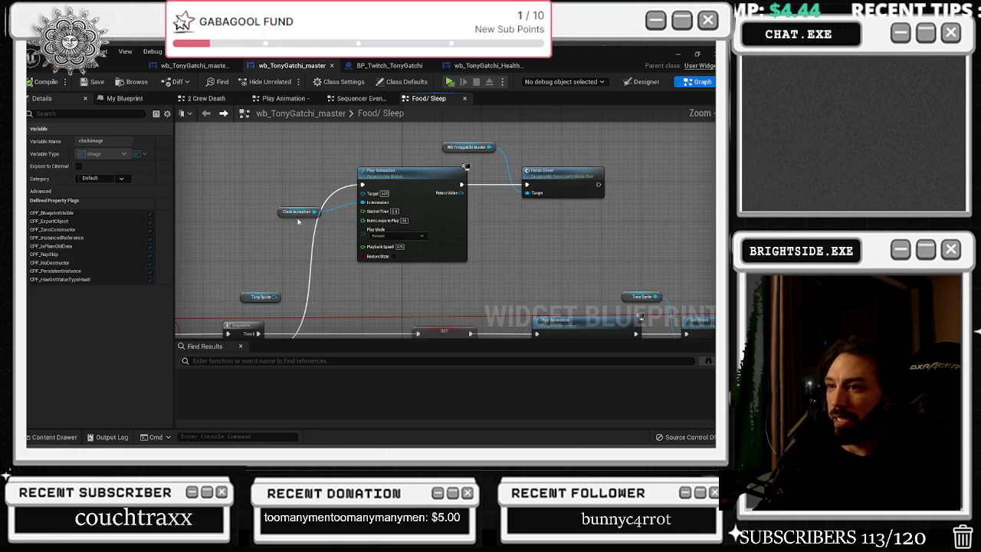
scroll(421, 255, "down", 4)
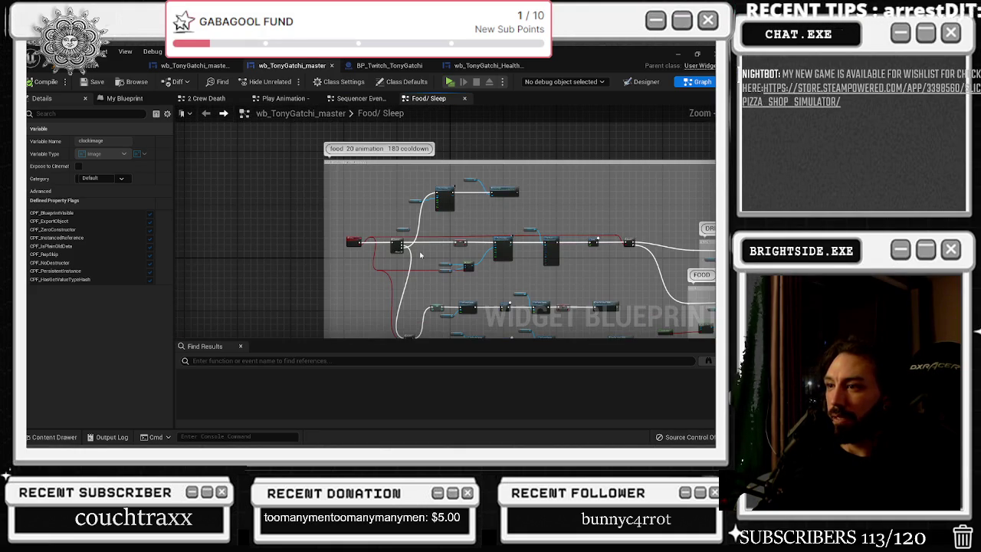
left_click(386, 65)
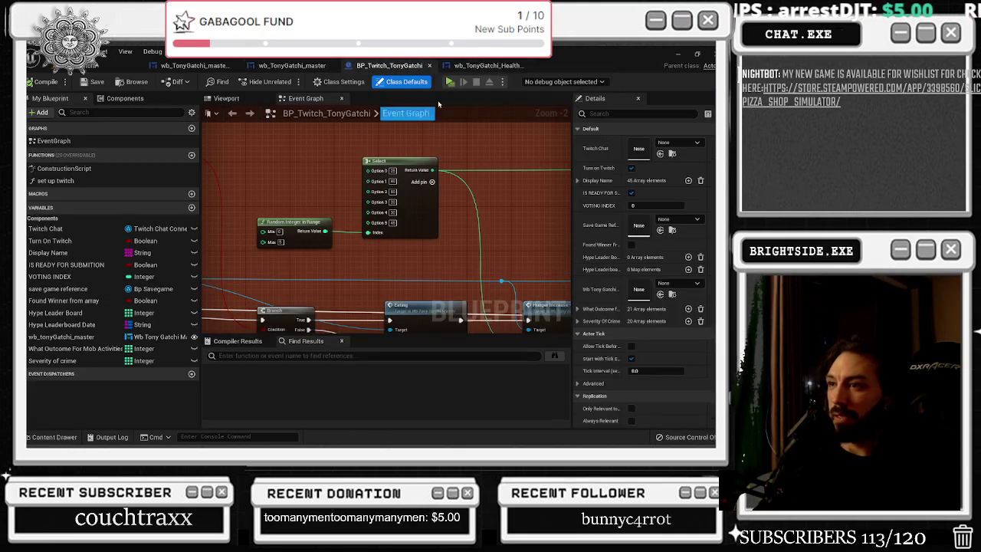
left_click(489, 65)
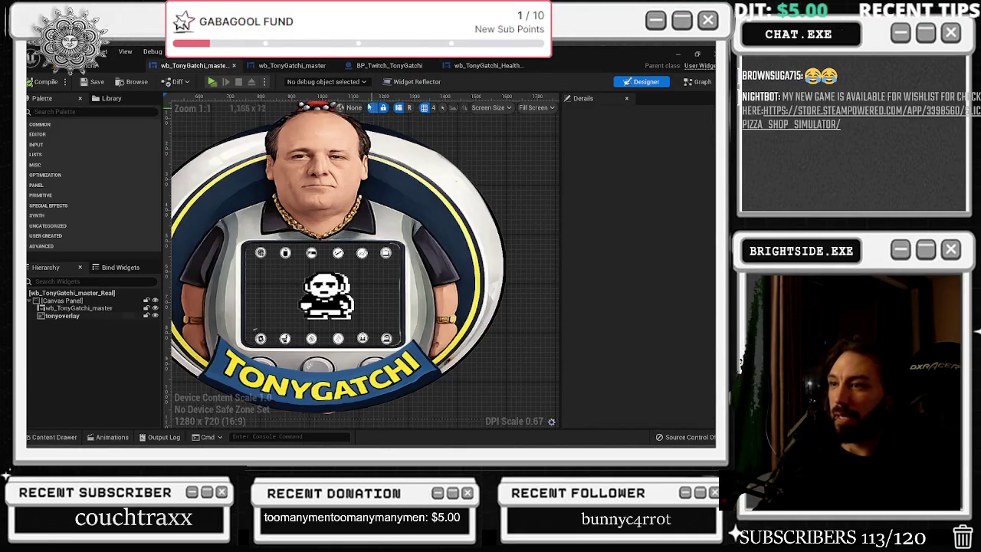
left_click(295, 69)
scroll(413, 177, "down", 3)
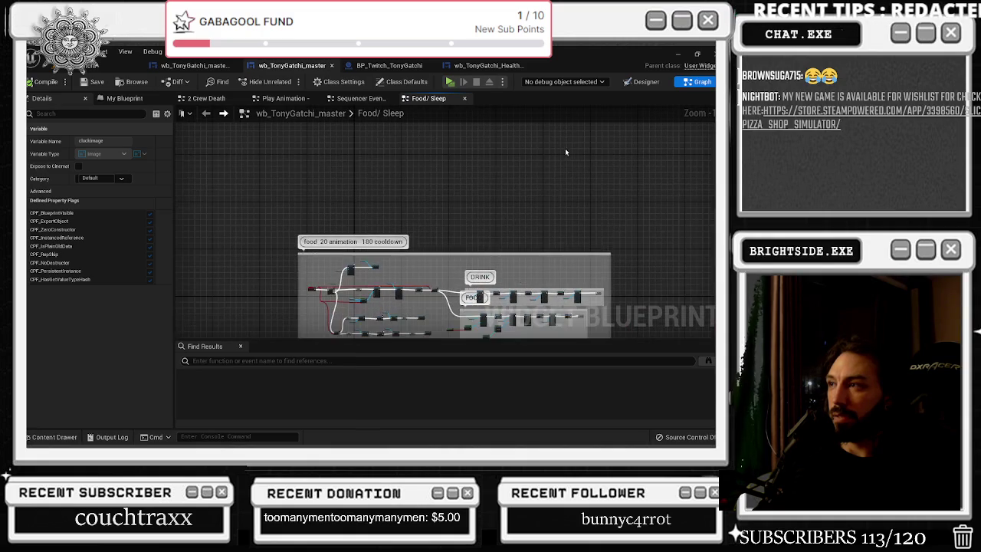
left_click(648, 82)
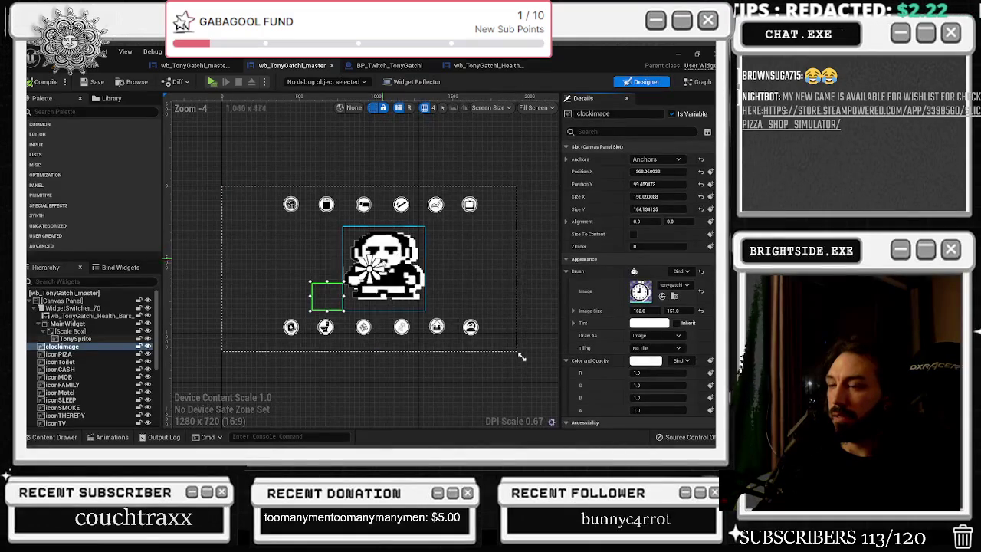
Jump from clock_animation's first event key to its bound custom event
left_click(96, 437)
left_click(84, 424)
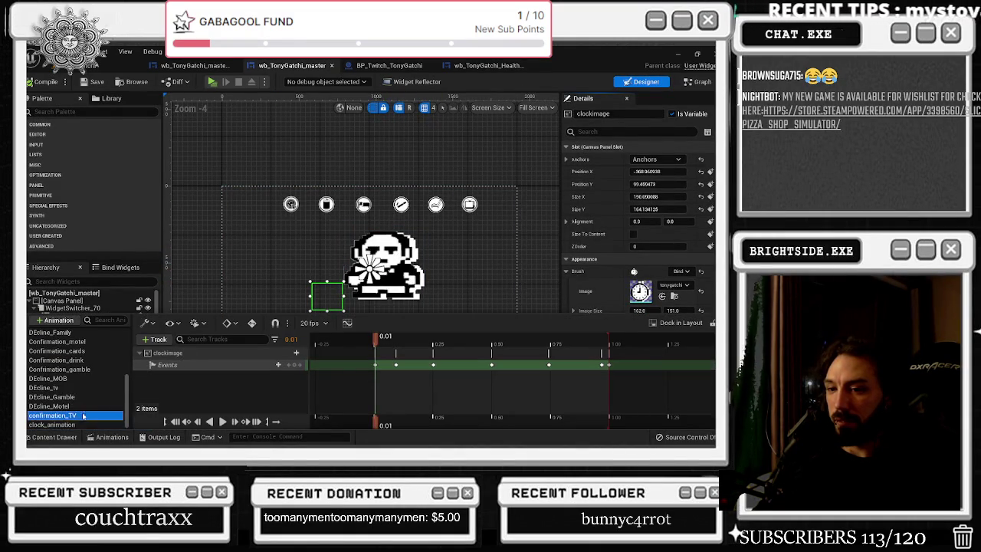
right_click(376, 365)
mouse_move(418, 263)
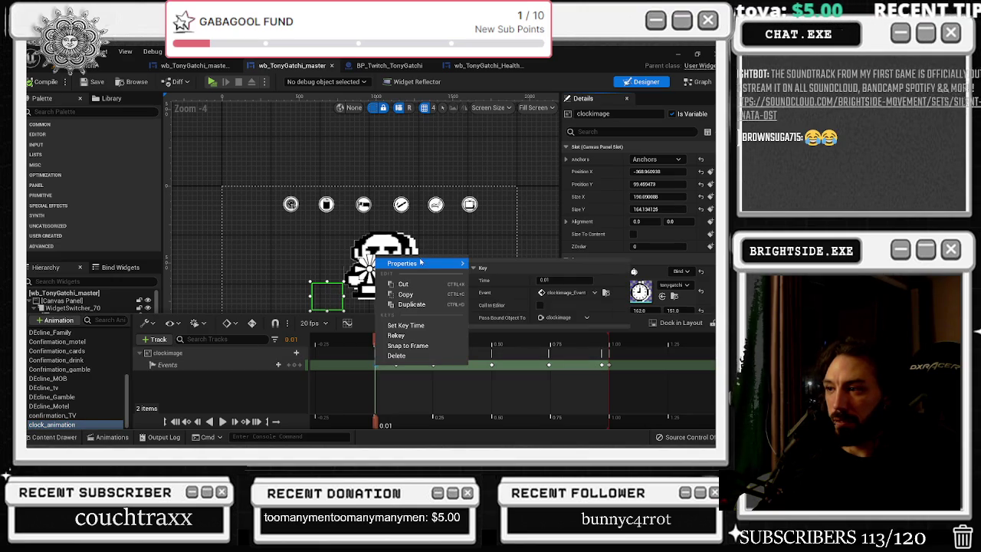
left_click(606, 295)
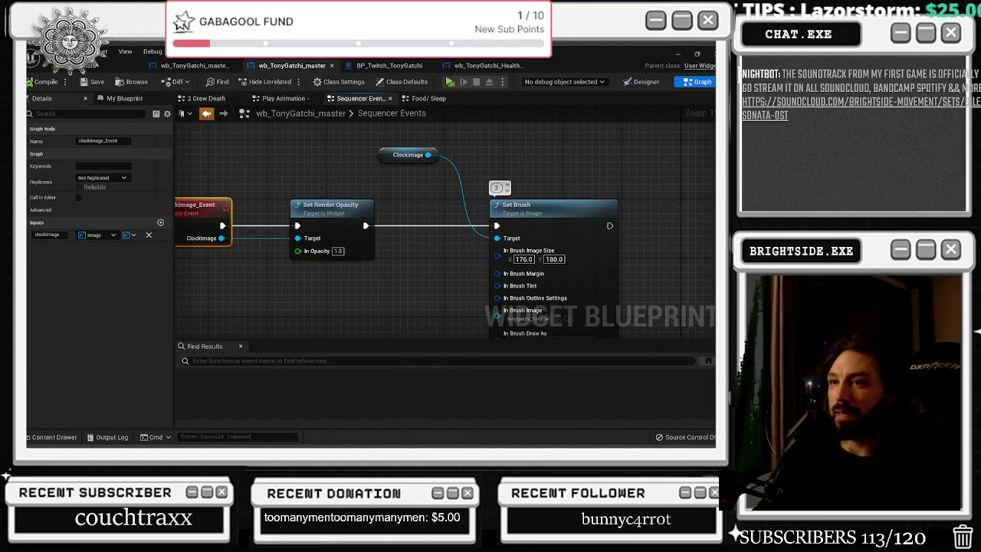
Return to the Designer and jump to the event bound to the 0.09 key
left_click(206, 113)
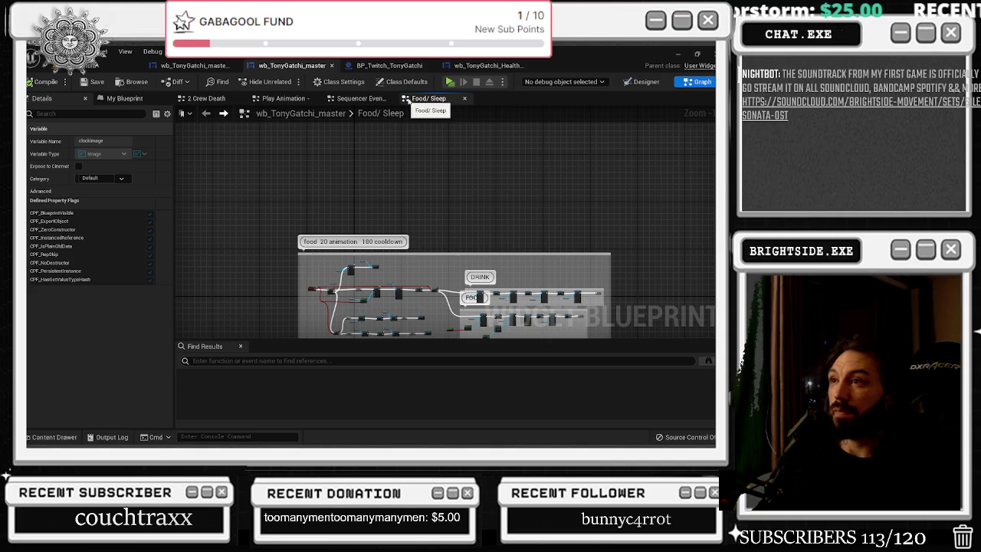
left_click(642, 81)
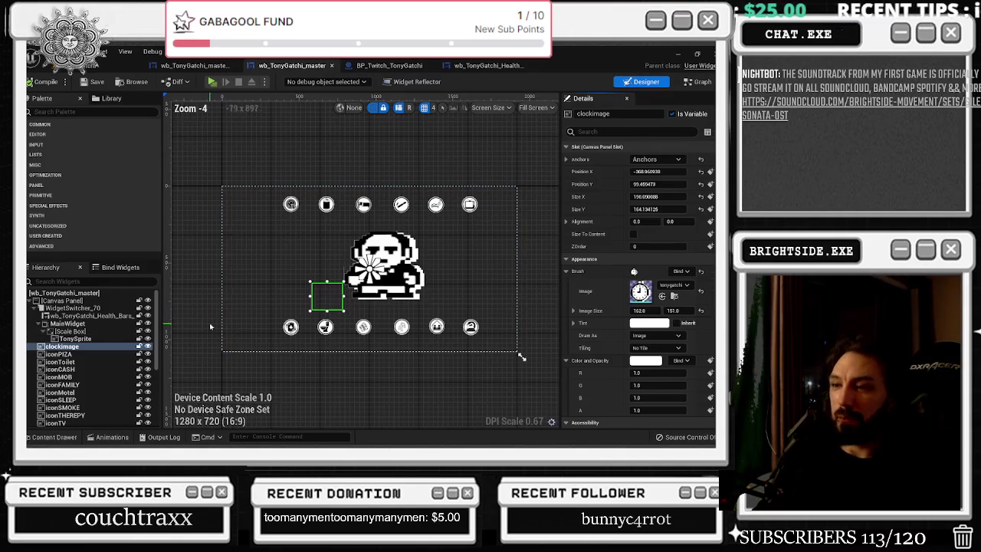
left_click(112, 437)
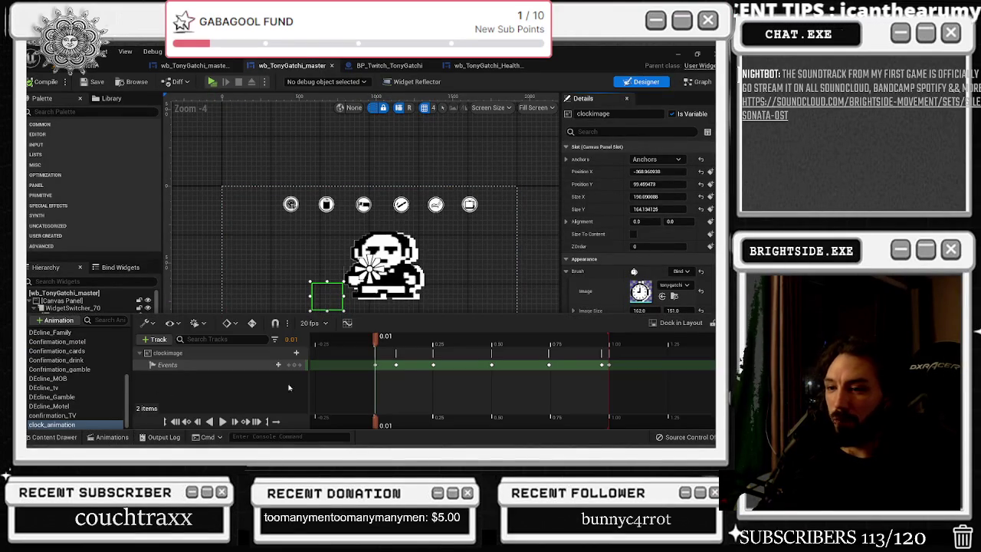
scroll(399, 366, "up", 2)
left_click(417, 368)
right_click(417, 368)
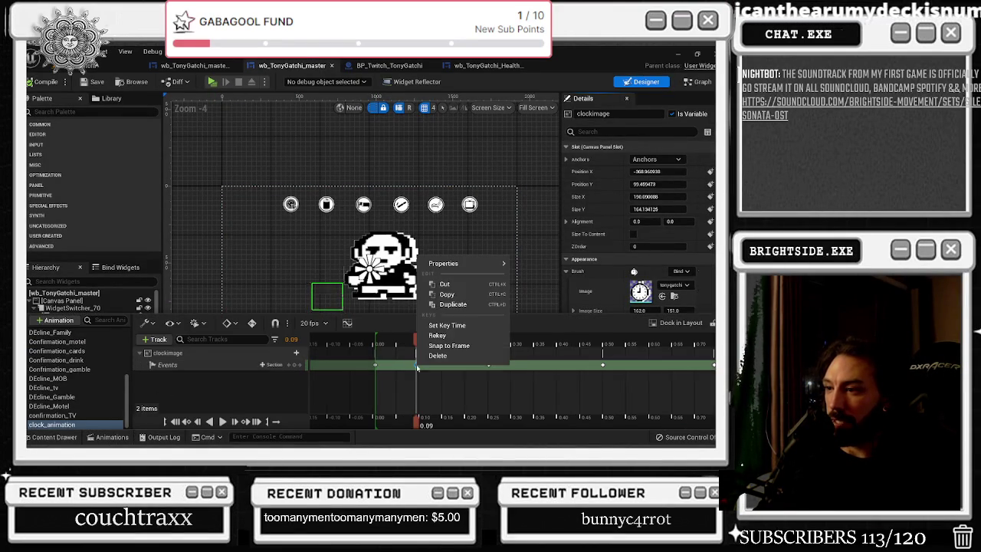
mouse_move(460, 263)
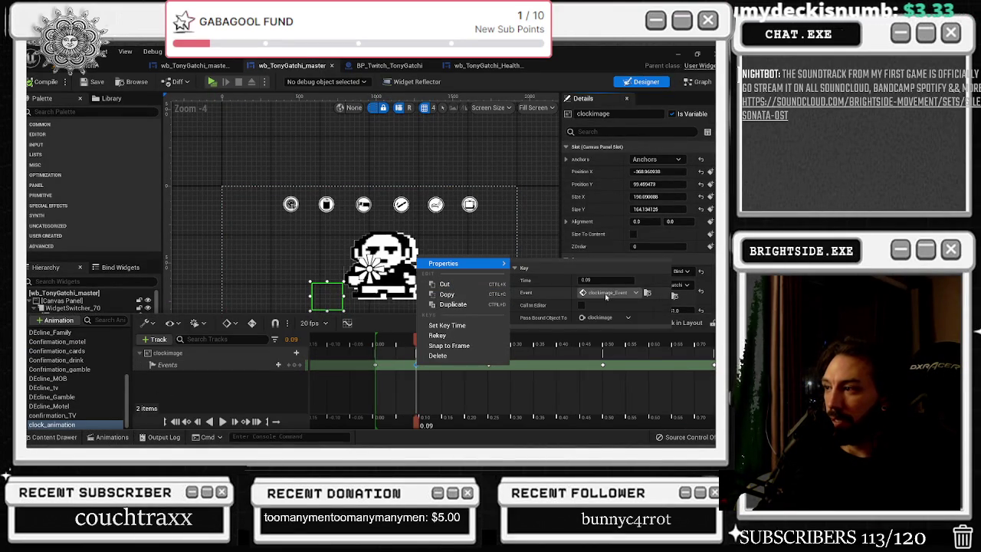
left_click(646, 292)
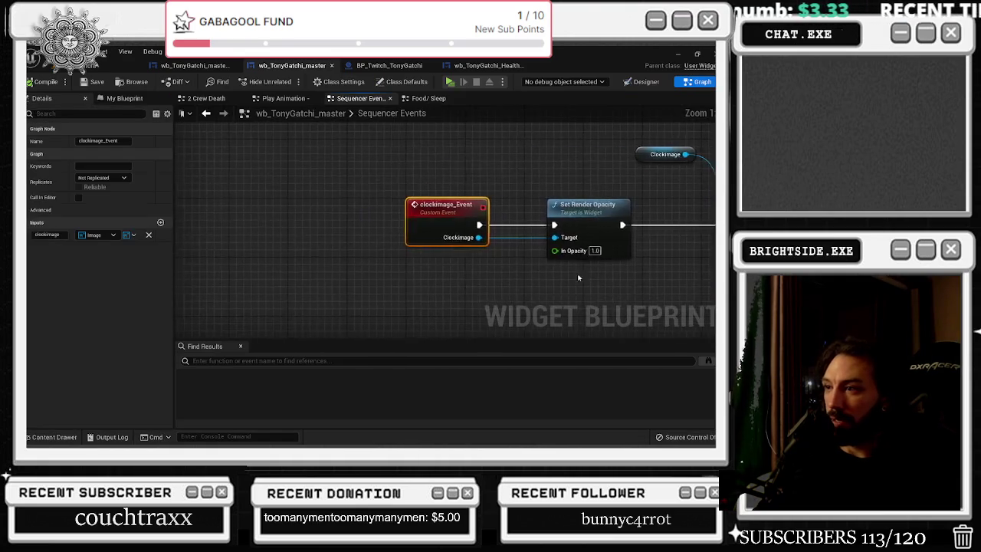
Inspect that event's Set Brush node and locate its Clock_1 sprite in content
left_click(360, 221)
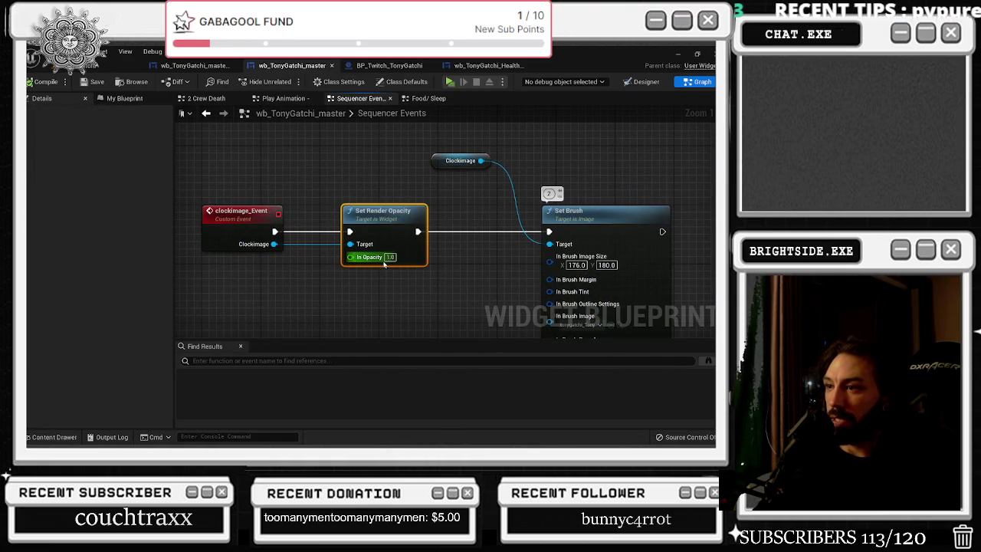
left_click_drag(442, 295, 292, 234)
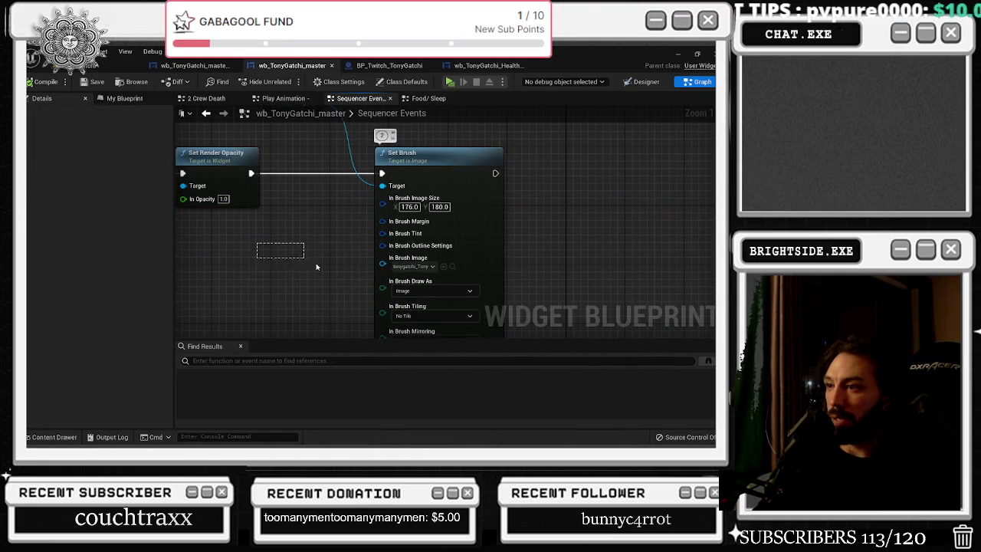
left_click(444, 266)
left_click(453, 266)
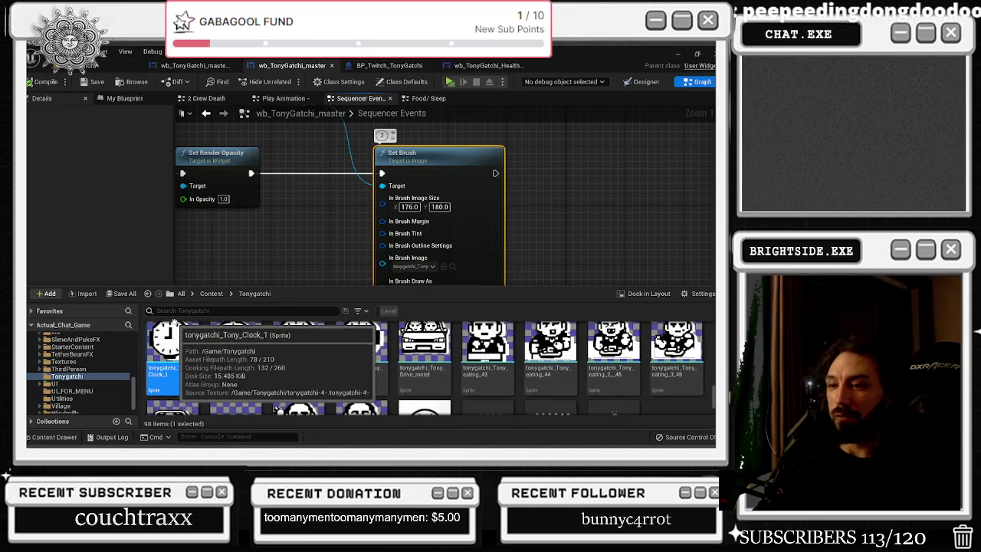
Scrub to 0.25 and jump to the event bound to the 0.25 key
left_click(642, 81)
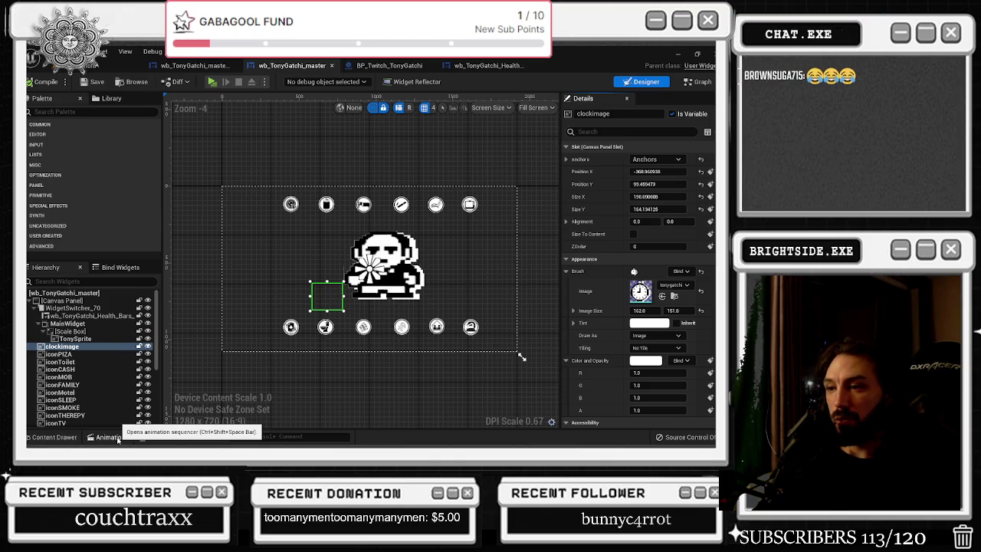
left_click(117, 439)
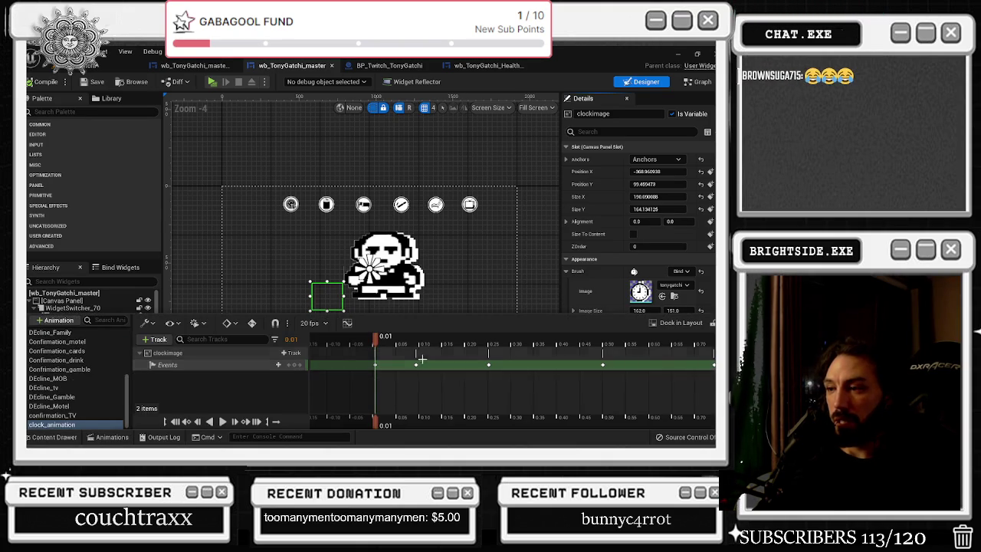
left_click(443, 341)
left_click_drag(415, 343, 488, 342)
right_click(484, 358)
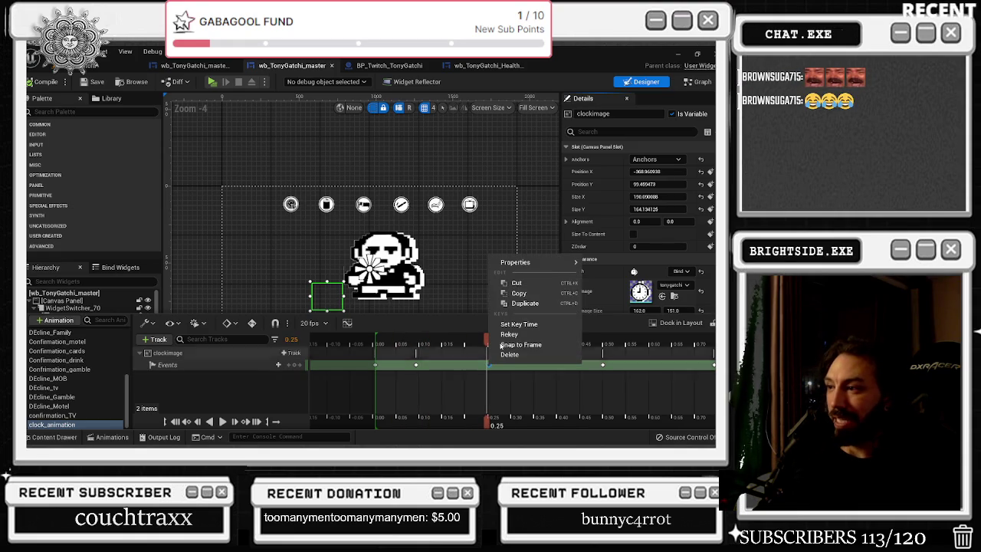
mouse_move(536, 262)
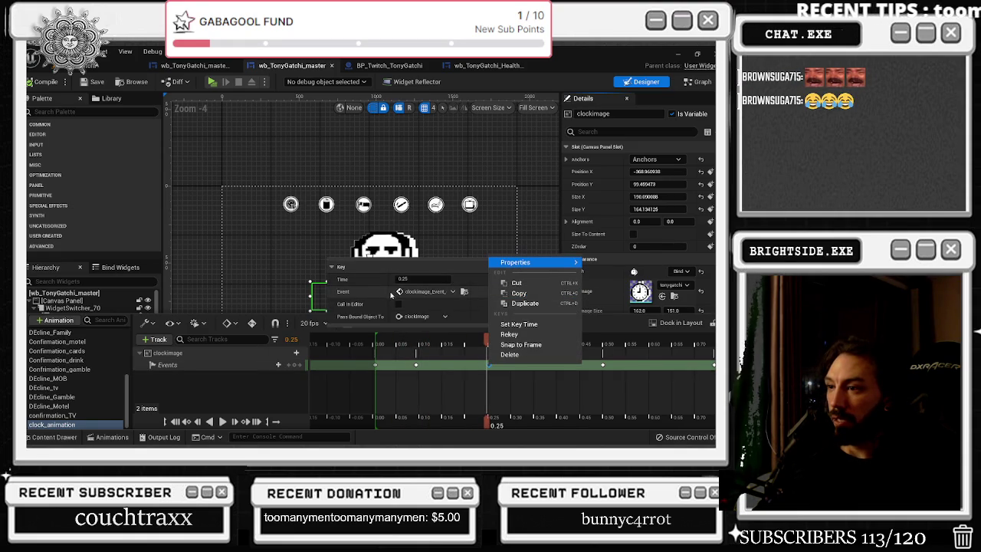
left_click_drag(378, 294, 356, 293)
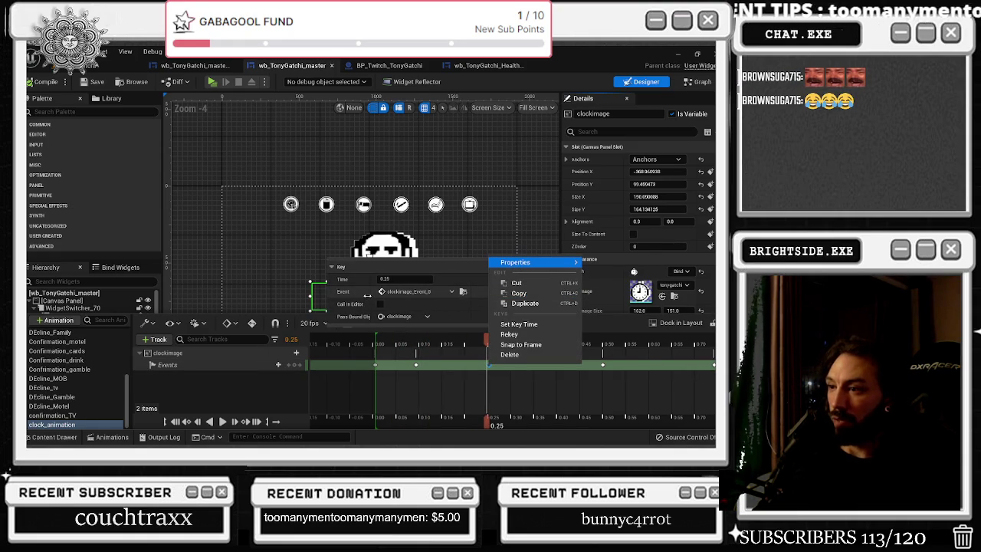
left_click(464, 292)
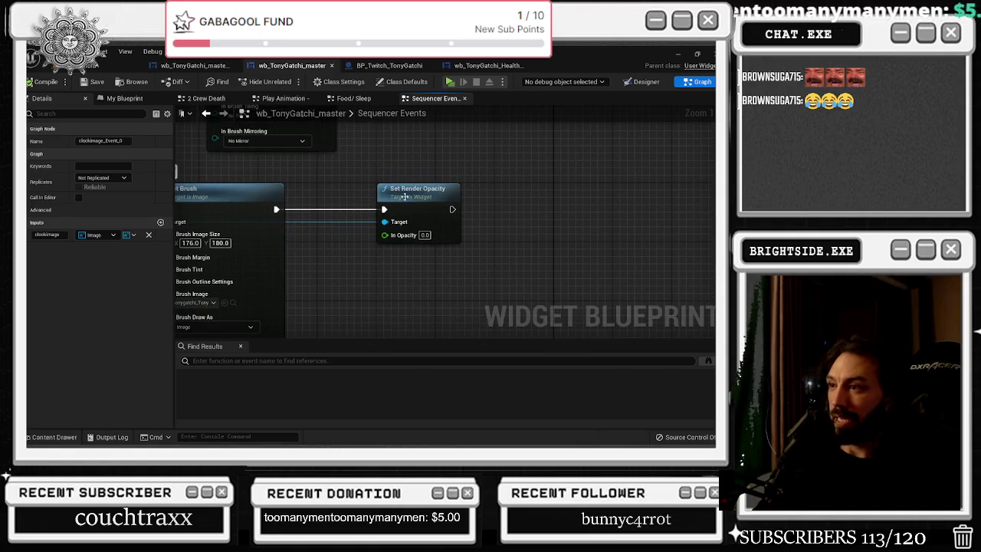
left_click(444, 222)
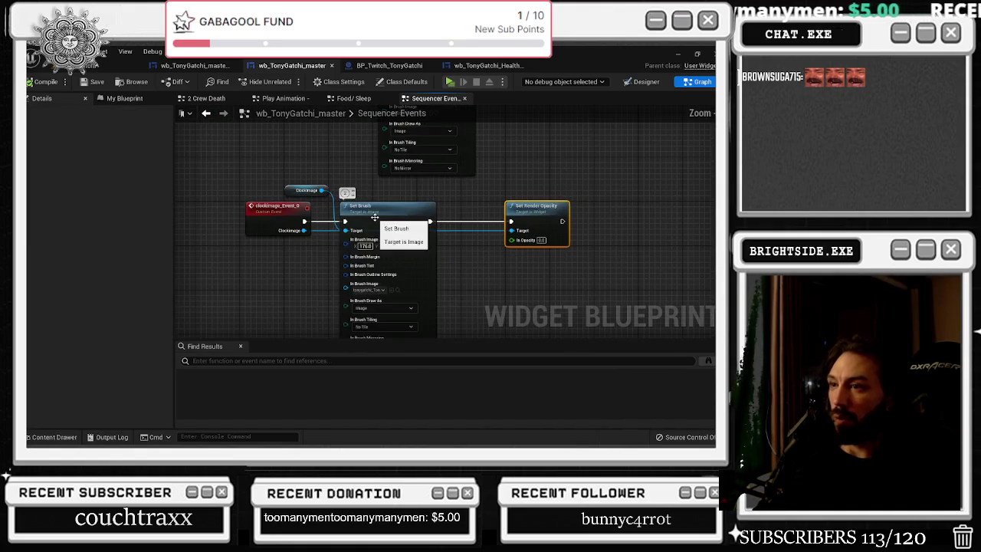
Check the other open tabs, then locate the sprite used by this event's Set Brush
left_click(193, 65)
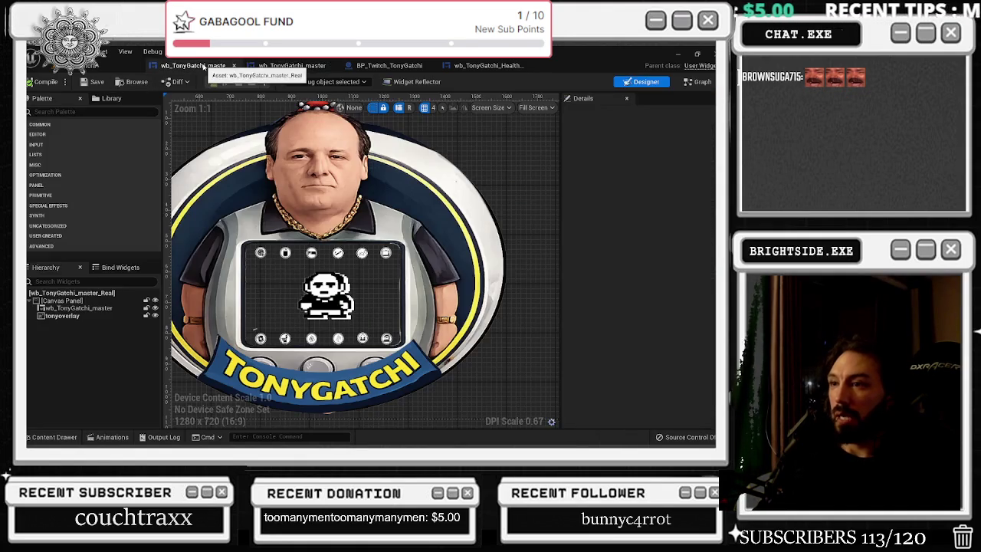
left_click(292, 65)
left_click(389, 65)
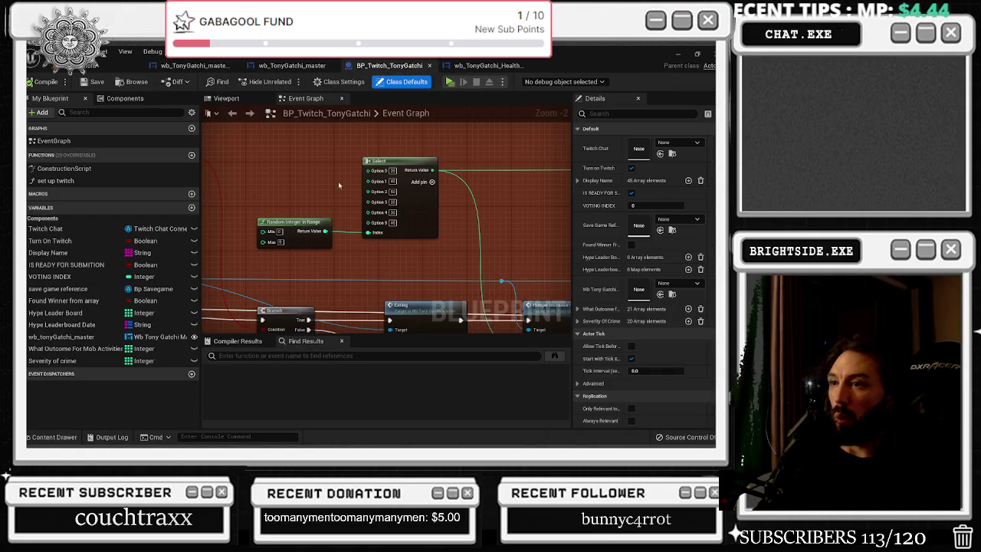
left_click(489, 65)
left_click(389, 65)
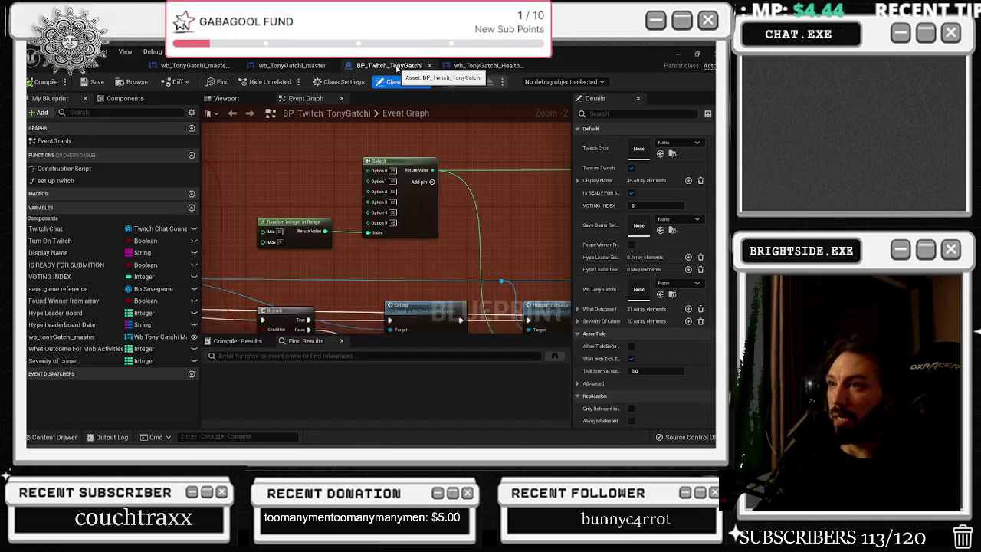
left_click(293, 65)
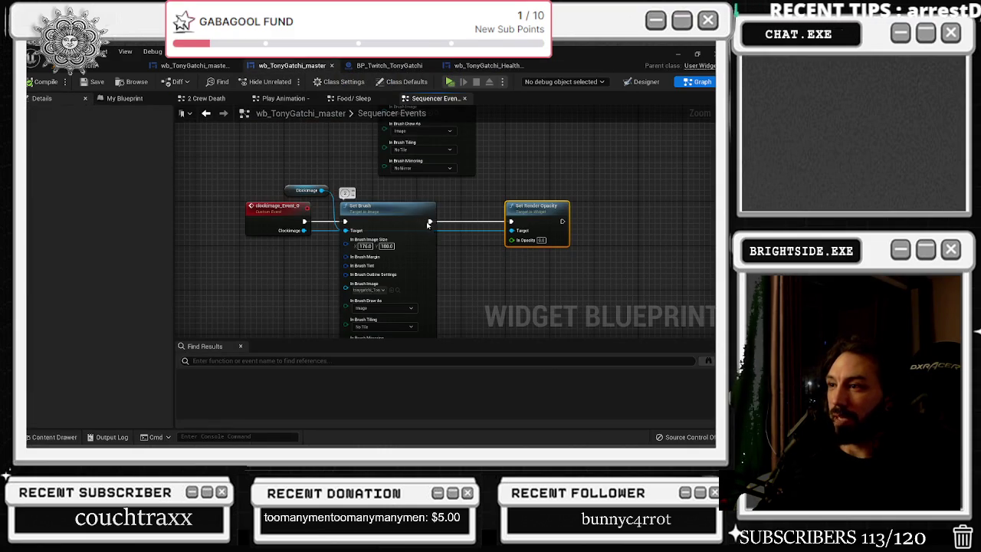
scroll(360, 267, "down", 8)
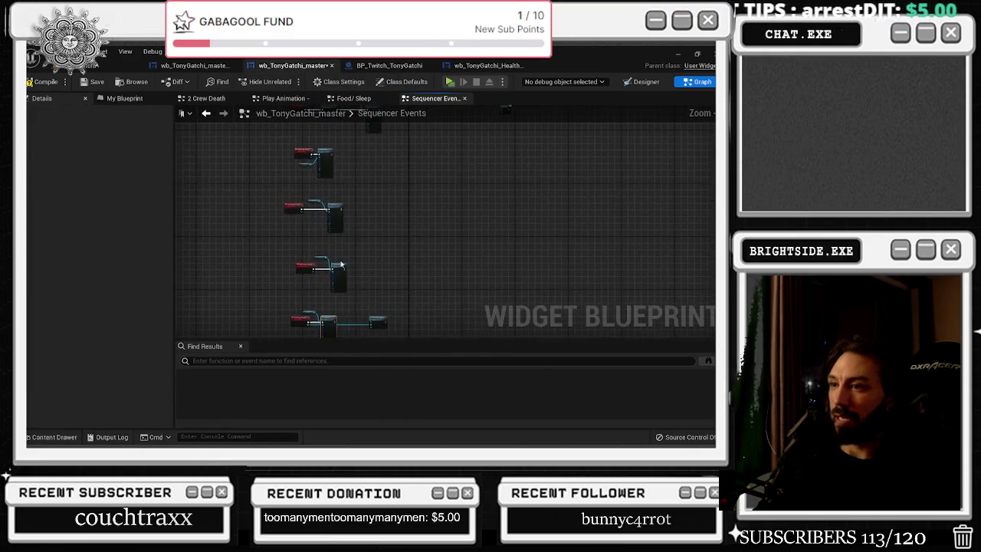
scroll(351, 270, "up", 5)
scroll(292, 254, "down", 2)
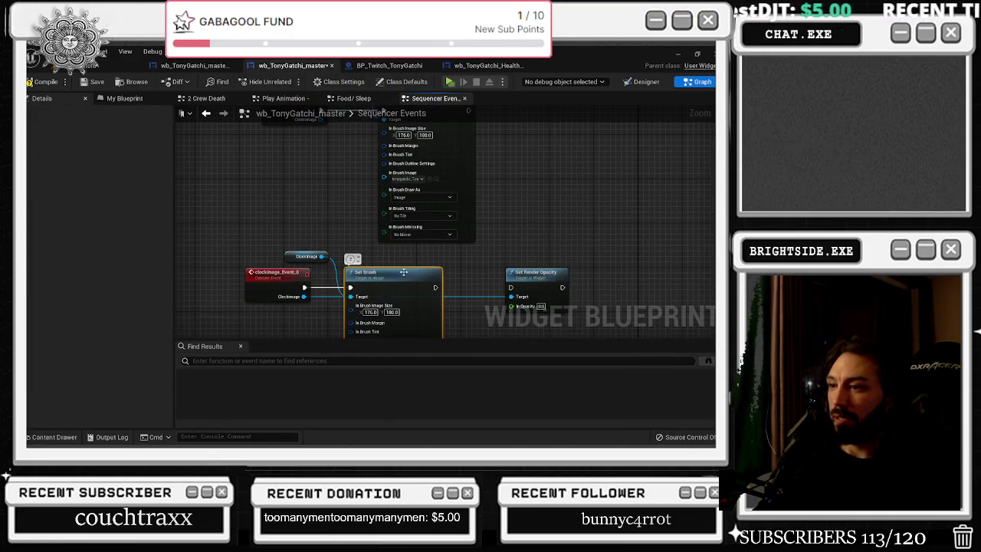
left_click(376, 306)
left_click(376, 309)
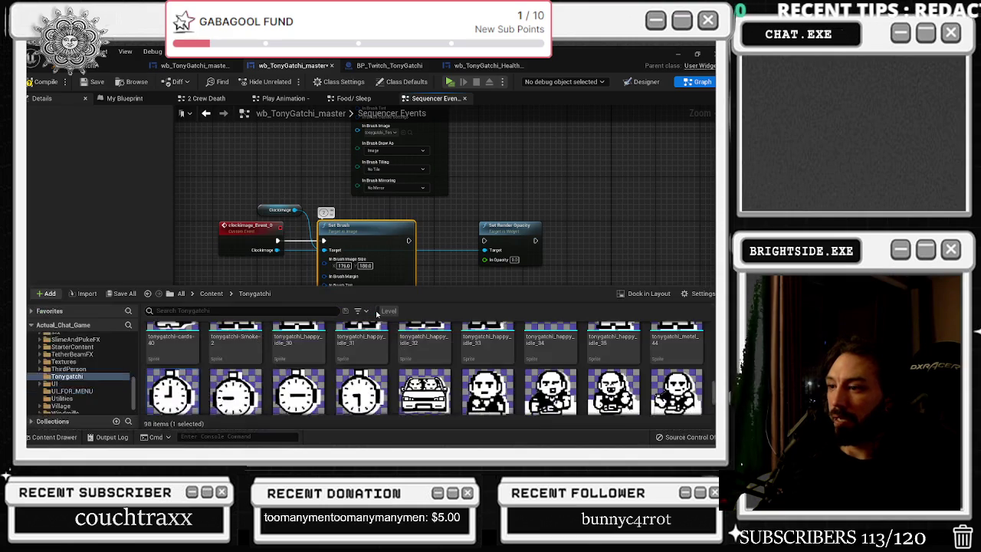
scroll(360, 325, "down", 1)
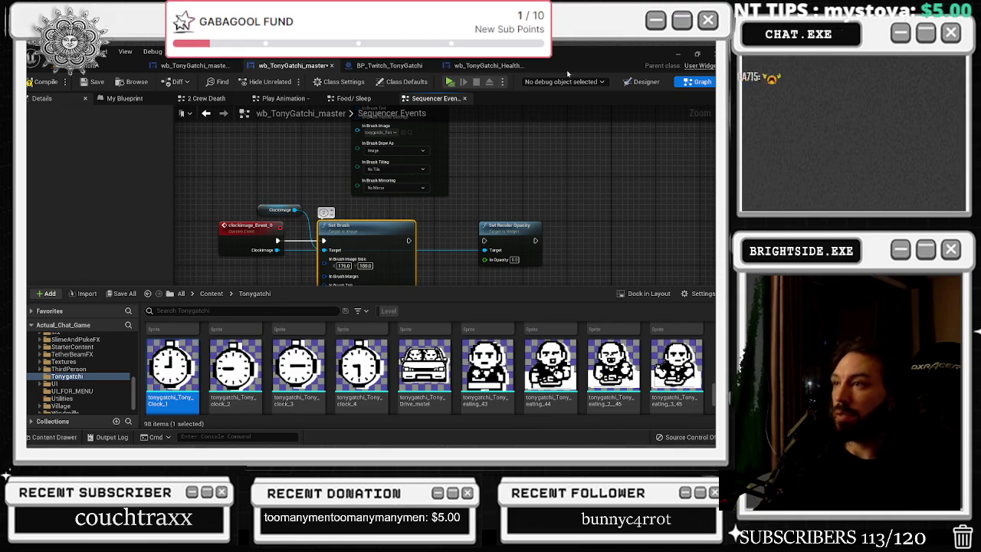
Reopen the timeline and jump again to the 0.25 key's bound event
left_click(646, 81)
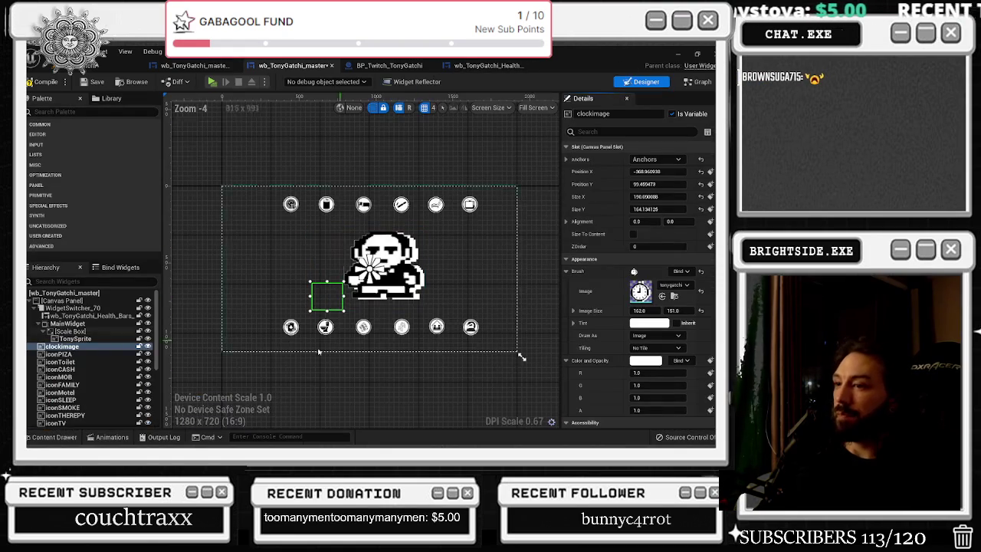
left_click(112, 437)
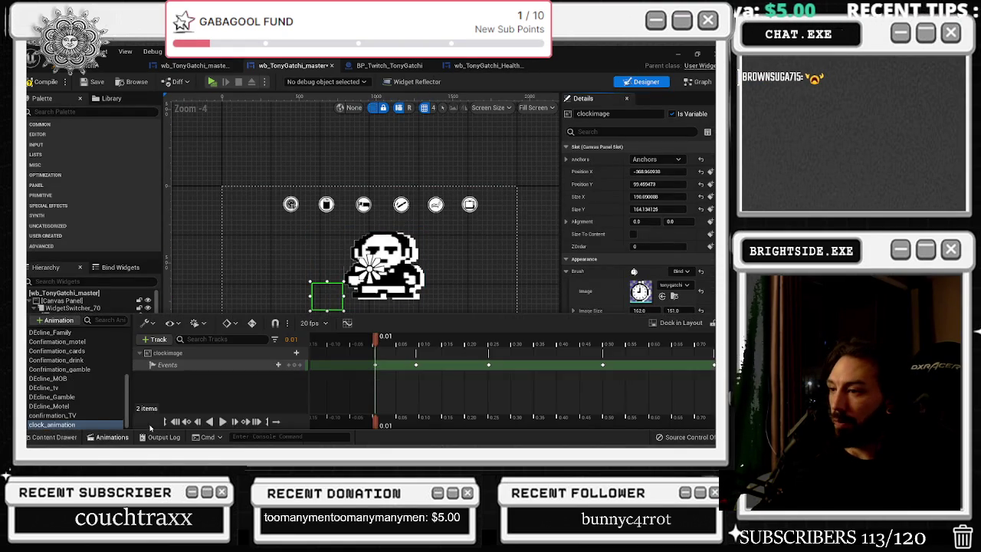
right_click(482, 365)
left_click(488, 365)
right_click(488, 365)
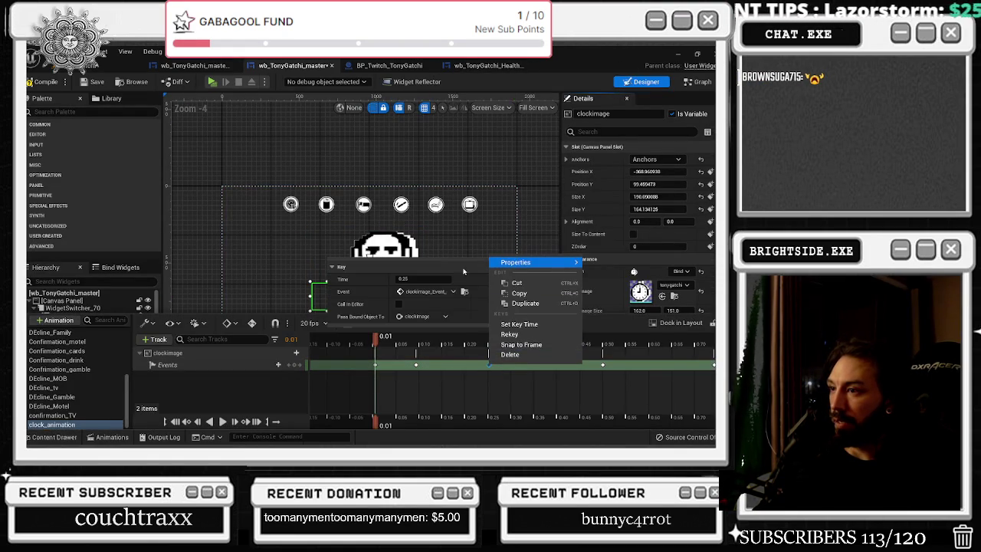
left_click_drag(387, 291, 355, 291)
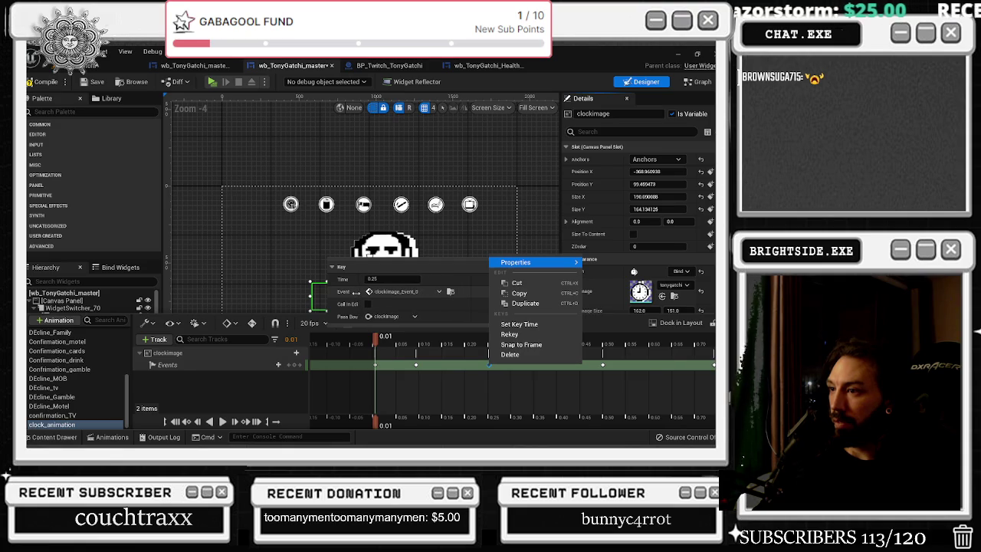
left_click(456, 293)
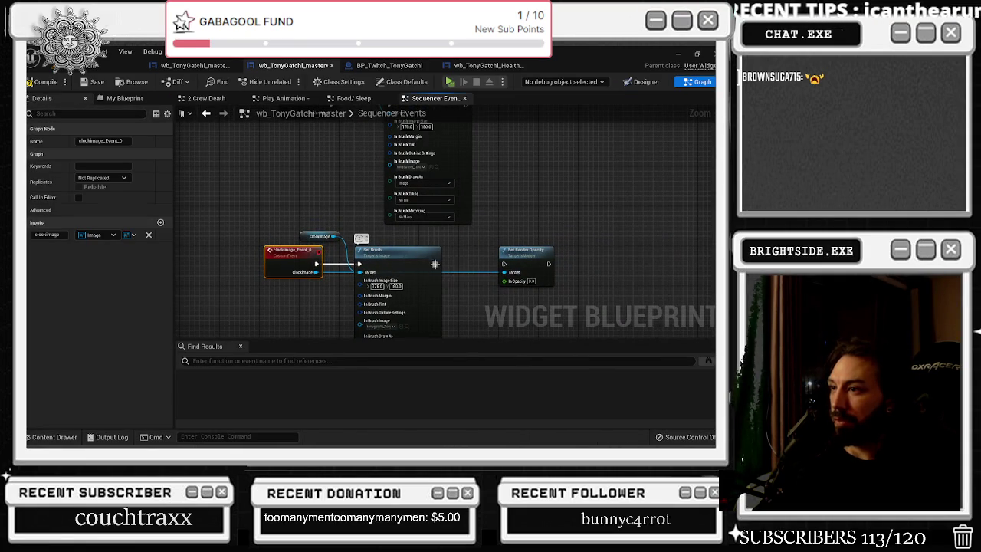
Connect Set Brush to Set Render Opacity and confirm the event name clockimage_Event_ender
left_click_drag(435, 262, 509, 264)
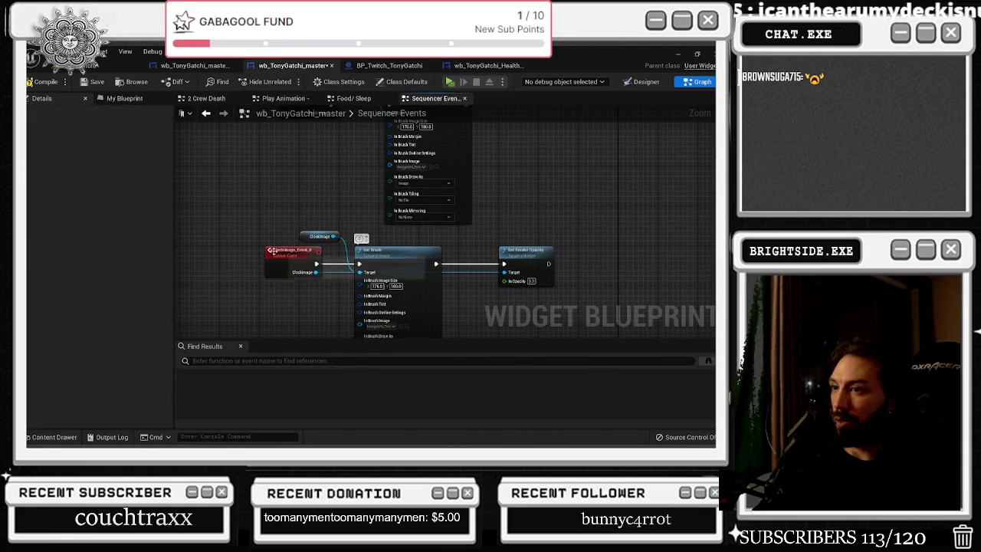
double_click(294, 253)
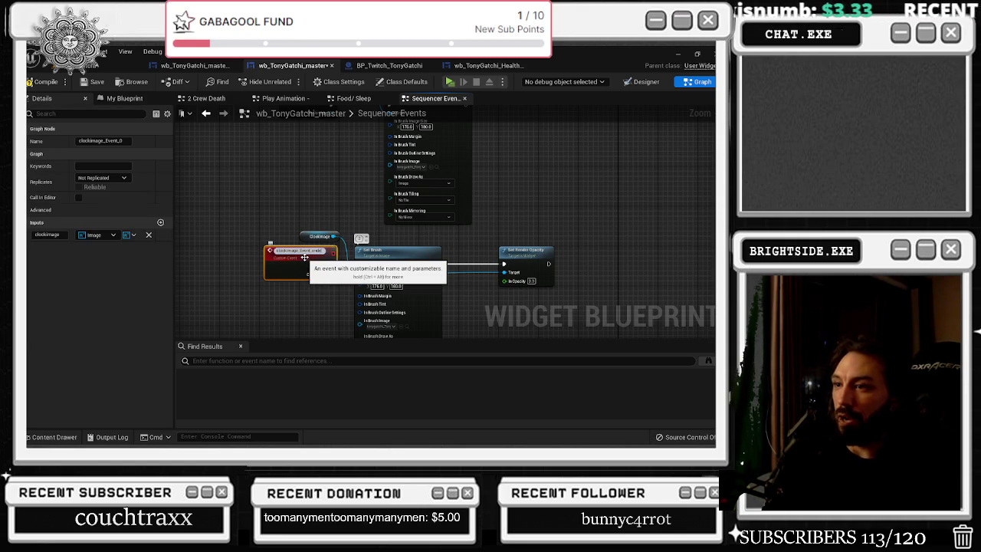
key("Return")
scroll(307, 245, "down", 3)
scroll(333, 235, "up", 3)
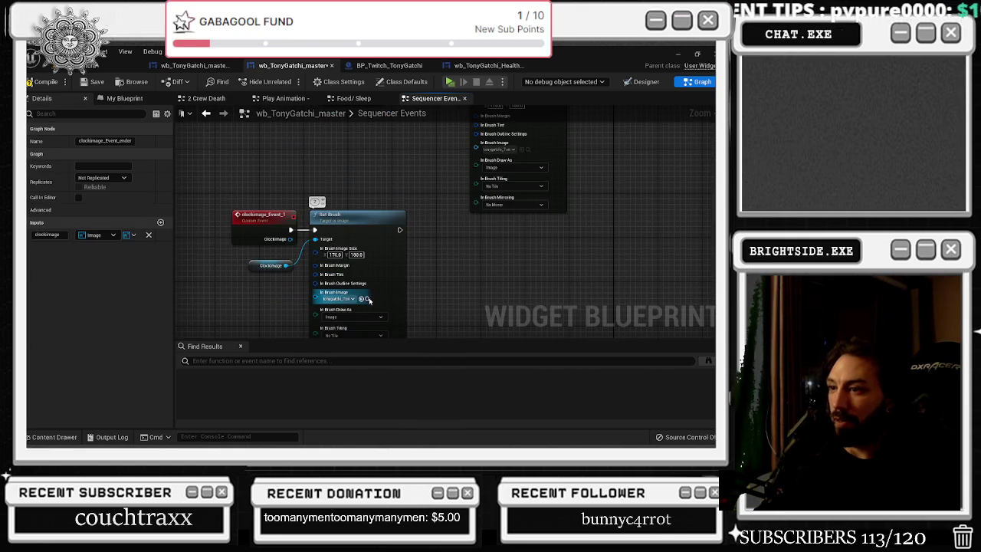
Assign the clock_3 sprite to Set Brush's image
left_click(368, 299)
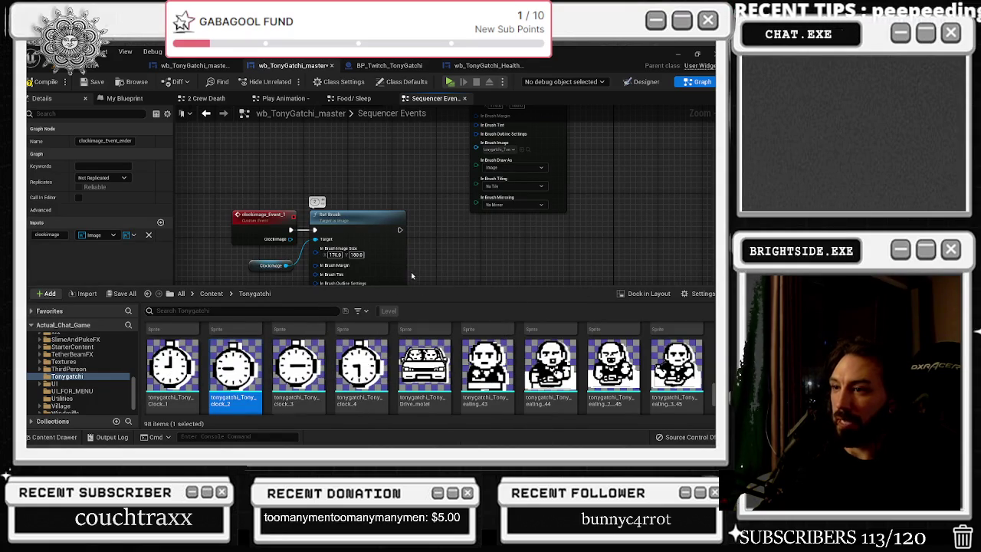
left_click(395, 279)
left_click(54, 437)
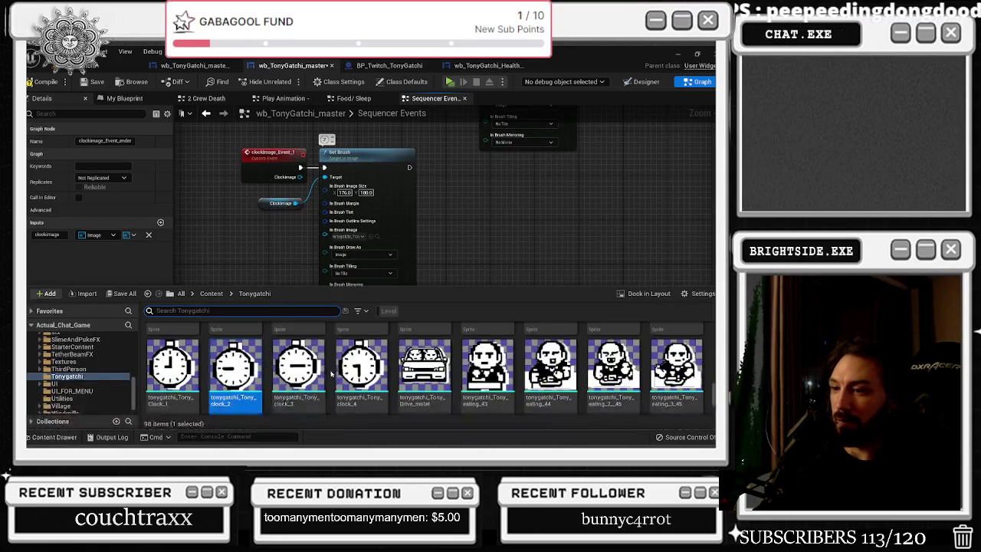
mouse_move(299, 364)
left_mouse_down()
mouse_move(365, 235)
mouse_move(352, 240)
left_mouse_up()
left_click(375, 258)
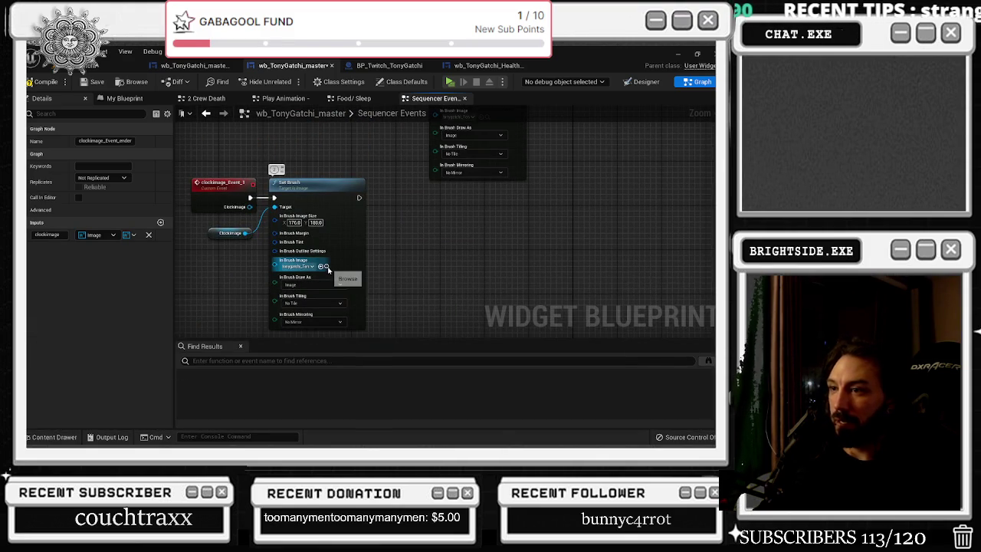
Replace Set Brush's image with the clock_4 sprite
key("ctrl+space")
key("ctrl+space")
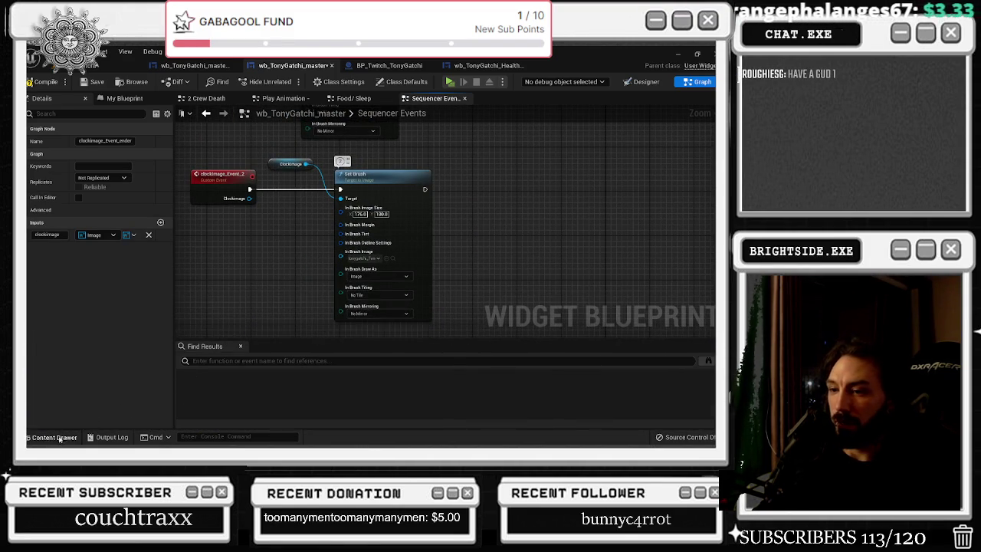
left_click(58, 441)
mouse_move(360, 368)
left_mouse_down()
mouse_move(448, 367)
mouse_move(398, 246)
mouse_move(371, 258)
mouse_move(397, 259)
mouse_move(365, 260)
mouse_move(375, 261)
left_mouse_up()
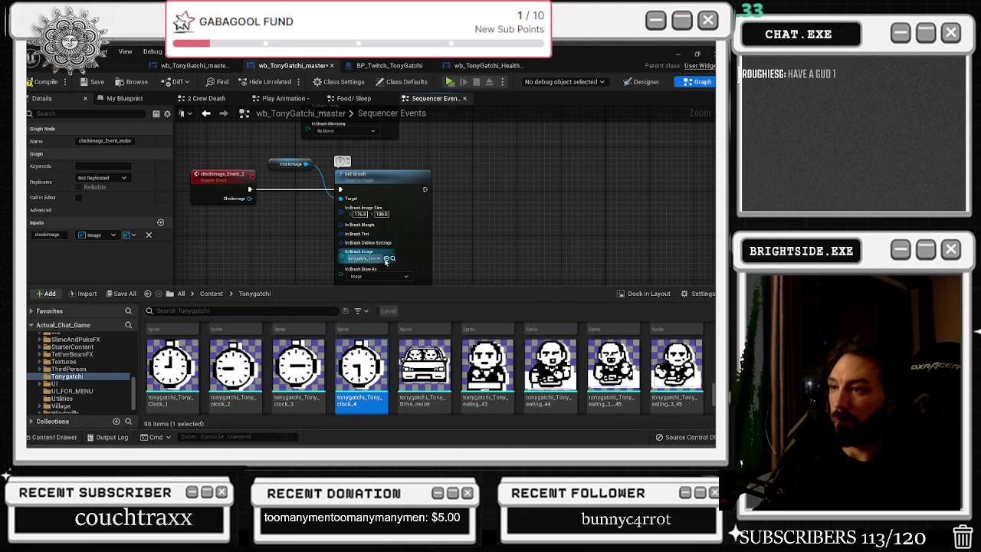
key("ctrl+space")
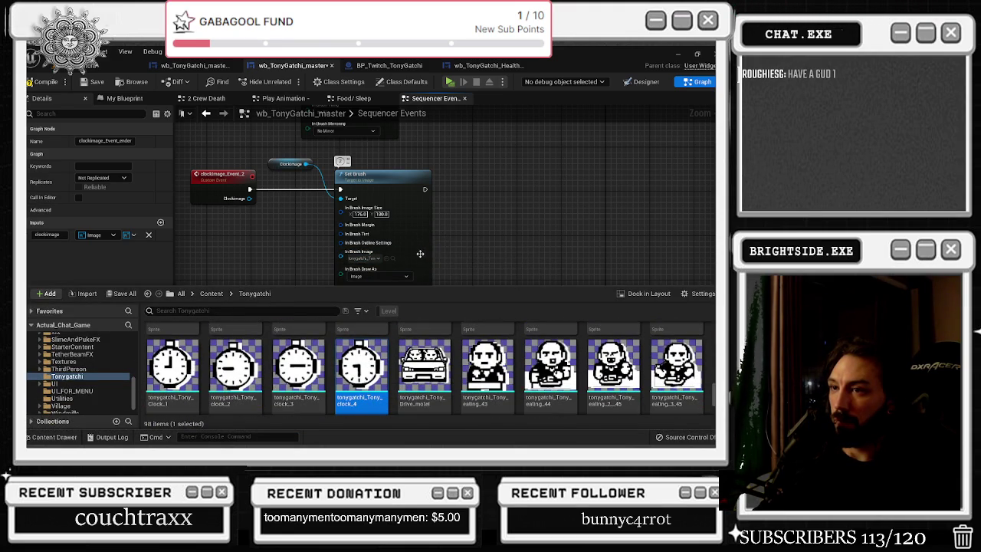
left_click(394, 261)
key("ctrl+space")
left_click(477, 190)
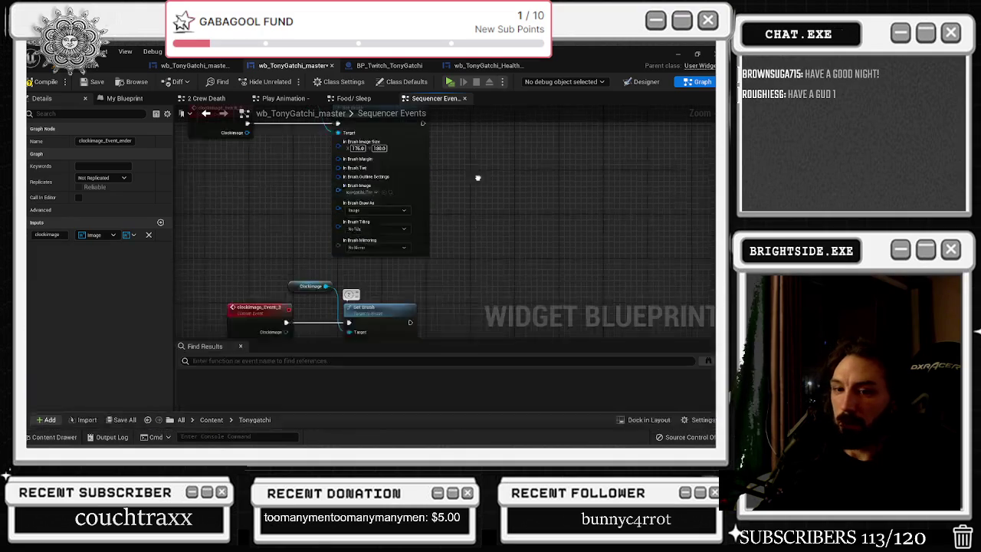
Drop a clock sprite into Set Brush's image, then return to the clock_animation timeline
left_click(398, 259)
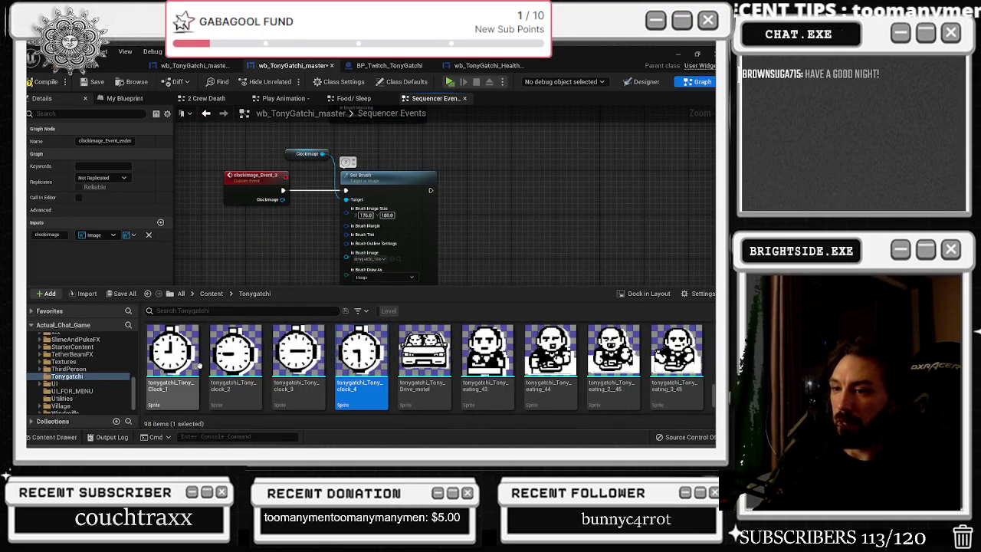
mouse_move(235, 354)
left_mouse_down()
mouse_move(371, 261)
mouse_move(380, 270)
mouse_move(369, 256)
left_mouse_up()
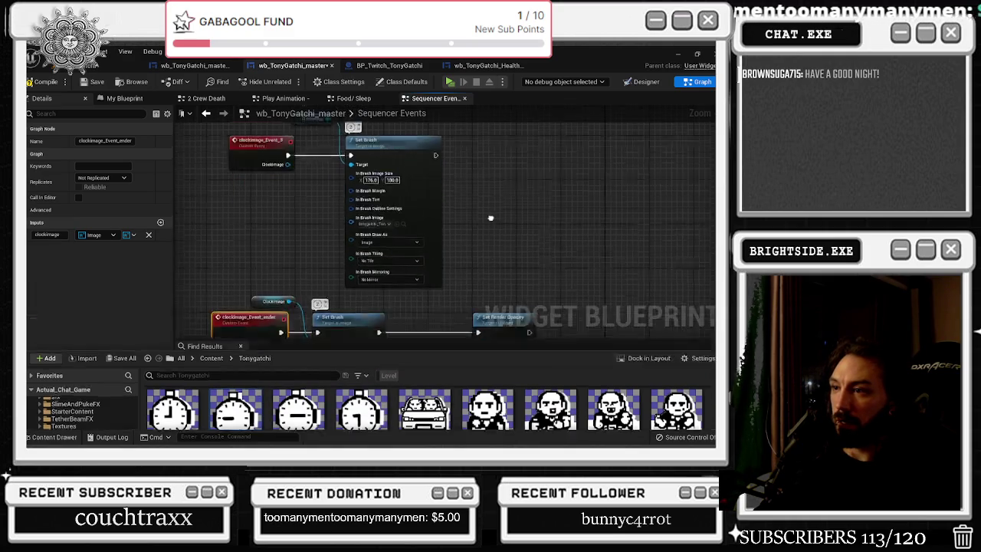
left_click(360, 256)
left_click_drag(360, 255, 365, 256)
left_click(434, 236)
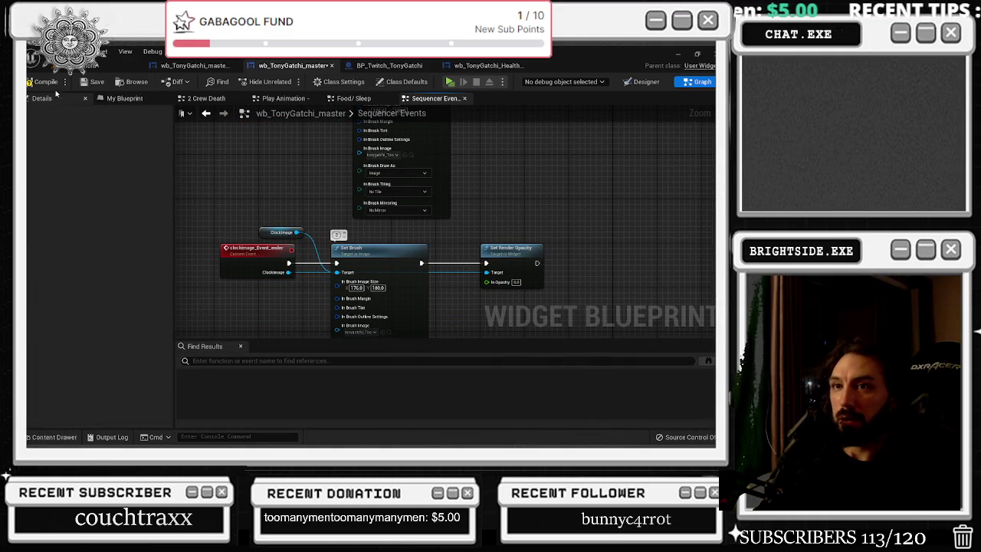
left_click(281, 232)
left_click_drag(383, 339, 373, 279)
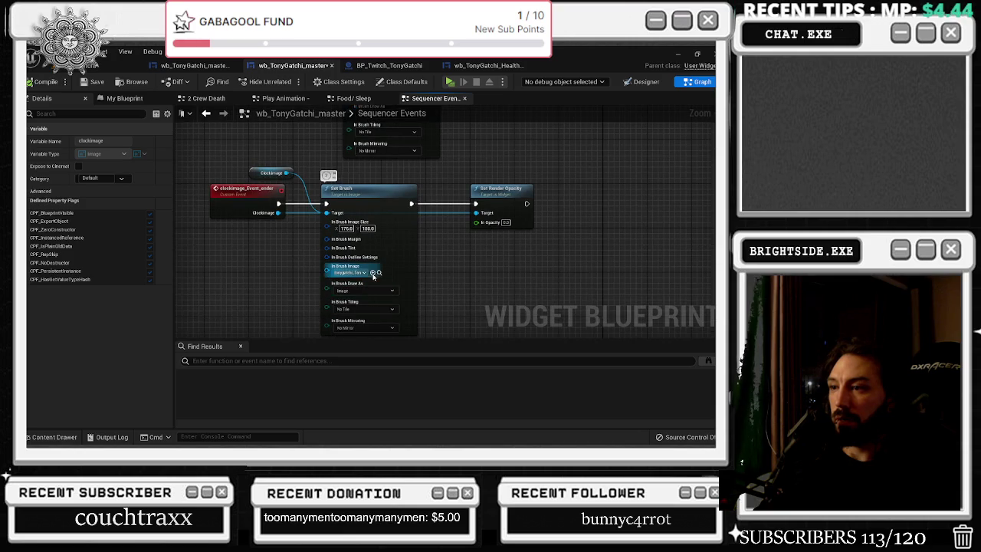
left_click(379, 273)
left_click(621, 112)
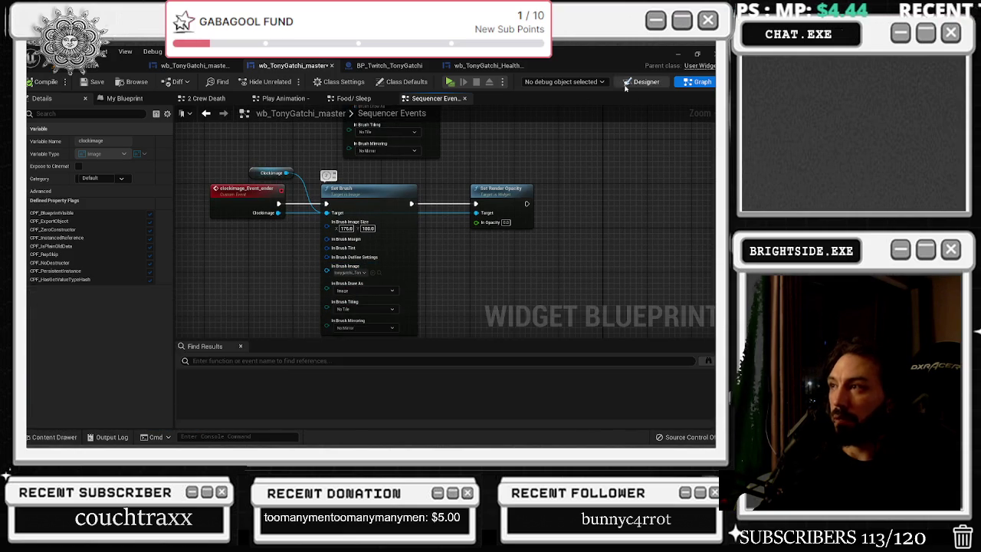
left_click(644, 81)
left_click(112, 437)
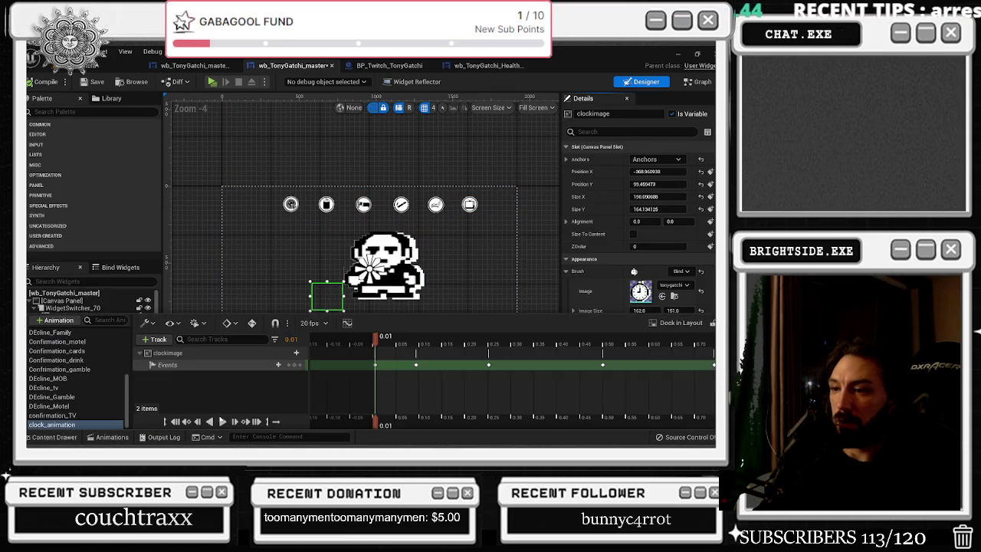
Rebind the 0.25 event key to call Clockimage Event 1
right_click(489, 365)
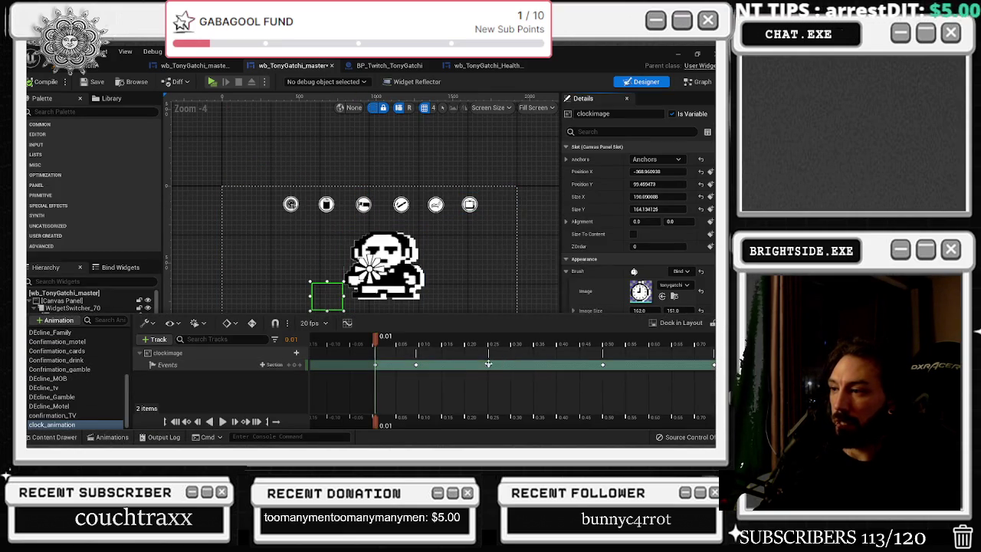
mouse_move(537, 262)
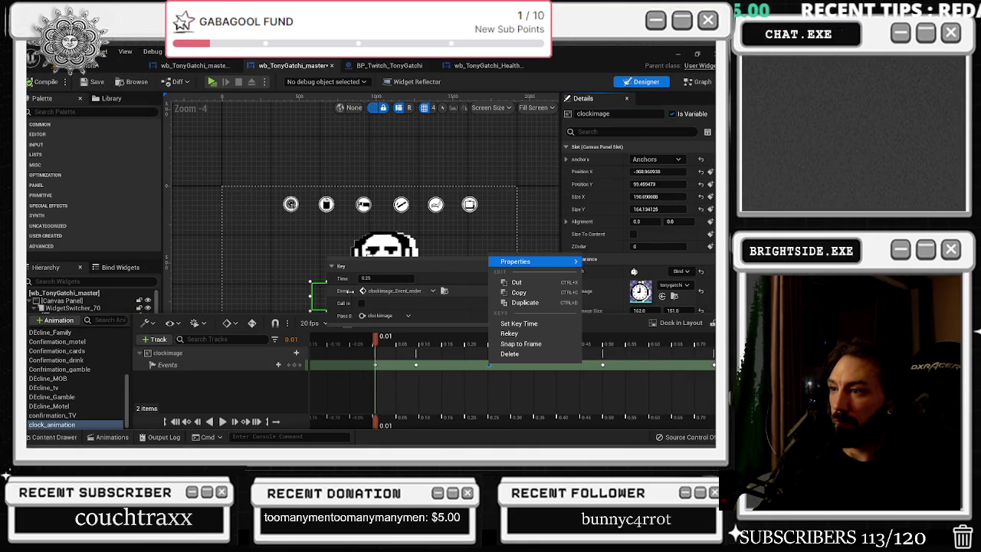
left_click(401, 292)
mouse_move(406, 315)
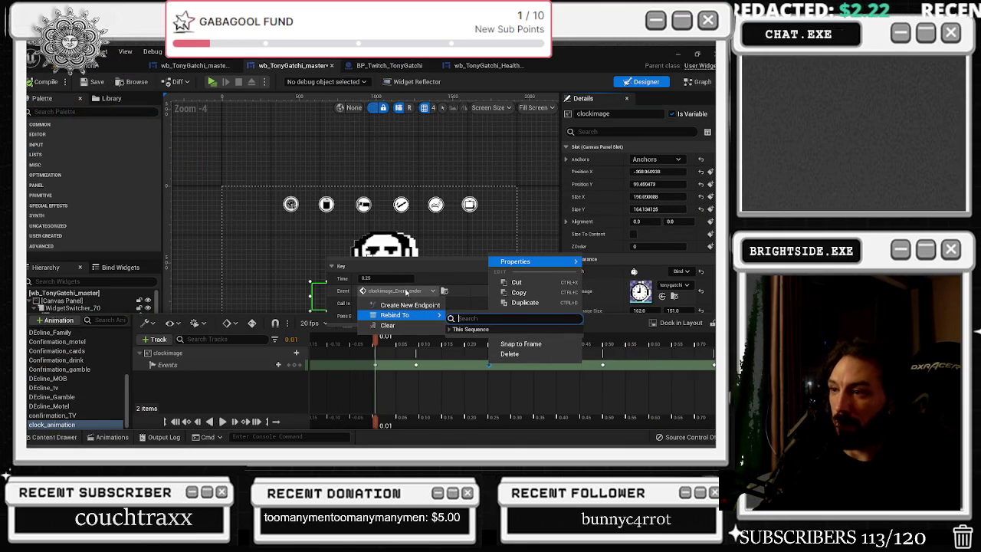
left_click(406, 292)
left_click(406, 292)
mouse_move(406, 322)
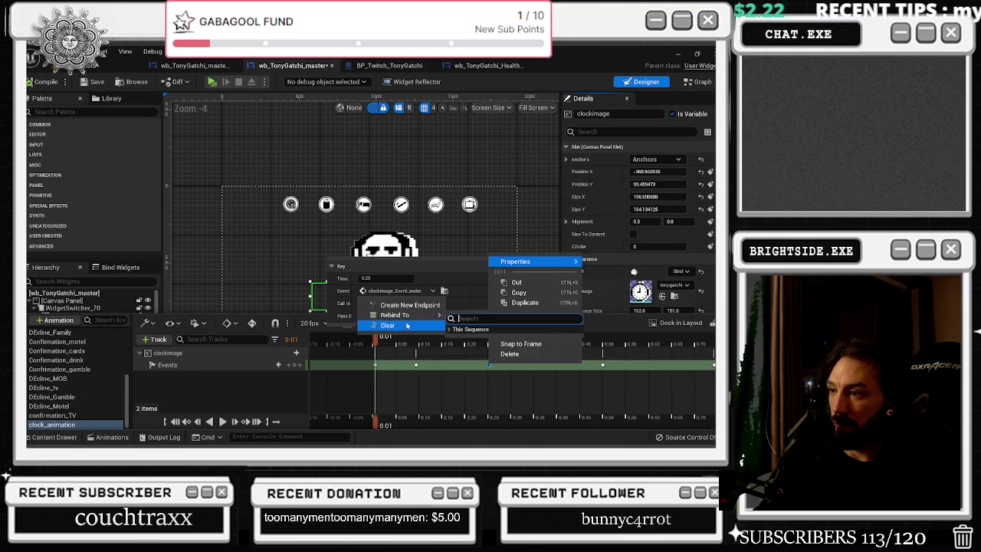
left_click(450, 330)
left_click(468, 339)
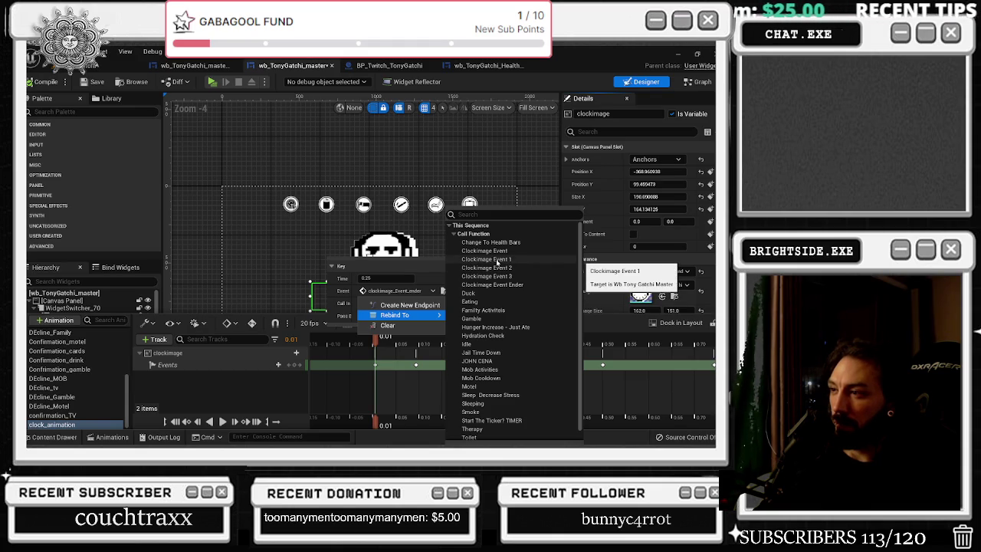
left_click(497, 263)
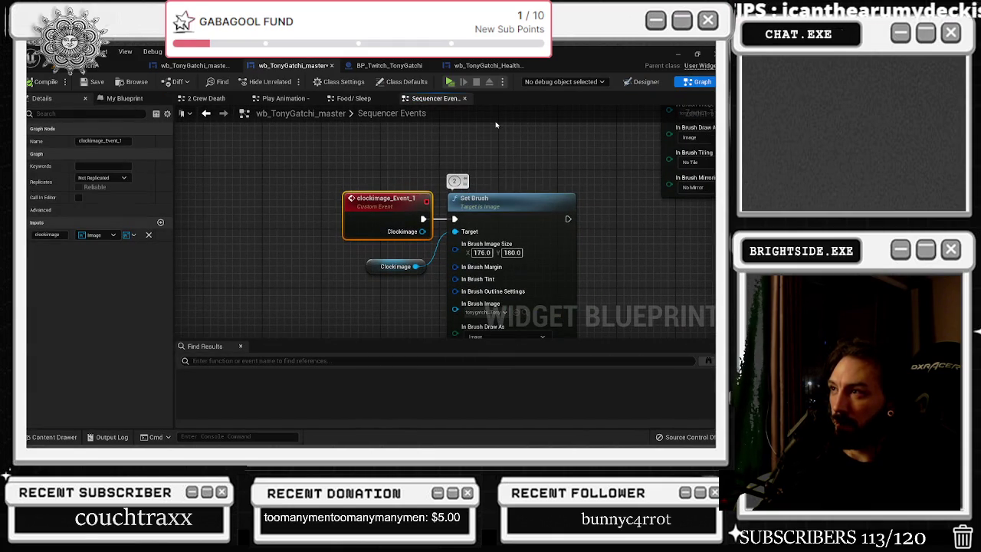
Back in the widget layout, inspect the bindings of the 0.25 and 0.05 event keys
left_click(645, 82)
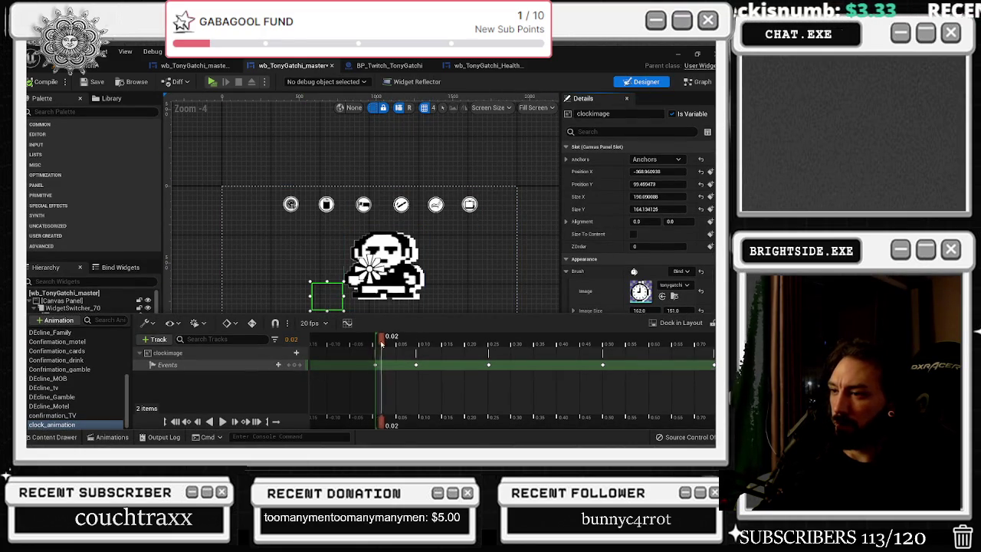
left_click_drag(462, 346, 470, 344)
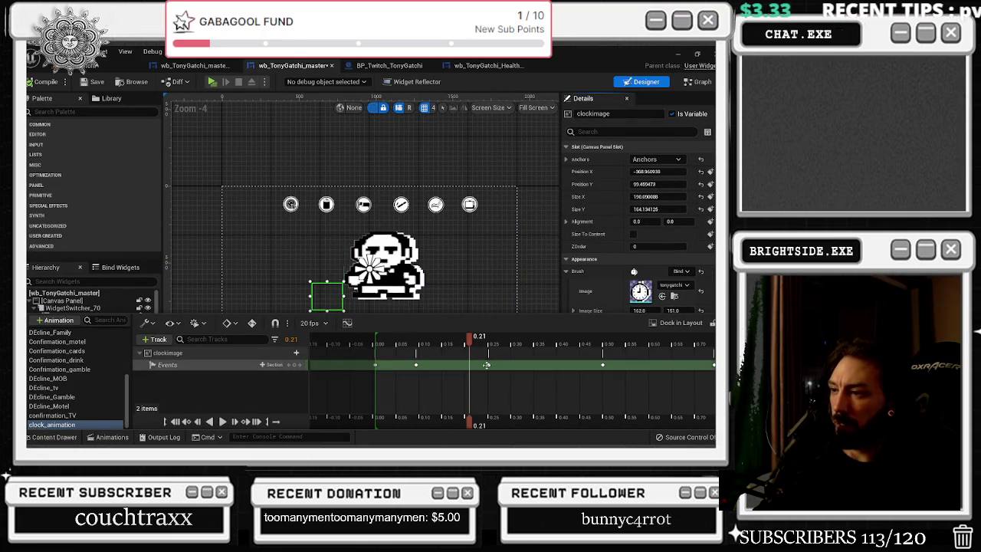
right_click(490, 365)
mouse_move(536, 261)
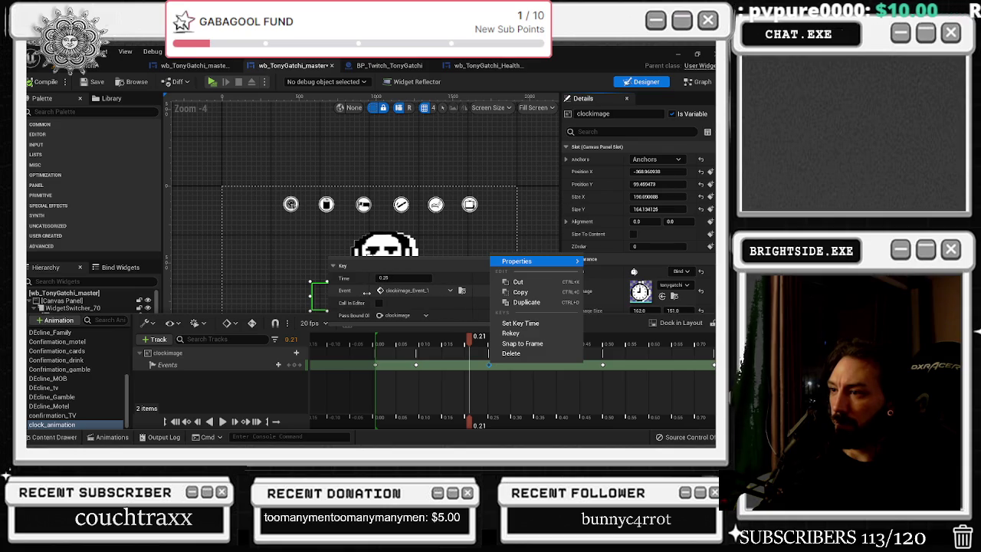
left_click(414, 365)
right_click(416, 366)
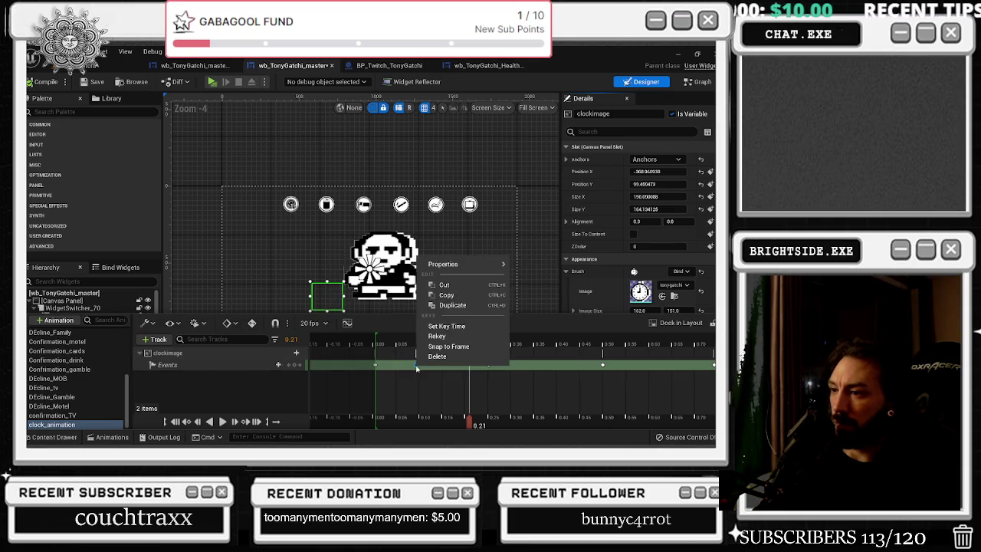
mouse_move(467, 263)
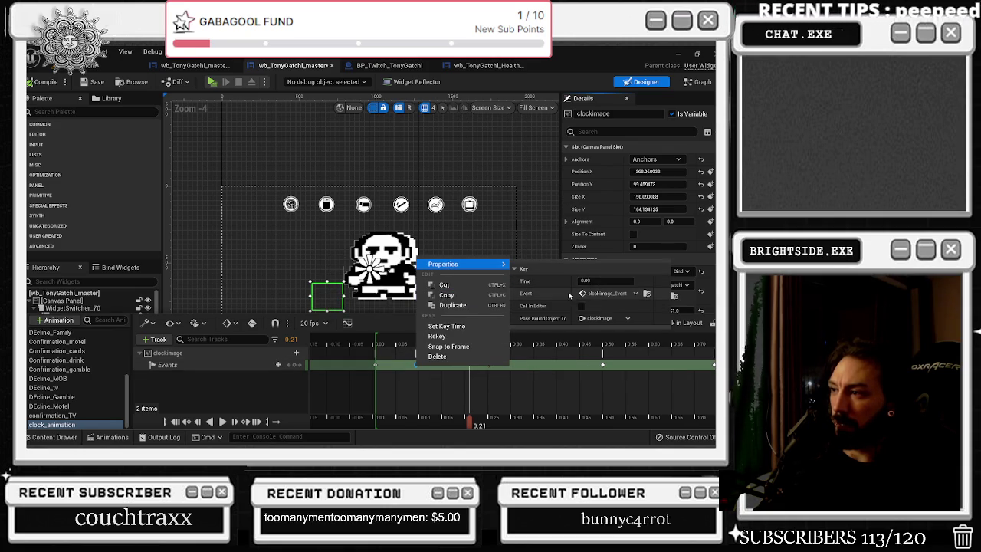
left_click_drag(571, 293, 541, 293)
Rebind the 0.50 event key to call Clockimage Event 3
right_click(493, 365)
mouse_move(537, 263)
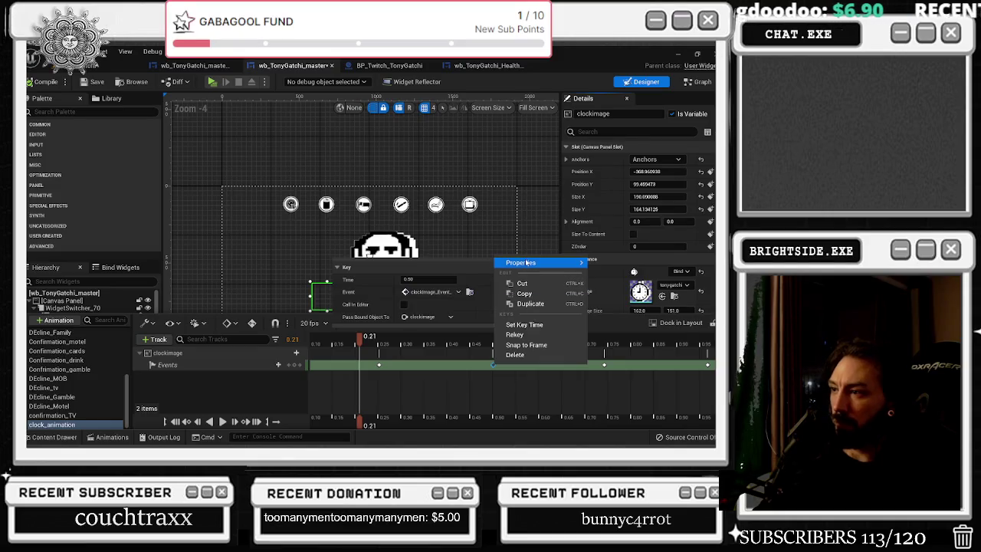
left_click_drag(394, 291, 359, 293)
left_click(388, 296)
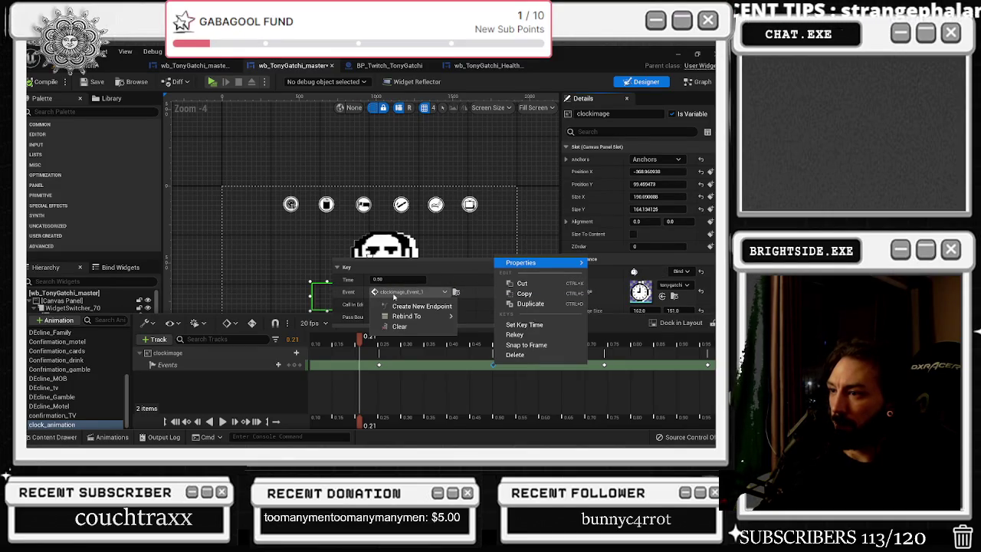
mouse_move(406, 315)
left_click(481, 330)
left_click(498, 275)
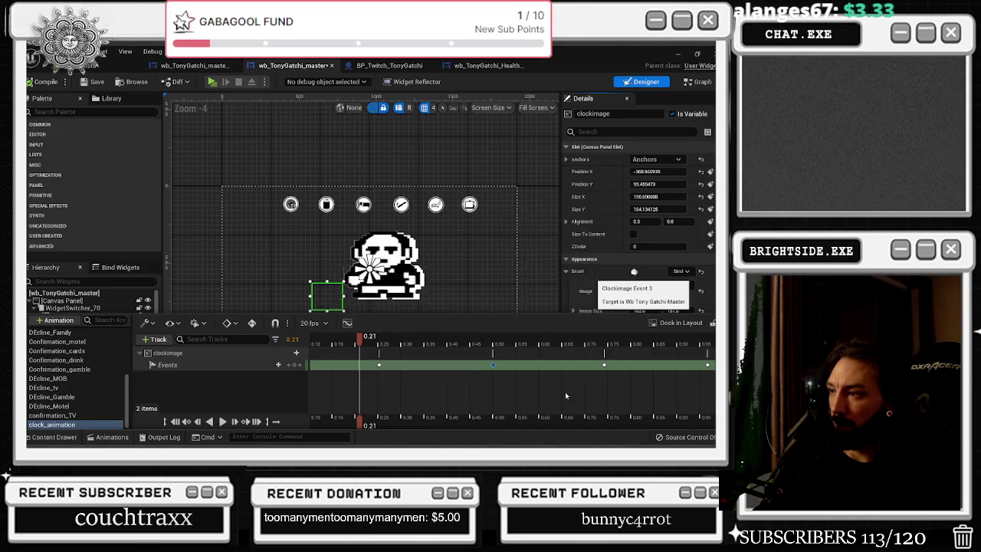
Reopen the clock_animation timeline and verify the 0.50 key's bound event
left_click(646, 81)
left_click(112, 437)
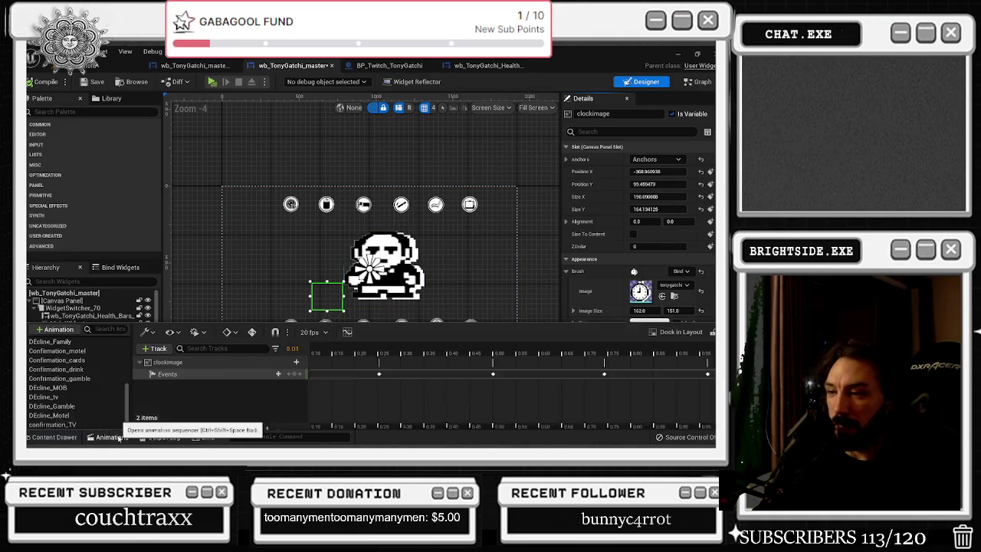
right_click(451, 366)
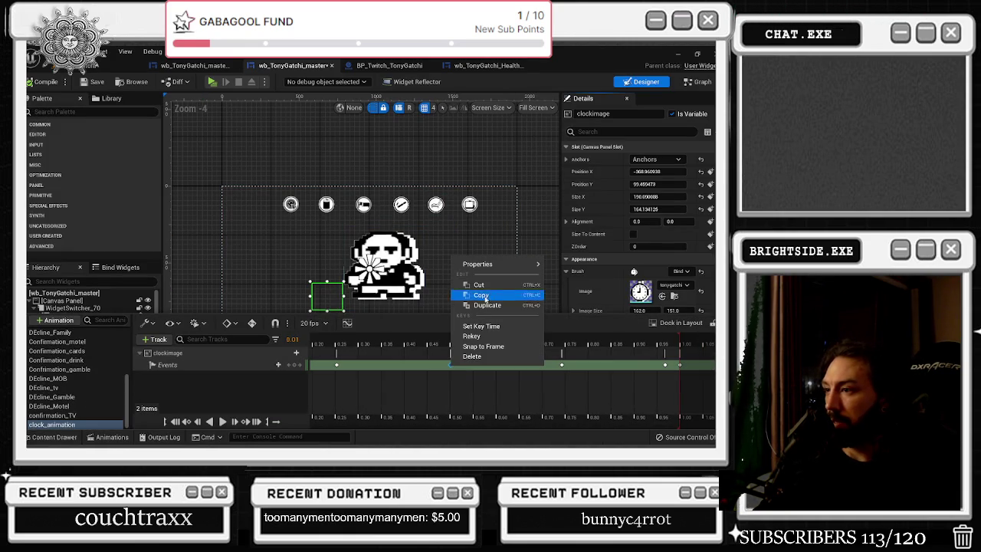
mouse_move(487, 263)
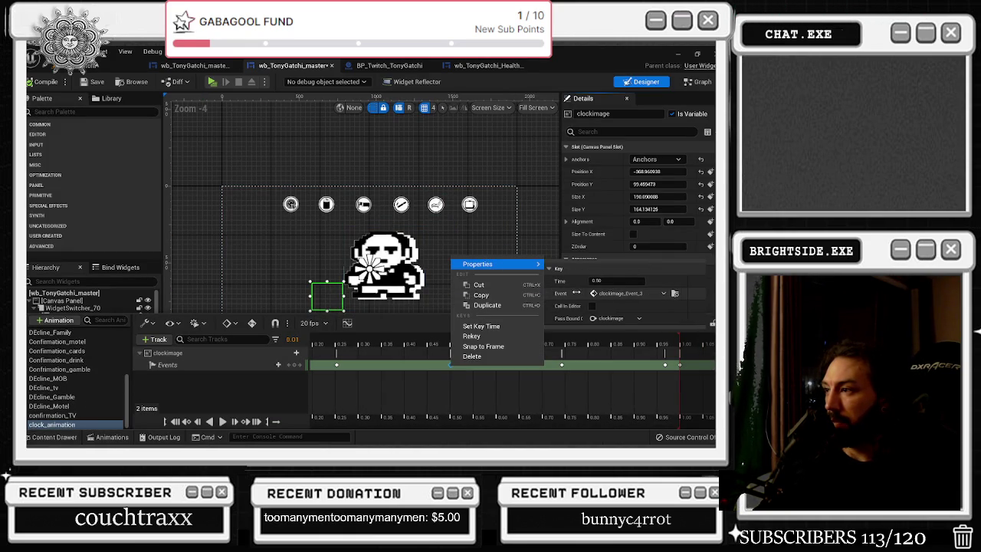
left_click(561, 365)
Rebind the event key near 0.74 to the Clockimage Event Ender function
right_click(562, 365)
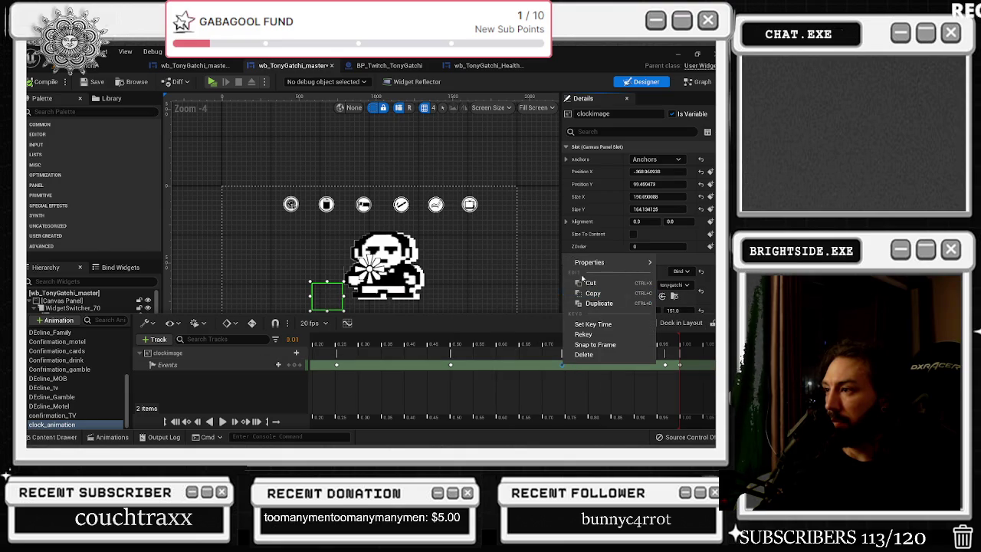
mouse_move(588, 264)
mouse_move(466, 292)
left_mouse_down()
mouse_move(418, 293)
mouse_move(443, 293)
left_mouse_up()
left_click(475, 292)
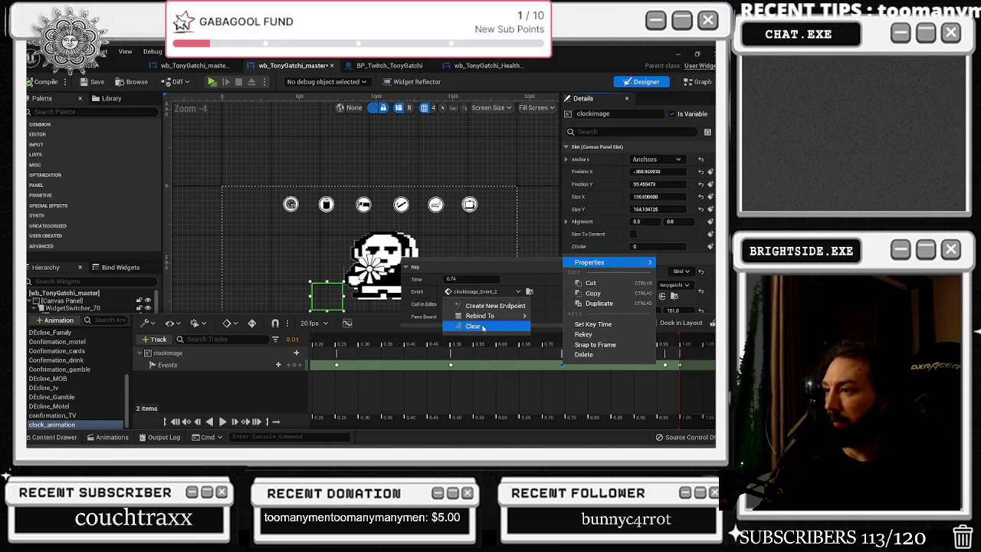
mouse_move(506, 315)
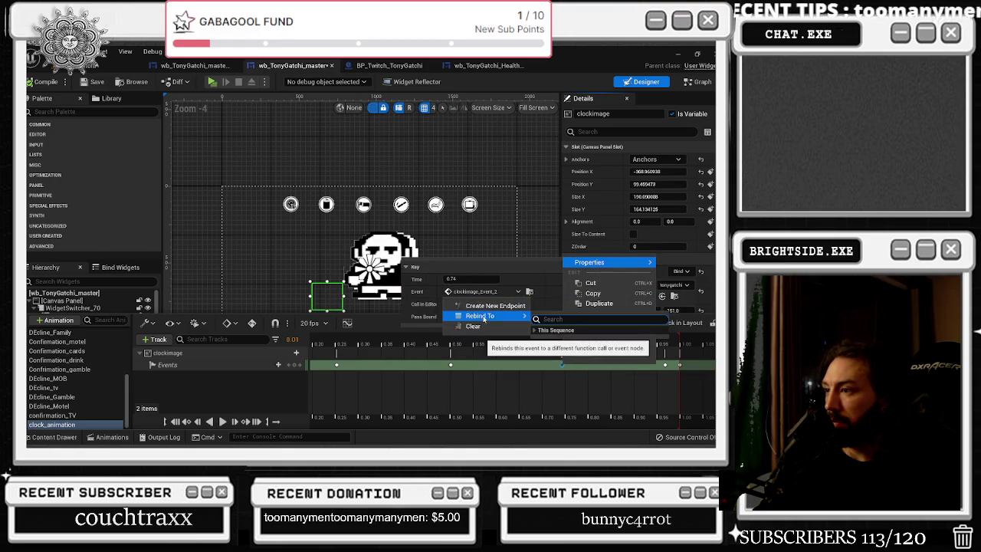
left_click(538, 330)
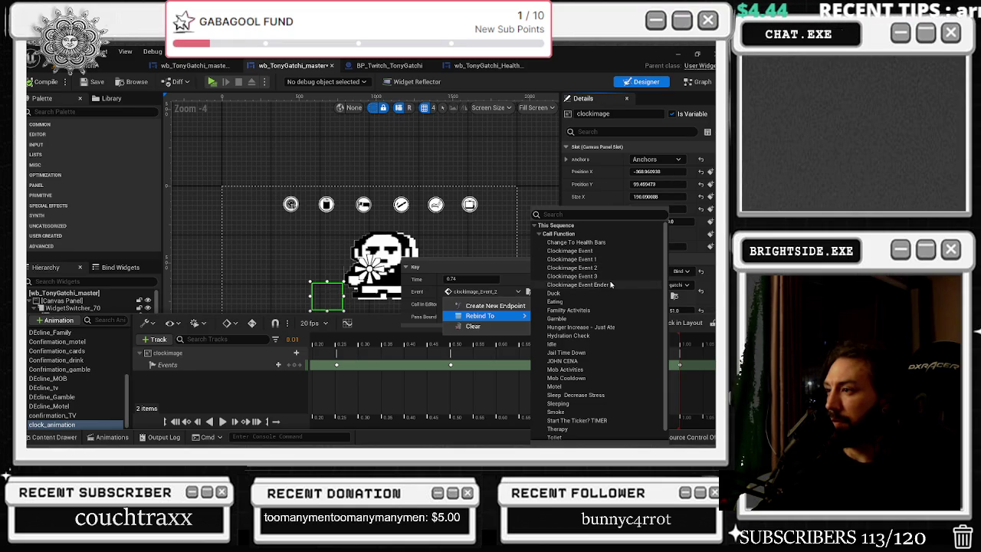
left_click(602, 275)
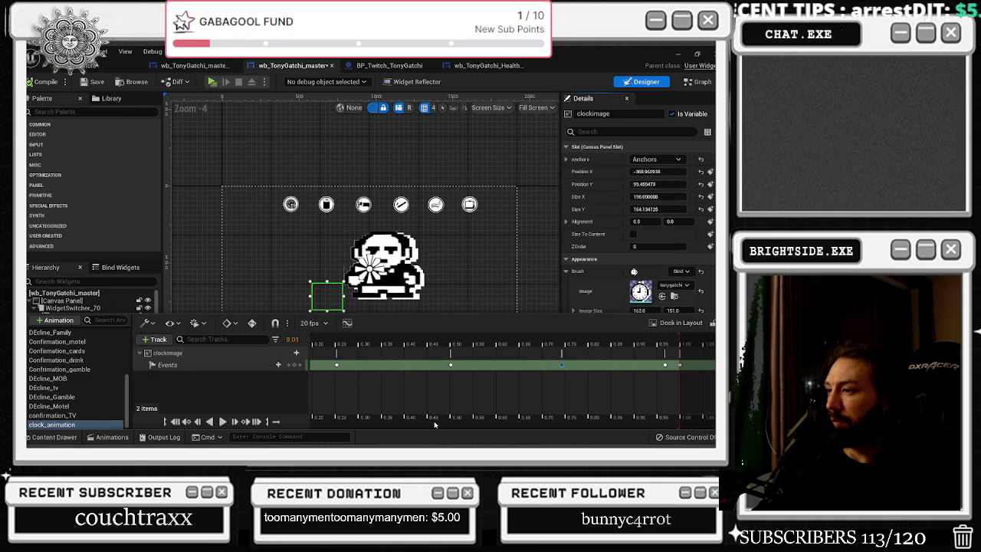
left_click_drag(435, 338, 557, 343)
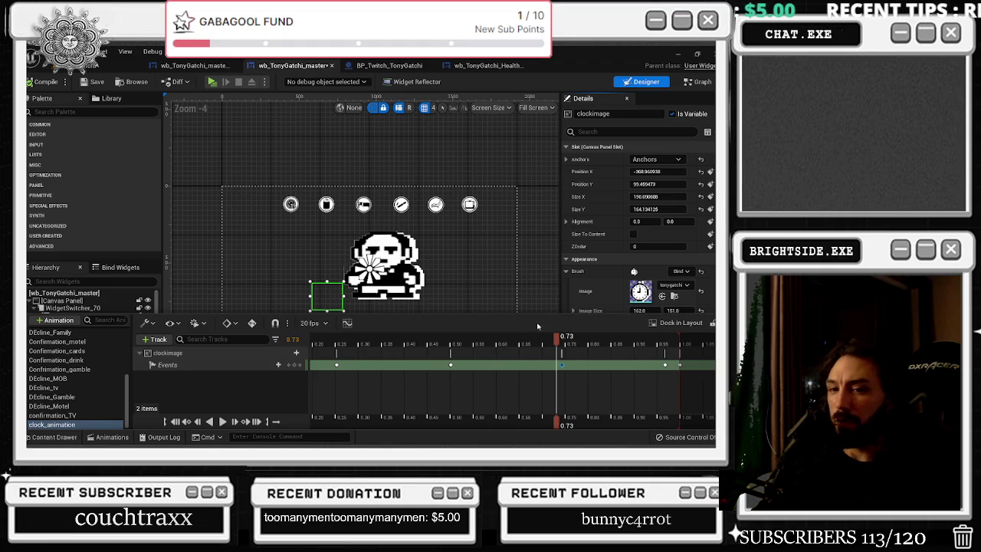
left_click(698, 81)
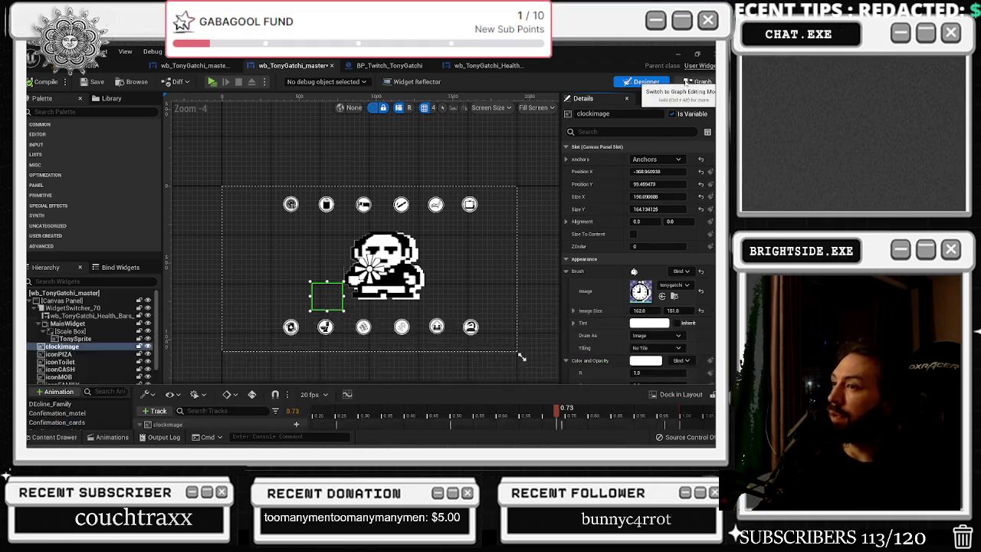
scroll(484, 233, "down", 4)
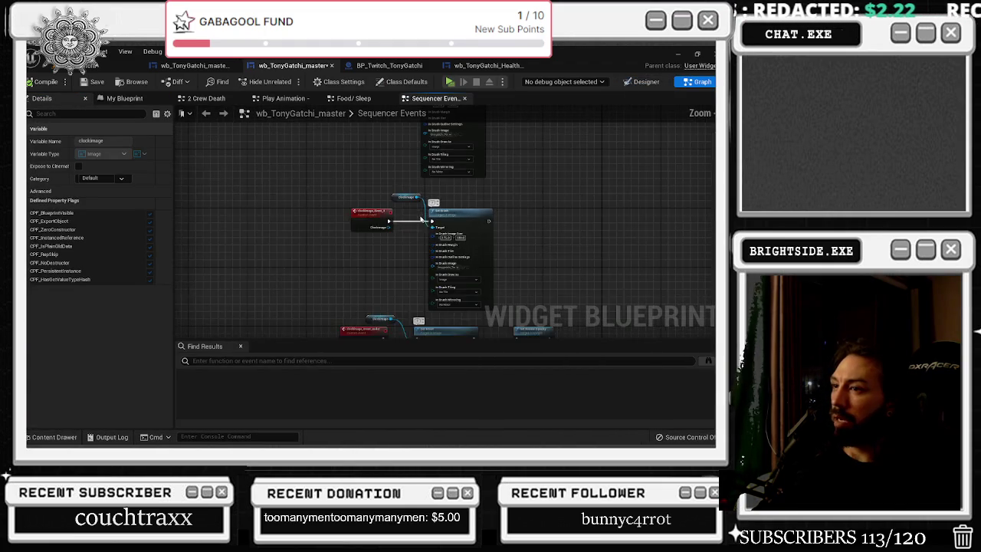
scroll(390, 230, "up", 3)
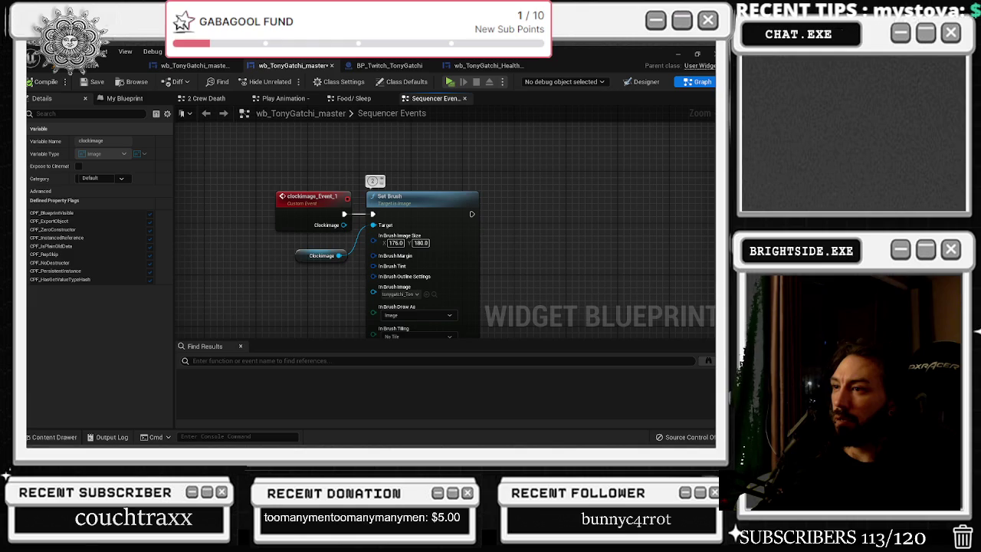
key("ctrl+space")
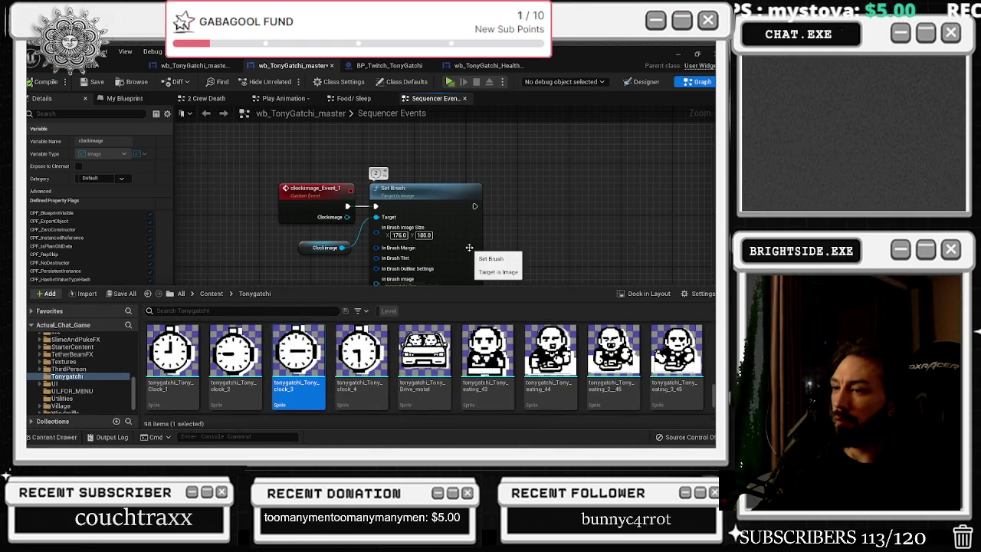
mouse_move(495, 249)
left_mouse_down()
mouse_move(674, 195)
mouse_move(667, 249)
left_mouse_up()
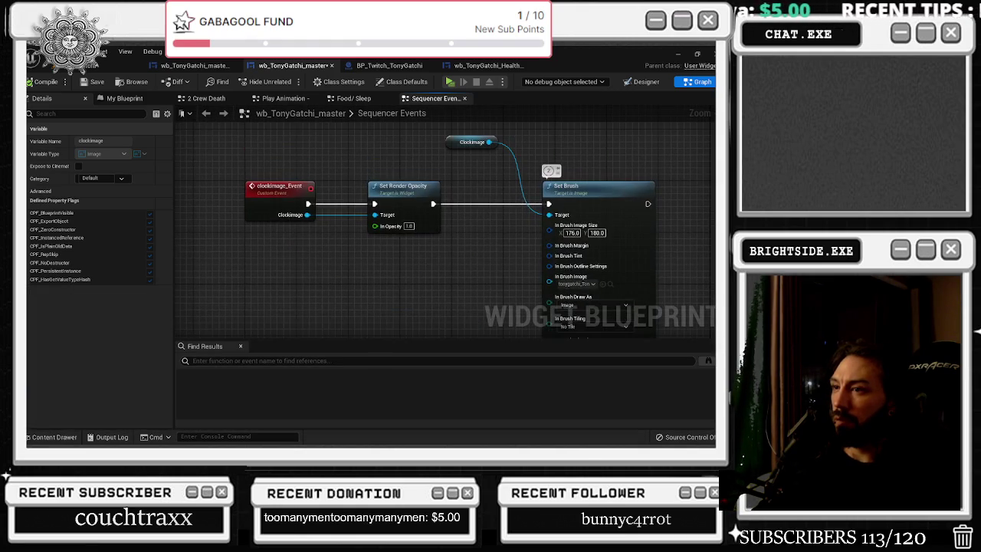
mouse_move(361, 323)
left_mouse_down()
mouse_move(361, 301)
mouse_move(497, 274)
mouse_move(515, 96)
mouse_move(554, 182)
mouse_move(565, 164)
mouse_move(554, 181)
mouse_move(518, 105)
left_mouse_up()
left_click_drag(530, 187, 521, 140)
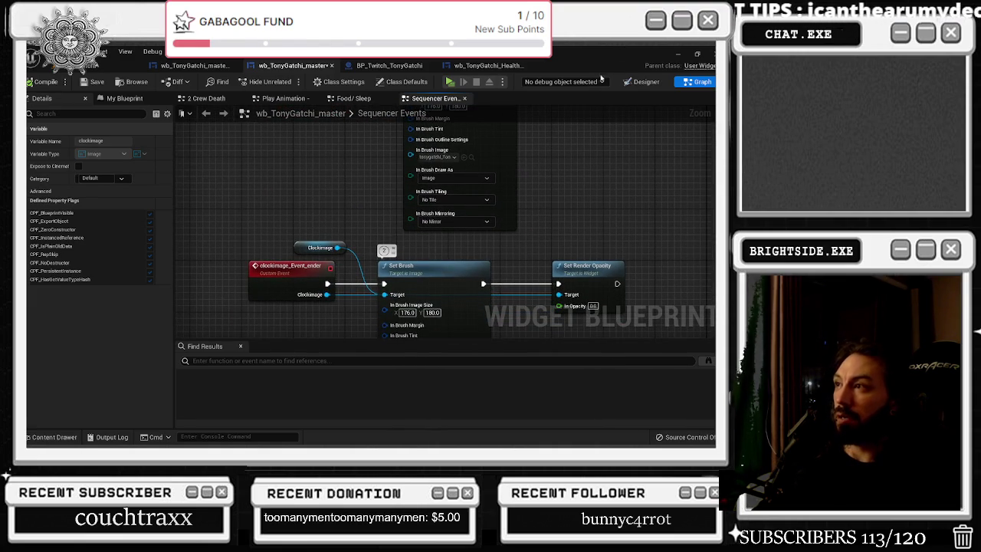
left_click(642, 81)
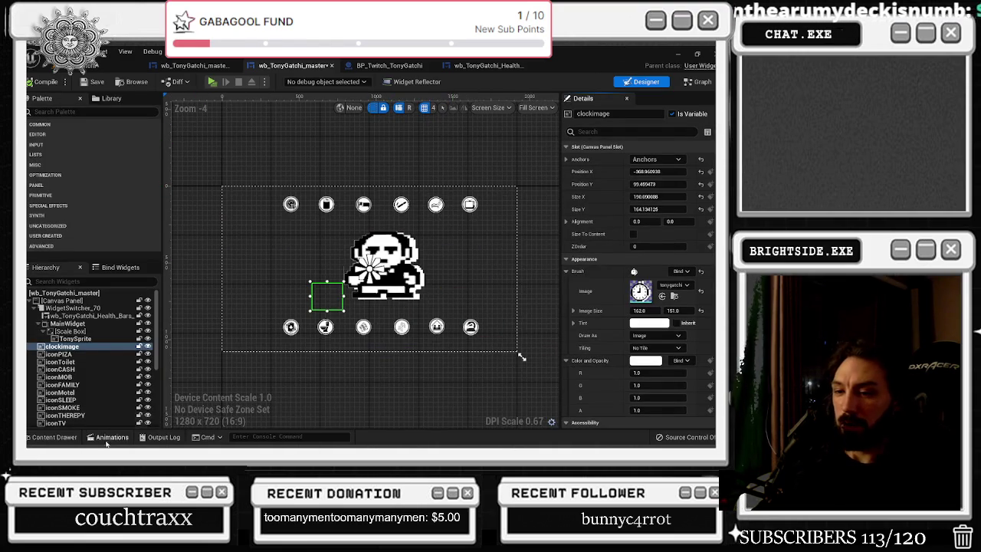
Open clock_animation and inspect the bindings of the first, 0.25 and 0.50 event keys
left_click(108, 437)
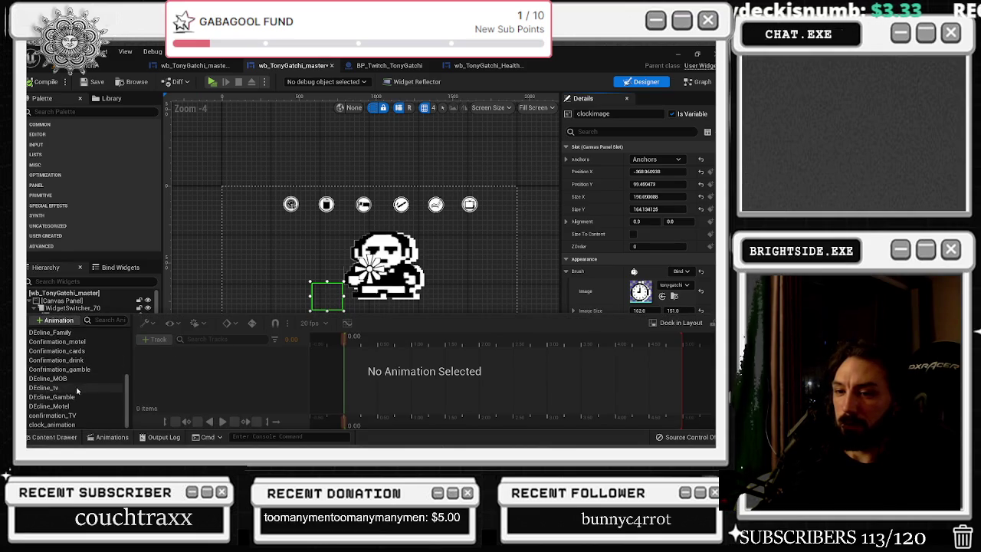
left_click(50, 424)
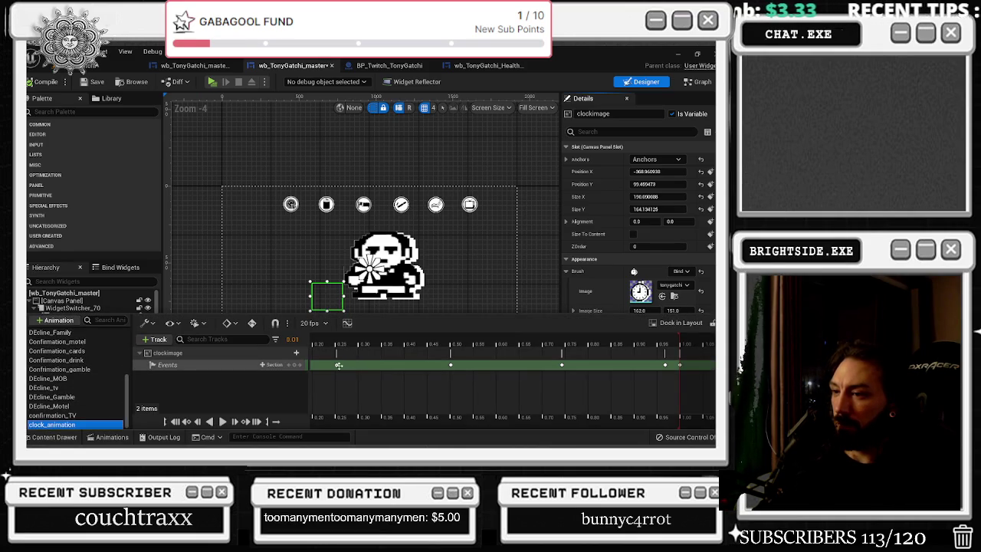
scroll(353, 374, "down", 2)
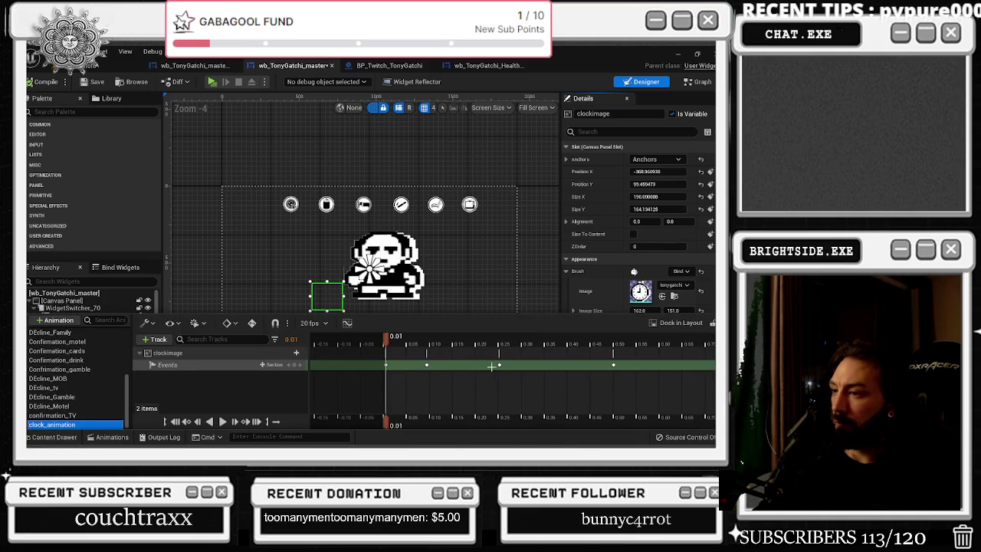
right_click(427, 365)
mouse_move(491, 262)
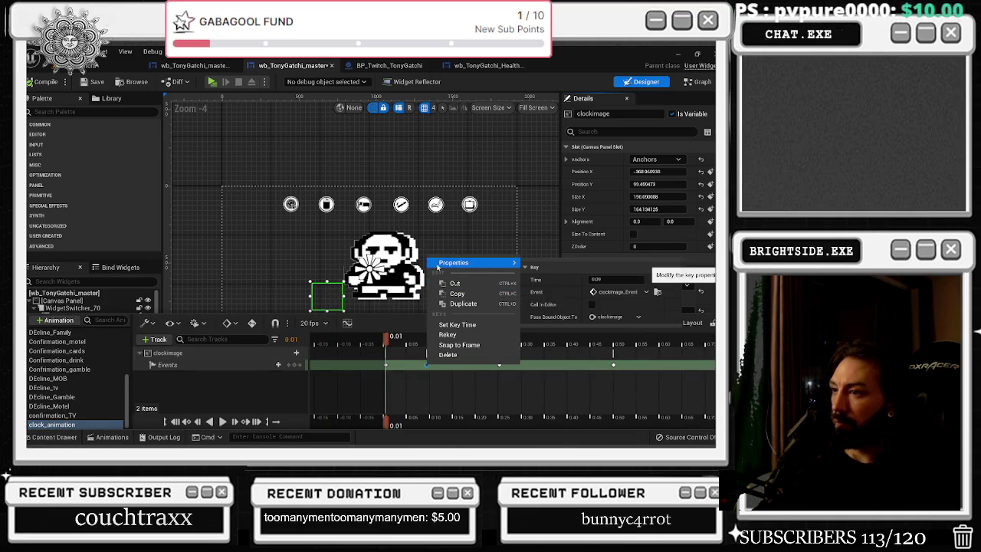
right_click(499, 364)
mouse_move(537, 264)
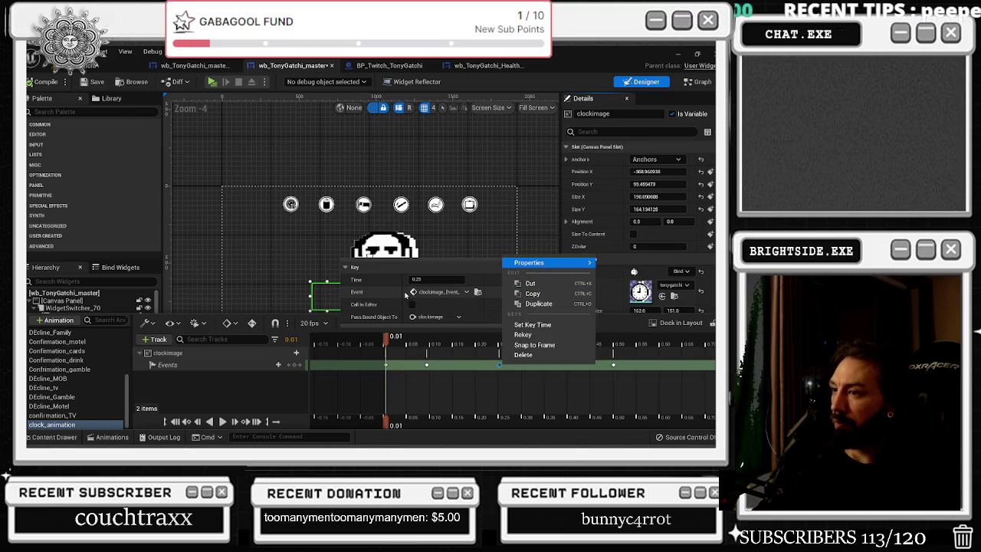
left_click(487, 384)
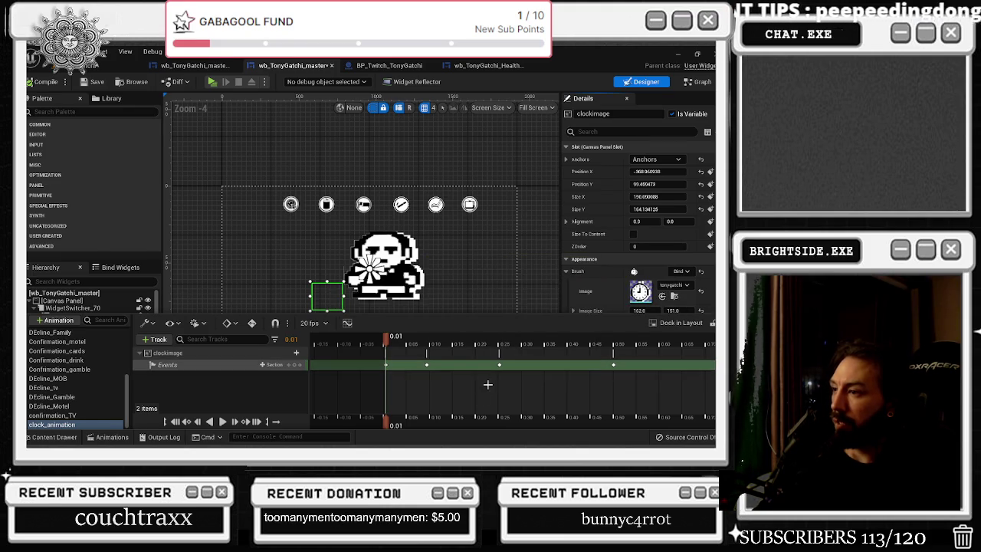
right_click(613, 364)
mouse_move(617, 262)
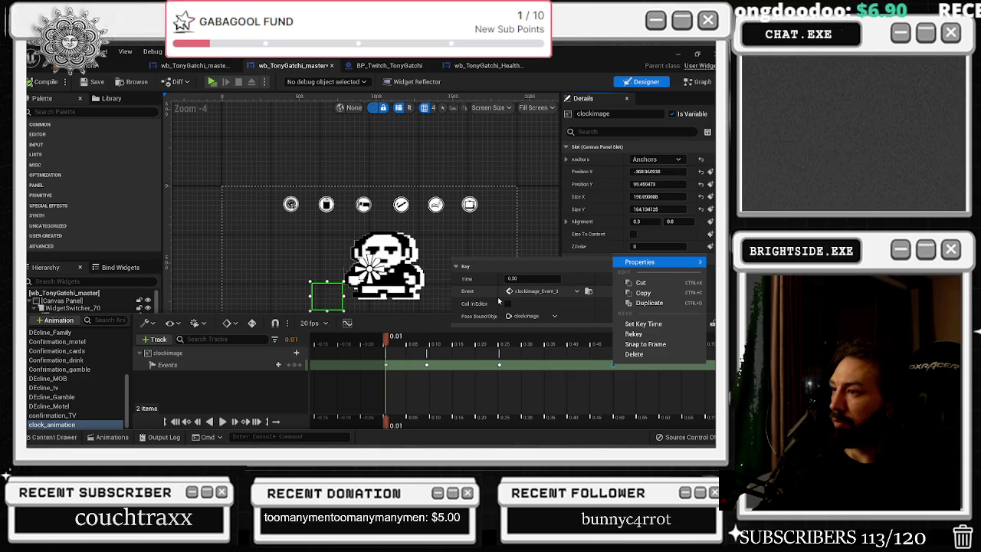
left_click(453, 345)
Rebind the 0.50 event key to call clockimage_Event_2
scroll(411, 386, "right", 3)
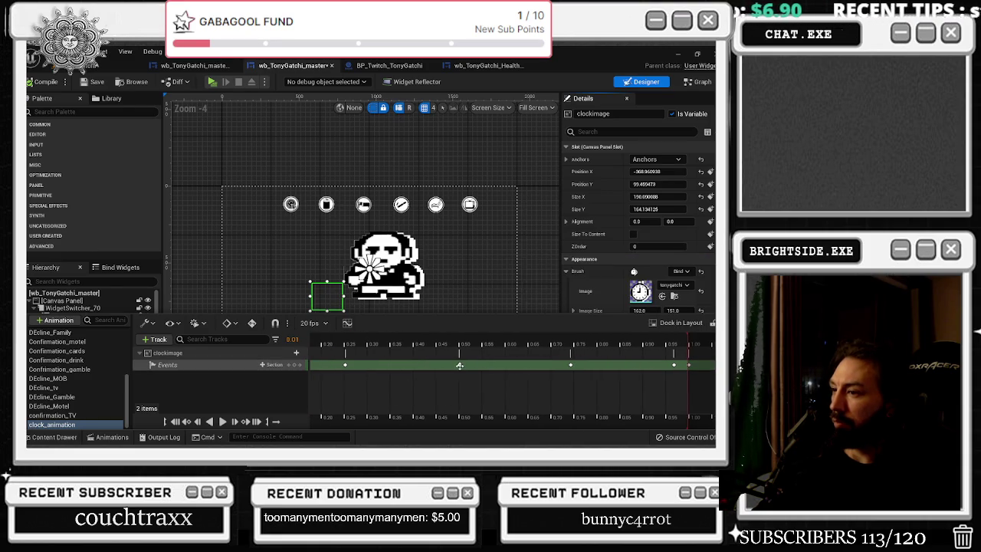
right_click(460, 366)
mouse_move(516, 267)
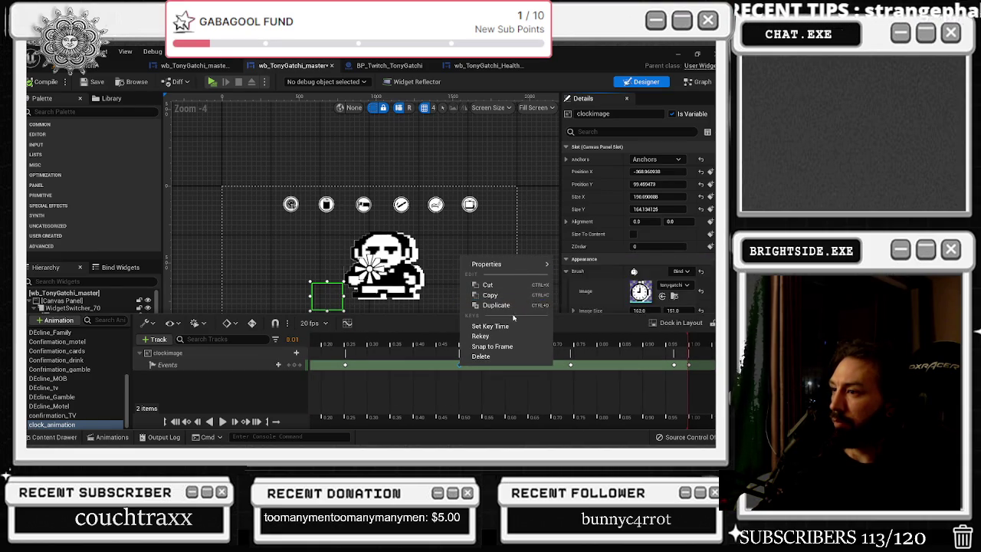
left_click(656, 294)
mouse_move(659, 317)
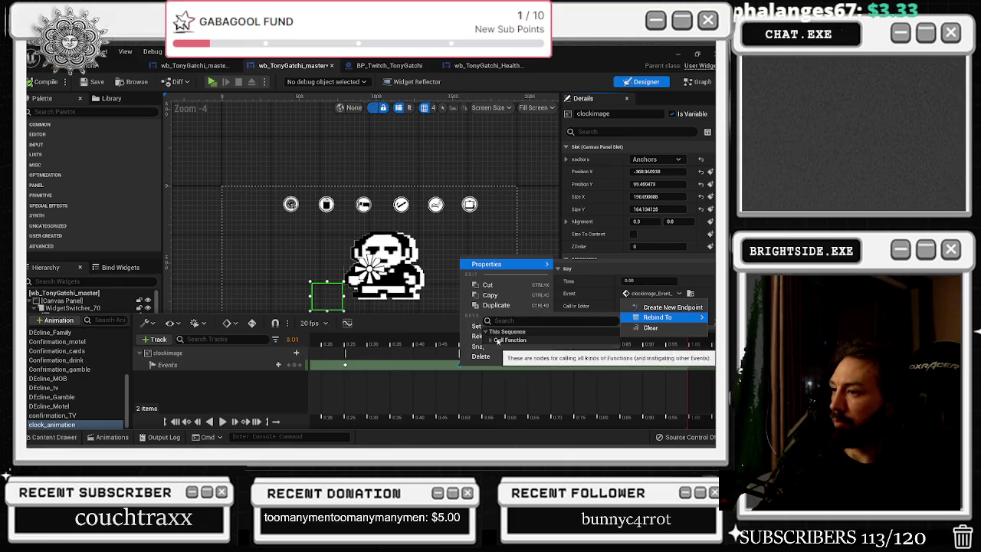
left_click(491, 340)
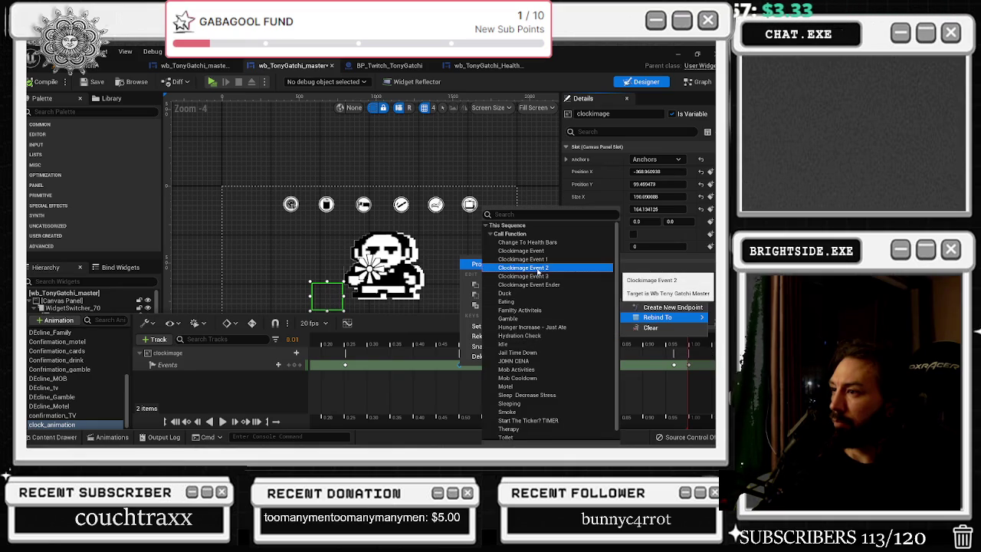
key("Return")
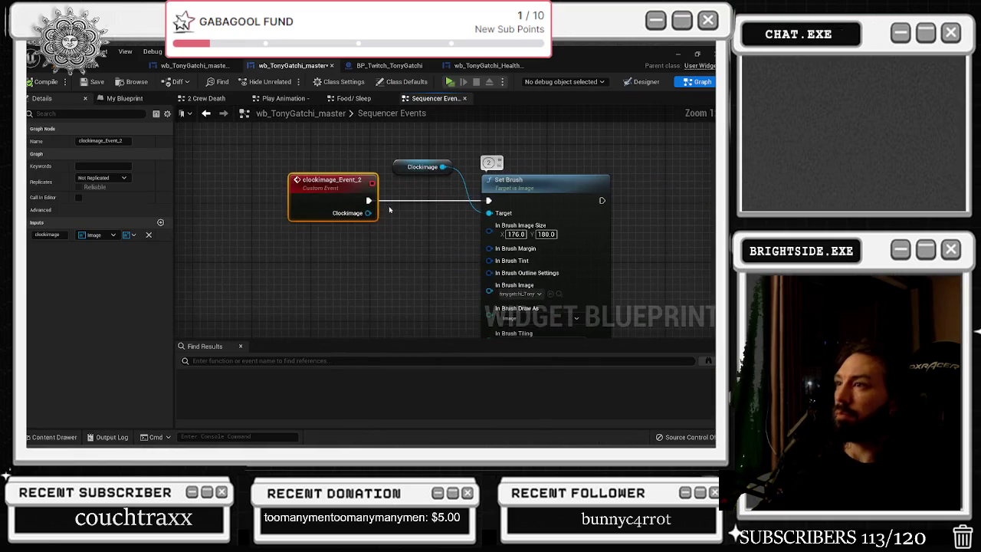
Verify the 0.74 key calls clockimage_Event_2 and the 0.97 key calls clockimage_Event_3
left_click(630, 83)
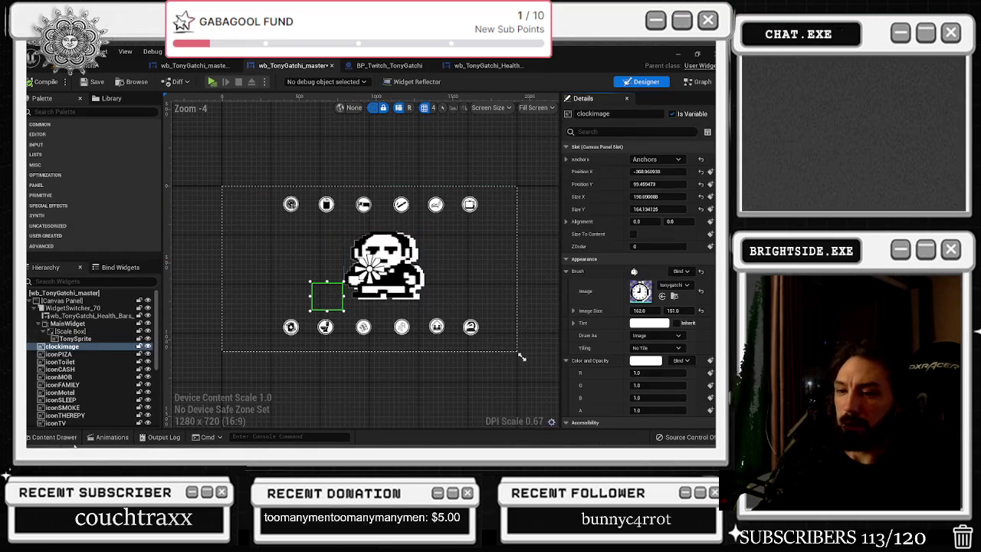
left_click(122, 439)
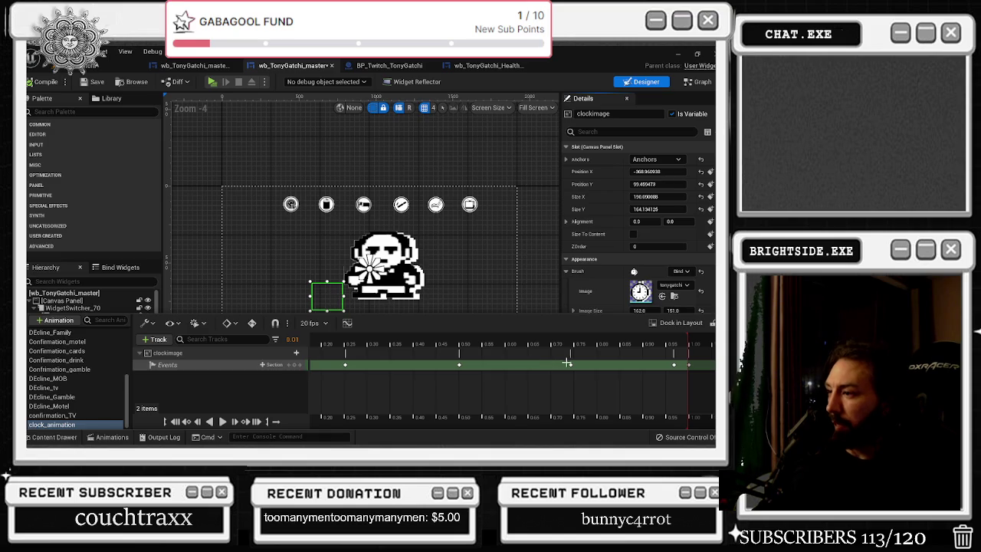
right_click(572, 366)
mouse_move(598, 270)
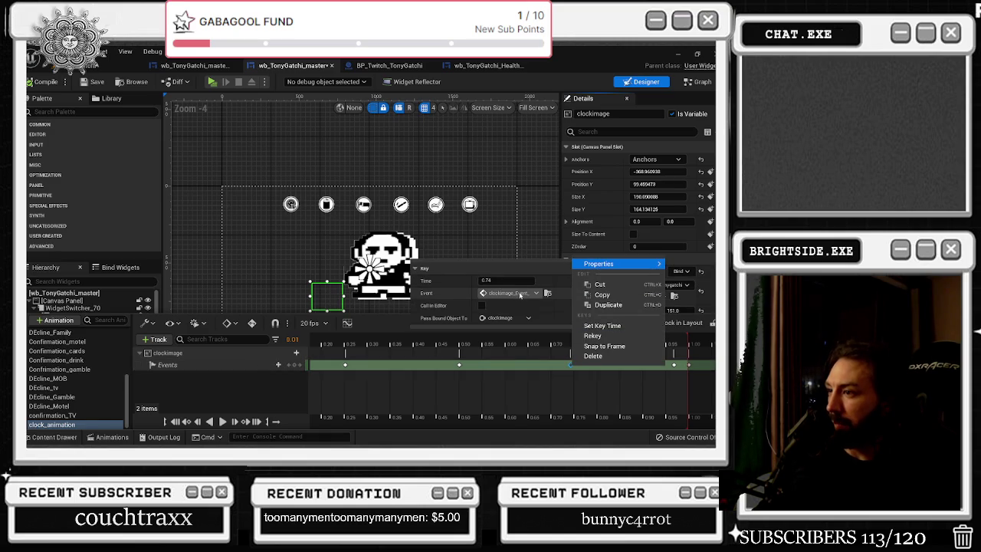
left_click_drag(476, 292, 443, 292)
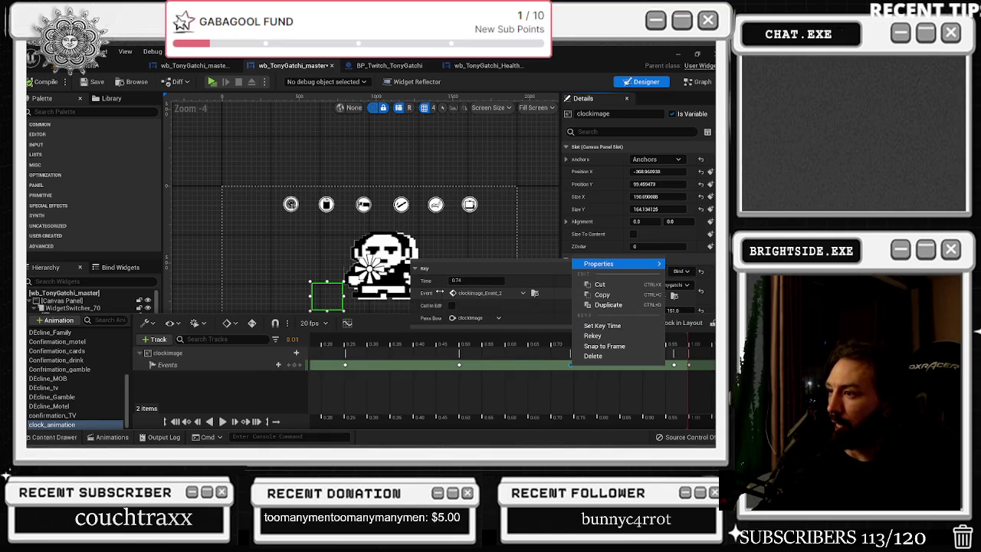
left_click(587, 386)
right_click(676, 366)
mouse_move(667, 263)
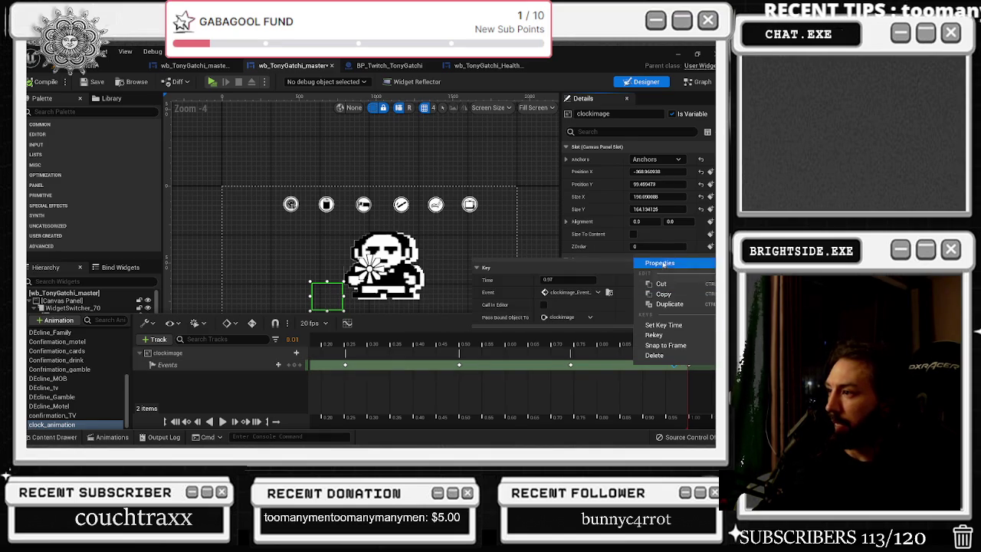
left_click_drag(532, 292, 503, 293)
left_click(98, 82)
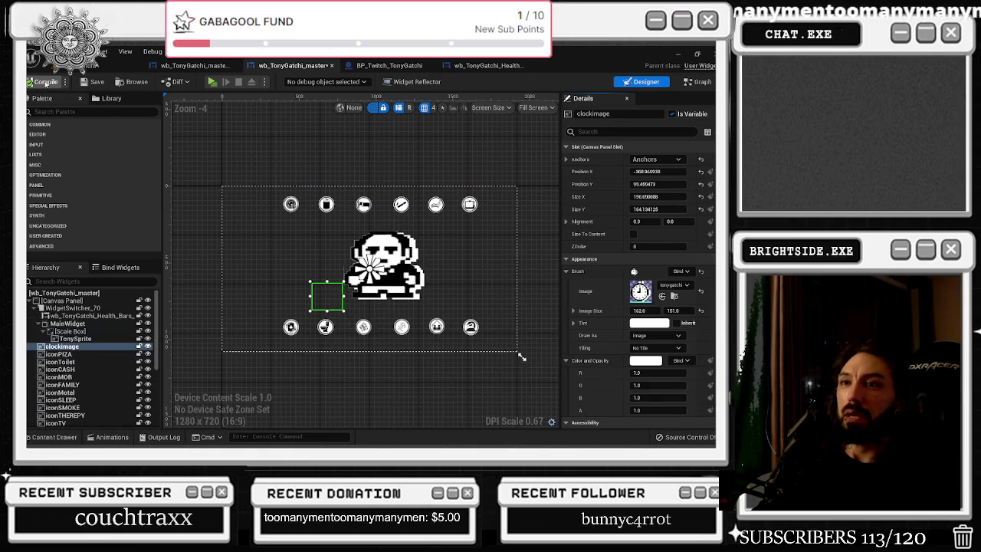
Return to the level editor and save the map to launch a play test
left_click(699, 81)
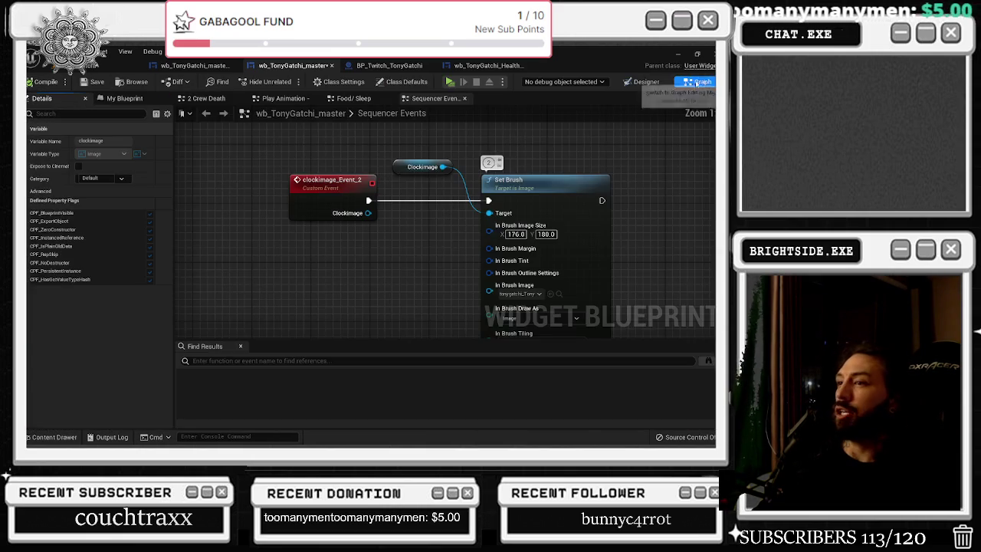
left_click(111, 69)
key("ctrl+s")
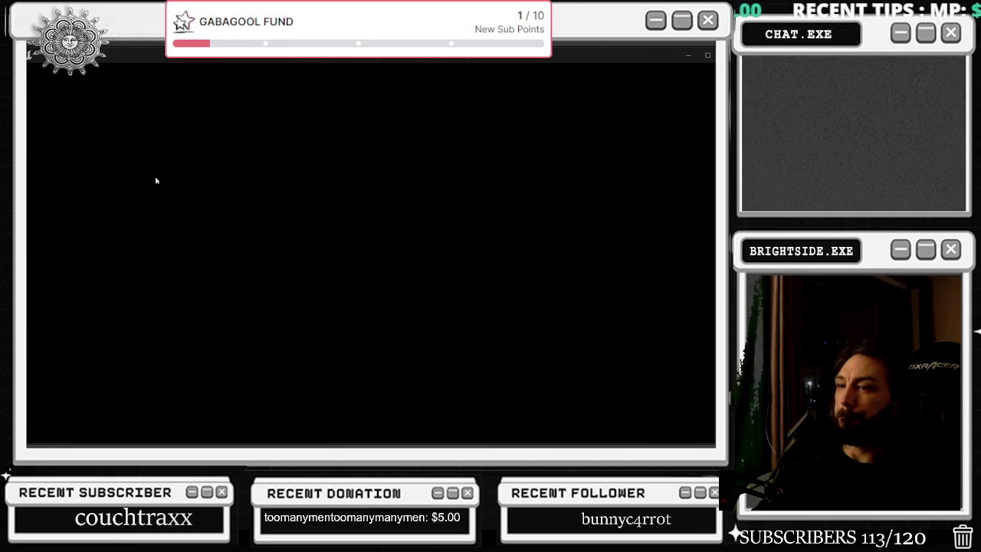
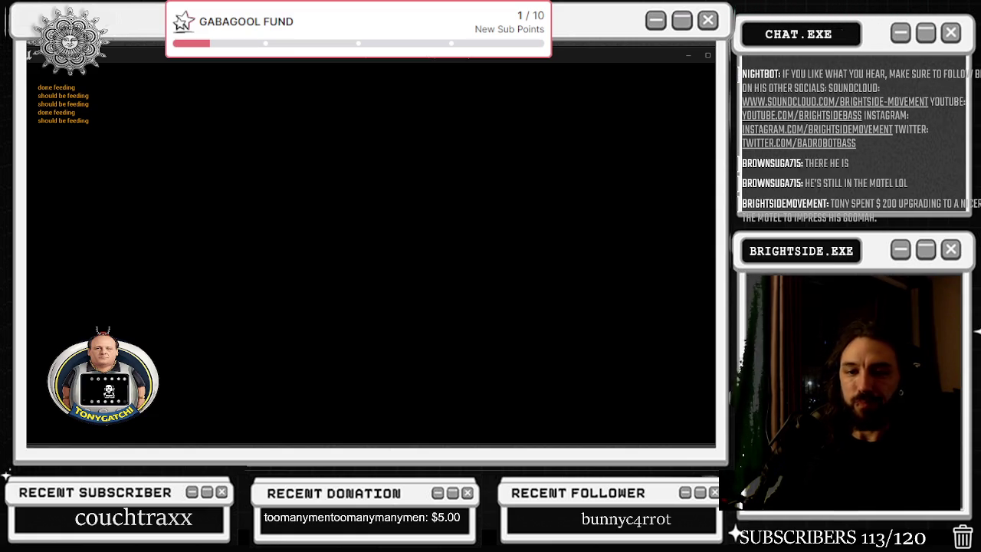
End the Play-In-Editor session and return to the level editor
key("alt+Tab")
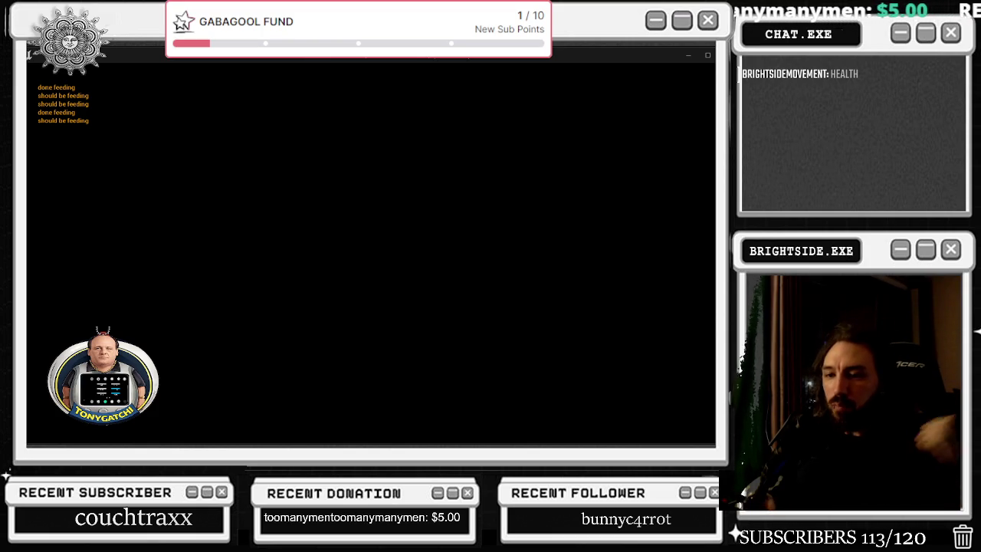
key("Escape")
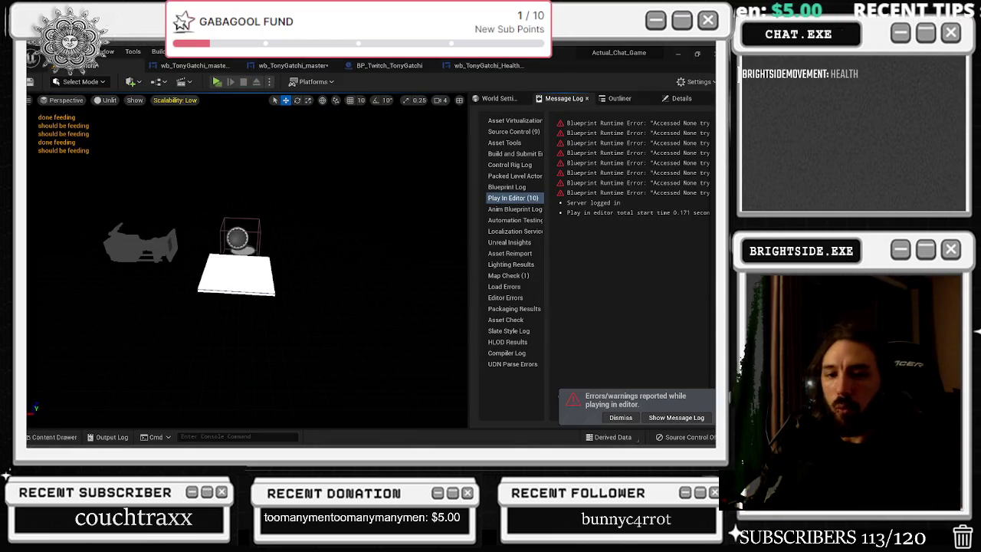
Open wb_TonyGatchi_master, glance at its Designer, then open the Food/ Sleep graph
left_click(291, 65)
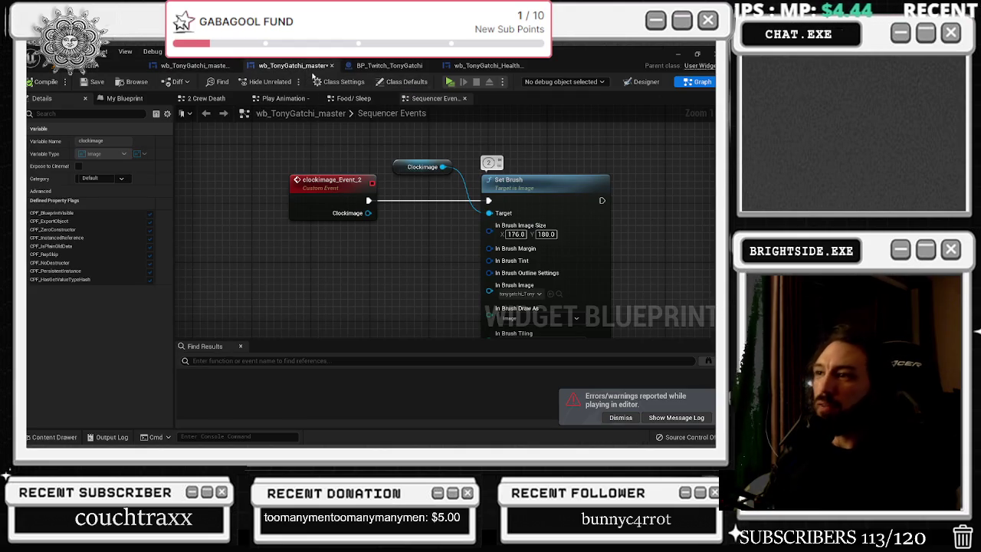
left_click(643, 81)
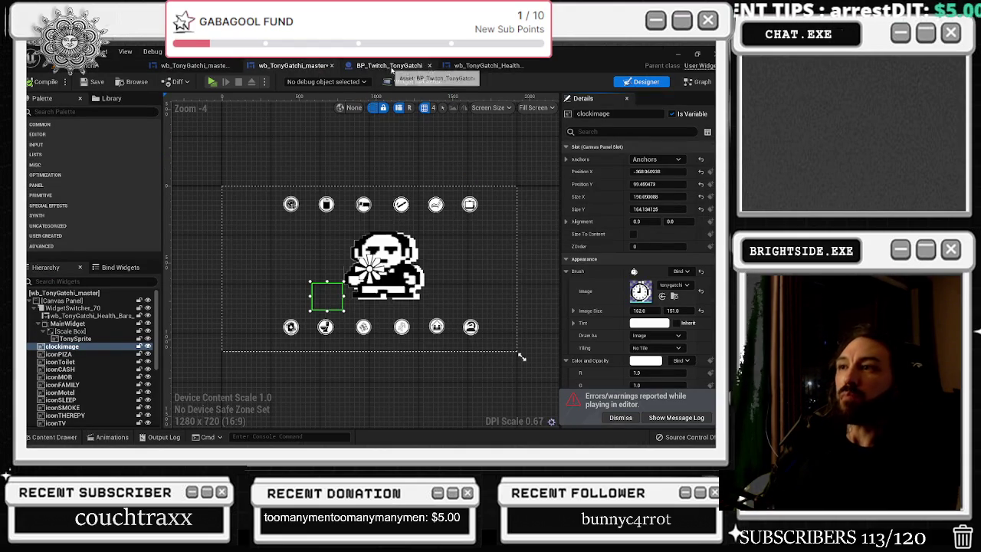
left_click(700, 82)
scroll(369, 182, "down", 8)
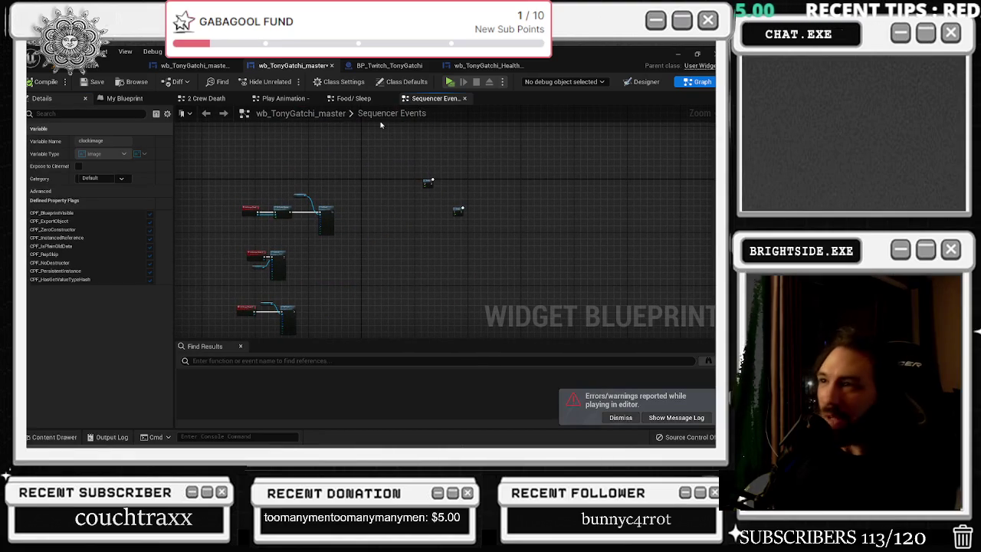
left_click(347, 99)
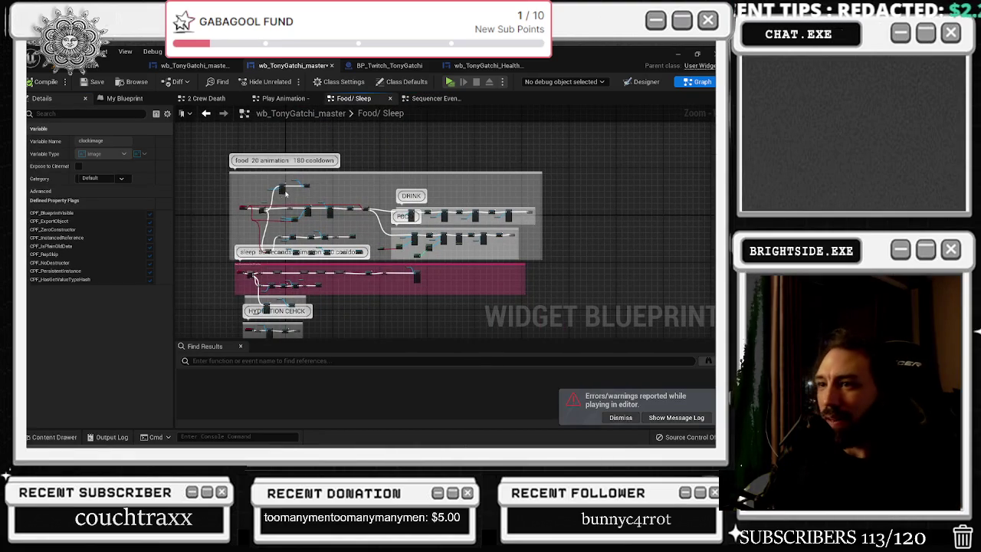
Zoom in on the clock animation's Play Animation node (30 loops, 0.5 playback speed)
scroll(357, 221, "up", 5)
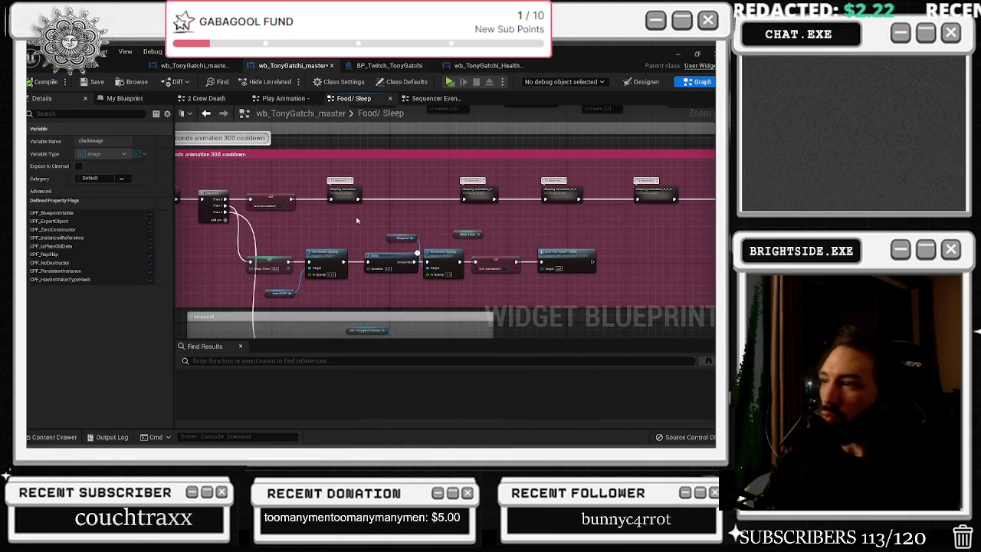
scroll(269, 274, "up", 3)
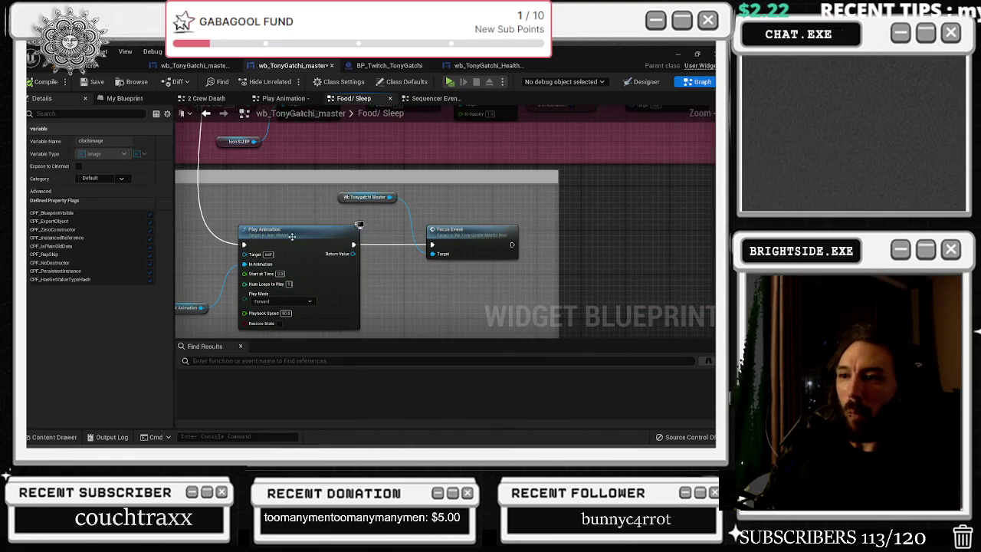
left_click(287, 313)
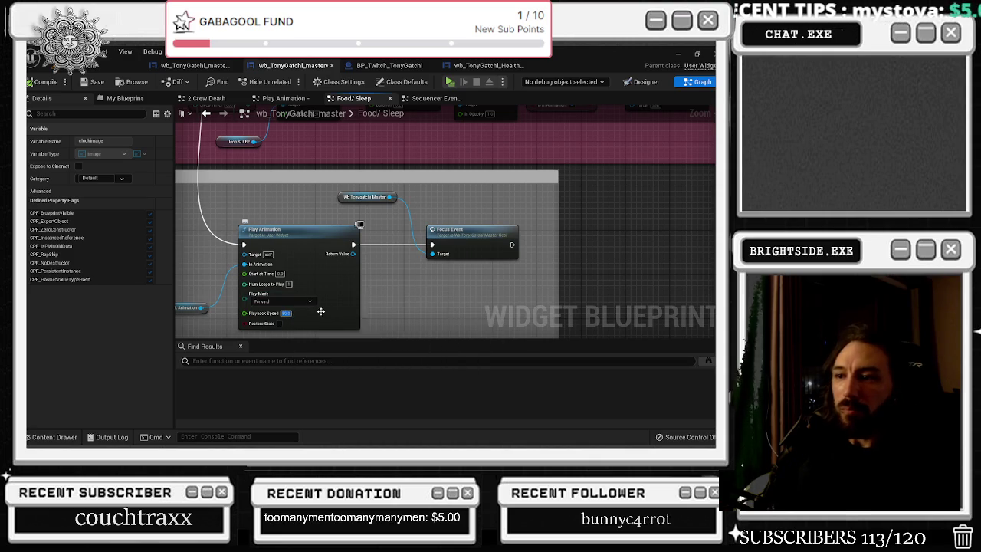
left_click_drag(307, 312, 558, 490)
scroll(460, 322, "down", 2)
left_click_drag(460, 322, 333, 274)
scroll(333, 274, "up", 2)
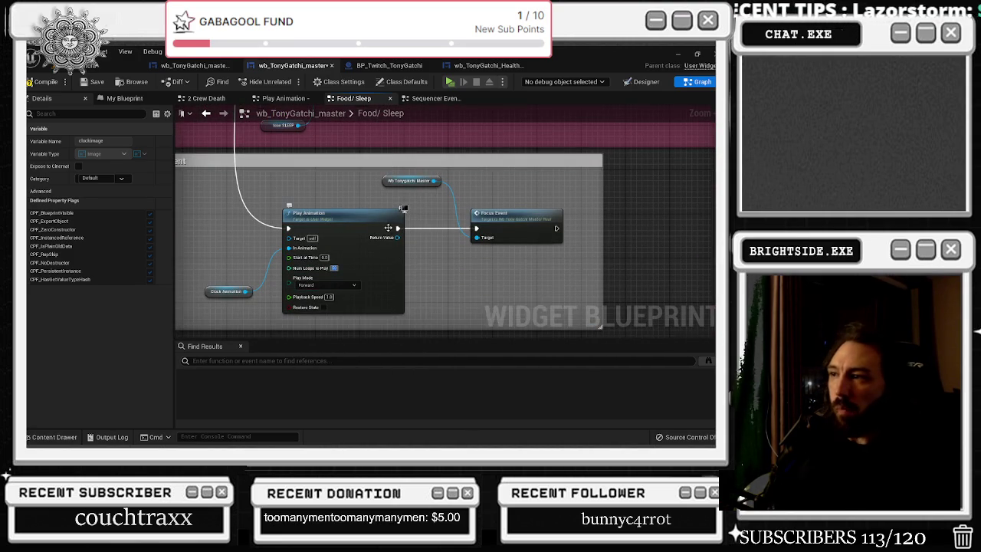
scroll(396, 255, "down", 2)
left_click_drag(396, 255, 345, 150)
scroll(344, 150, "up", 1)
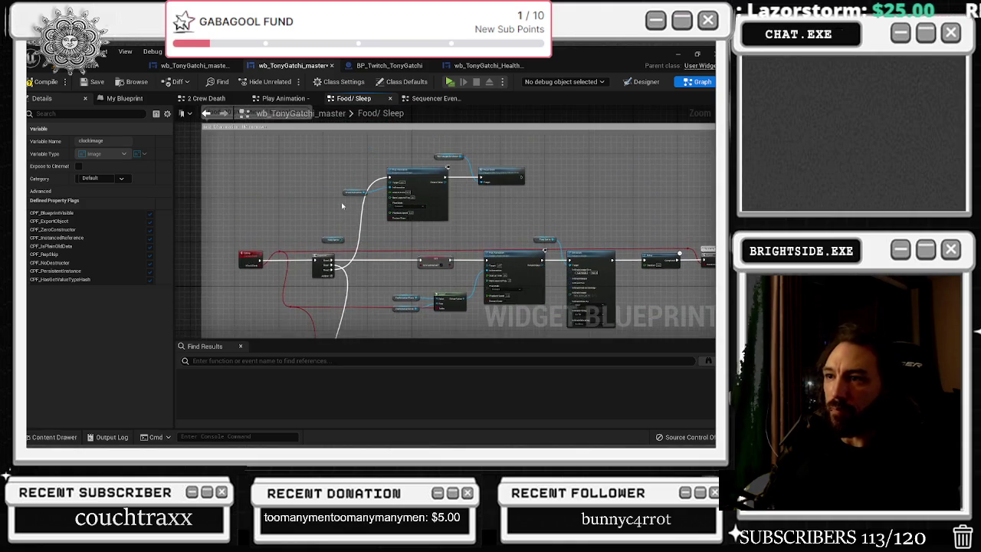
left_click_drag(344, 202, 383, 253)
scroll(407, 261, "up", 2)
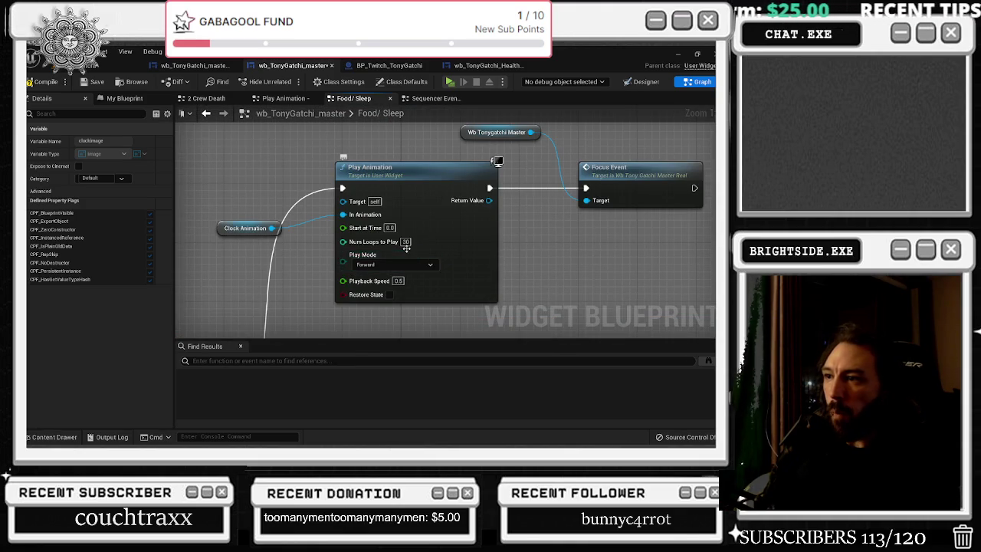
Set Num Loops to Play to 29 and Playback Speed to 1.0, then compile and save
type("29")
key("Return")
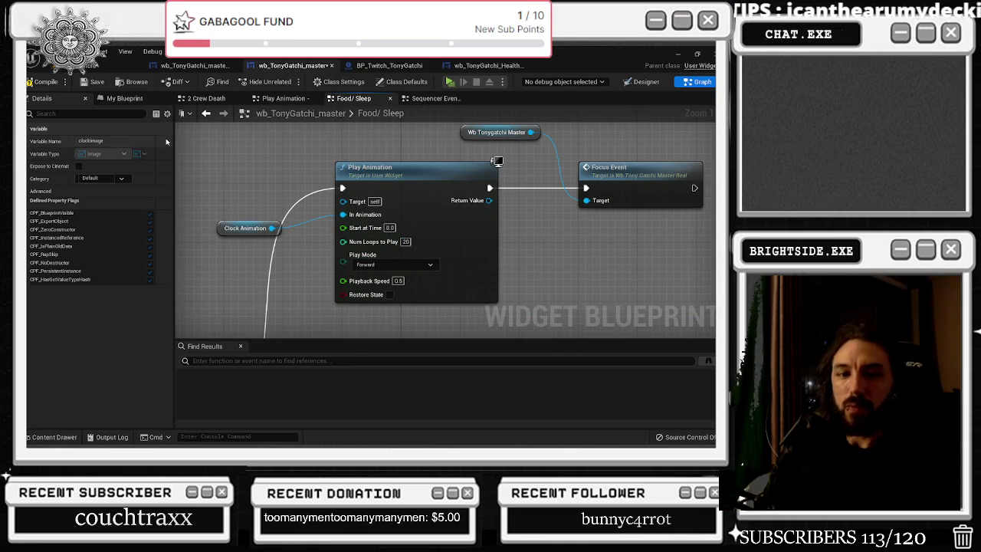
left_click(46, 82)
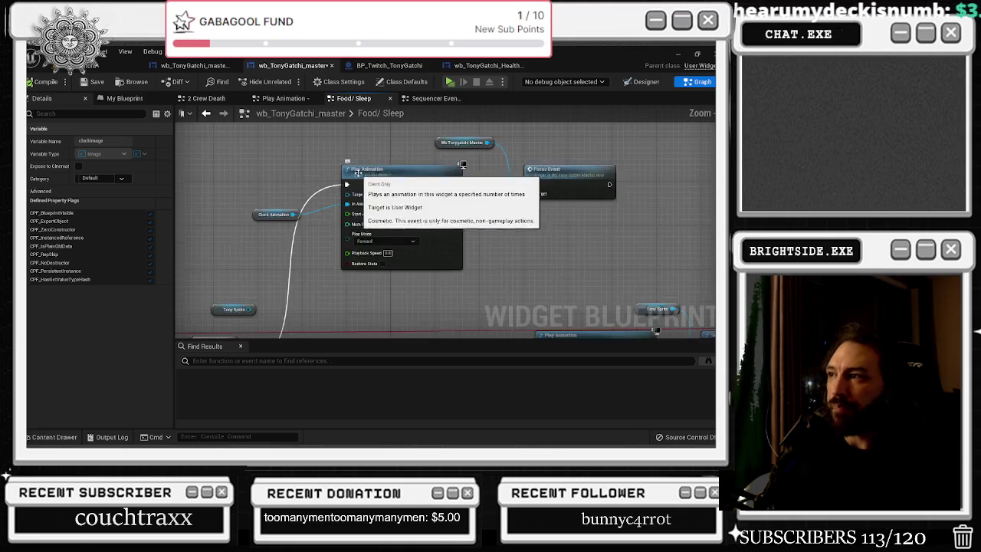
scroll(345, 210, "down", 2)
left_click_drag(367, 184, 430, 228)
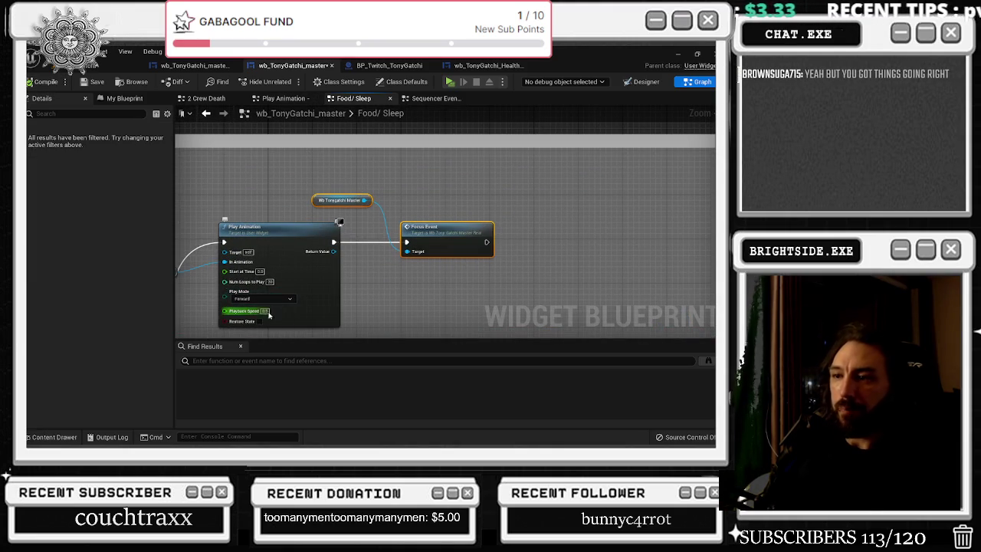
key("ctrl+z")
key("ctrl+z")
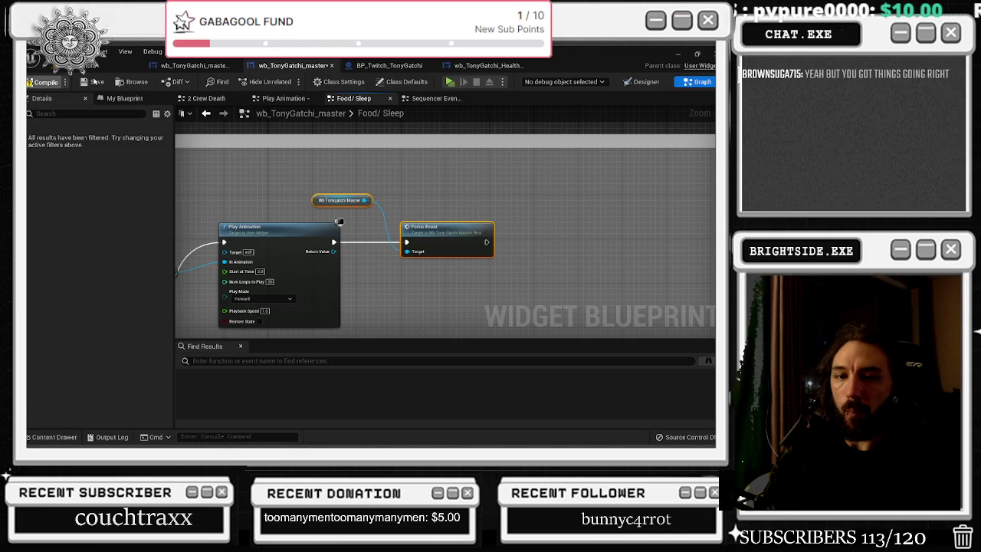
left_click(93, 81)
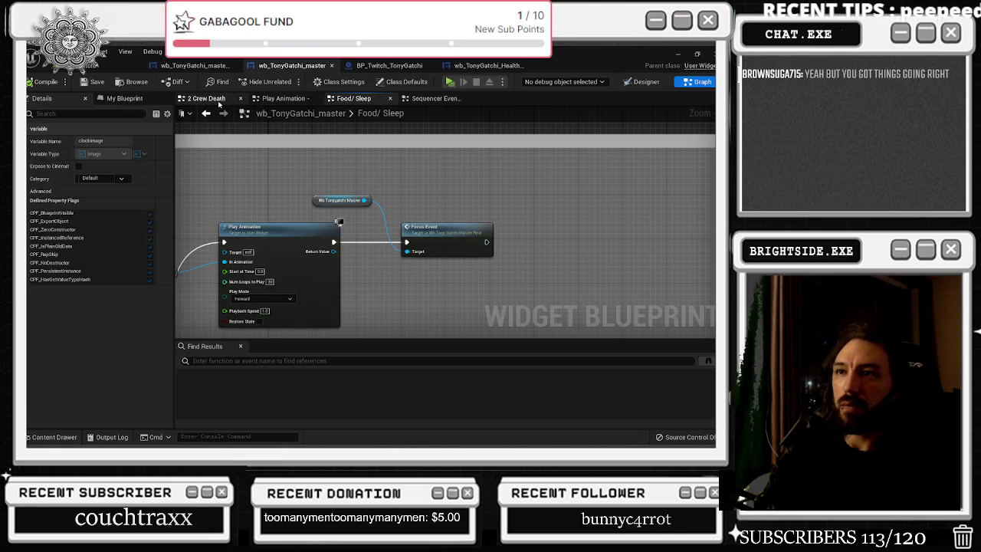
Check another window, then browse the Sequencer Events and Play Animation graphs
key("alt+Tab")
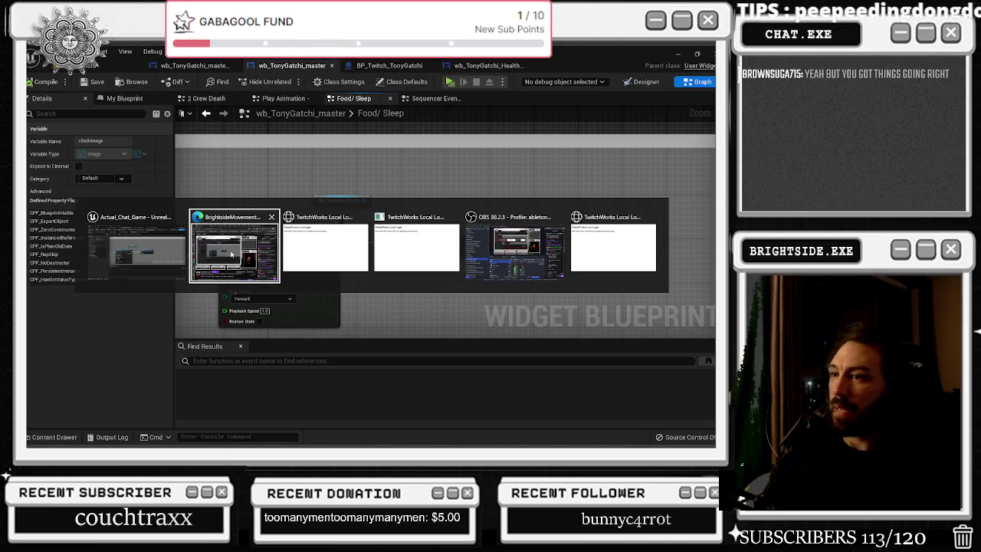
left_click(235, 245)
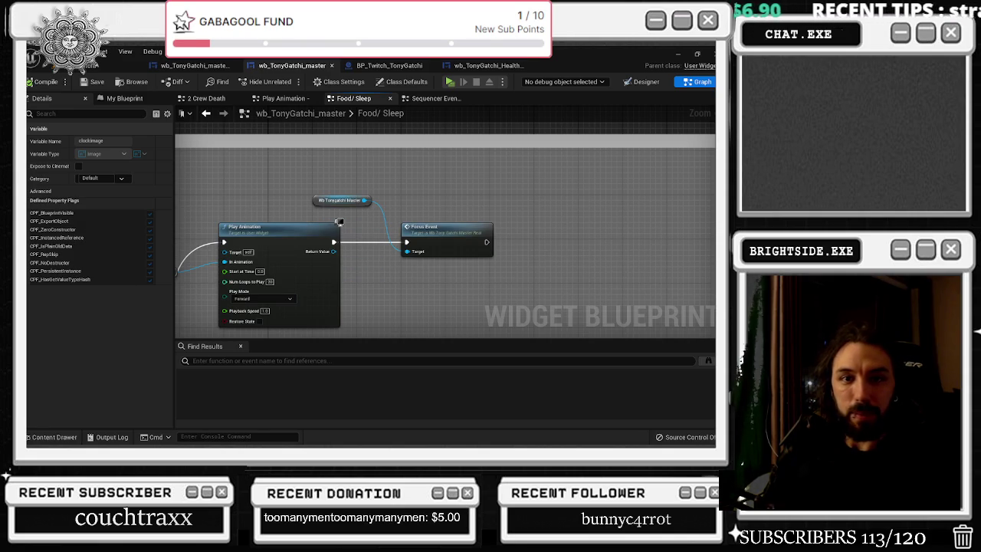
scroll(309, 203, "down", 1)
left_click_drag(345, 193, 450, 258)
left_click(433, 99)
left_click(283, 98)
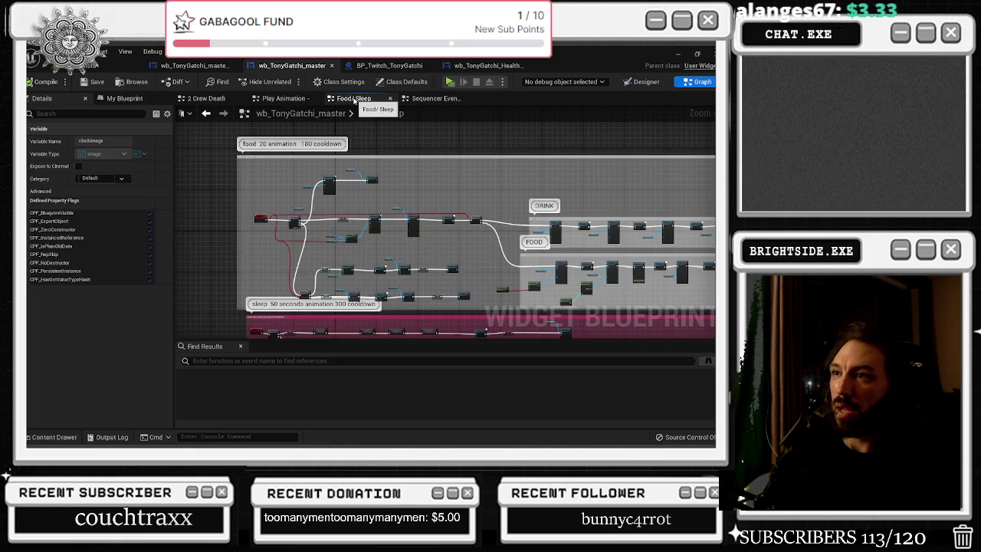
Look over the 2 Crew Death graph's nodes and its Inputs node
scroll(365, 181, "down", 4)
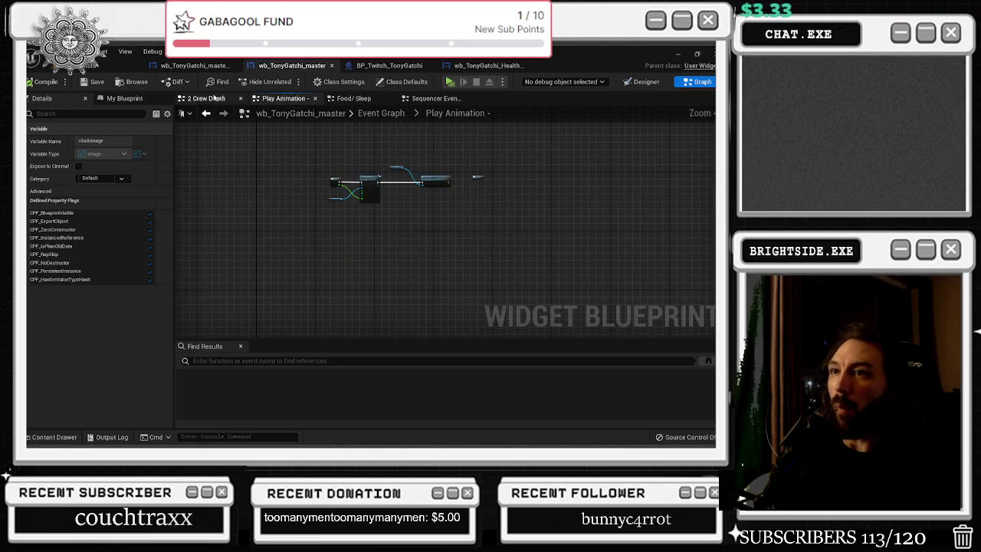
left_click(204, 98)
scroll(391, 266, "down", 4)
scroll(391, 266, "up", 6)
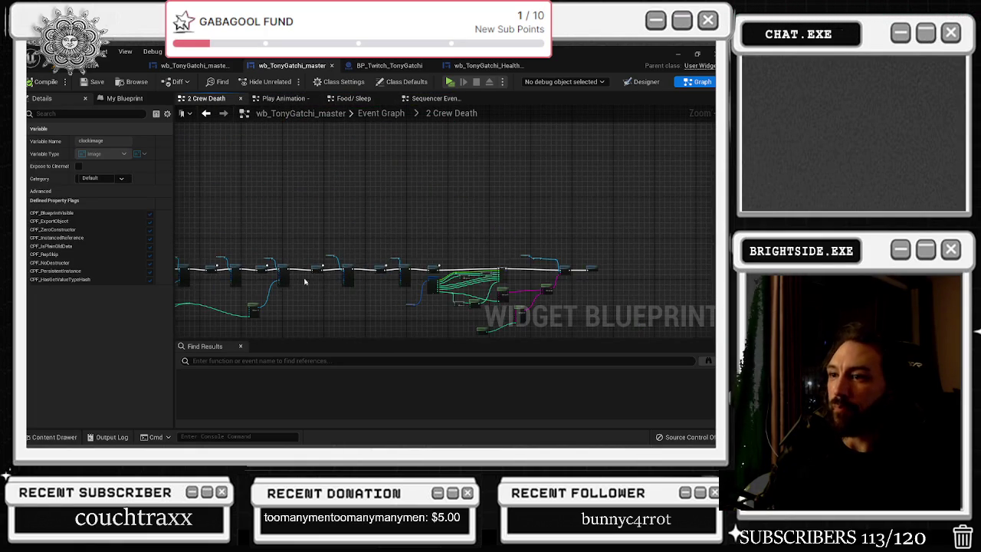
left_click_drag(298, 281, 505, 281)
left_click(286, 222)
scroll(369, 278, "down", 5)
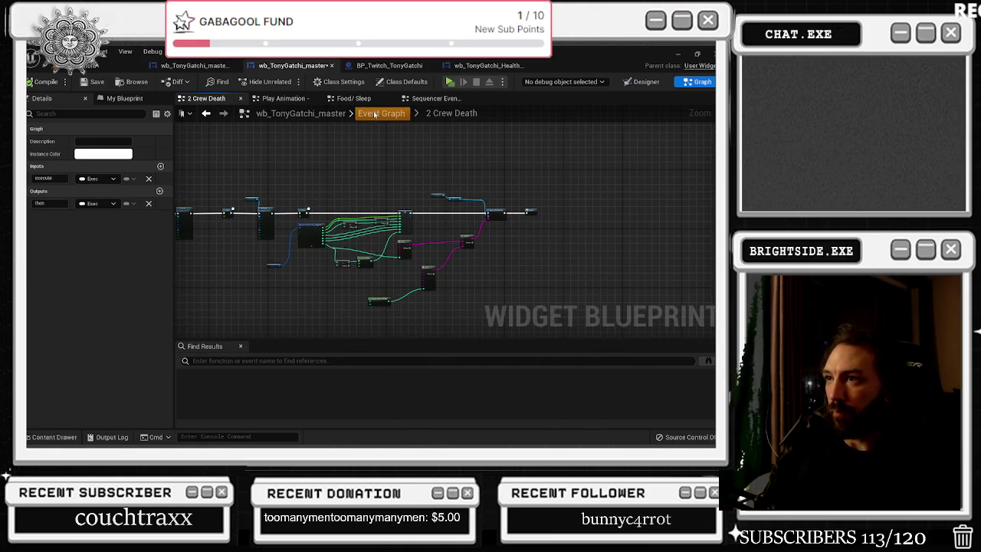
Go up to the Event Graph and inspect the Break STRUCTURE, SET and hunger increase nodes
key("alt+Left")
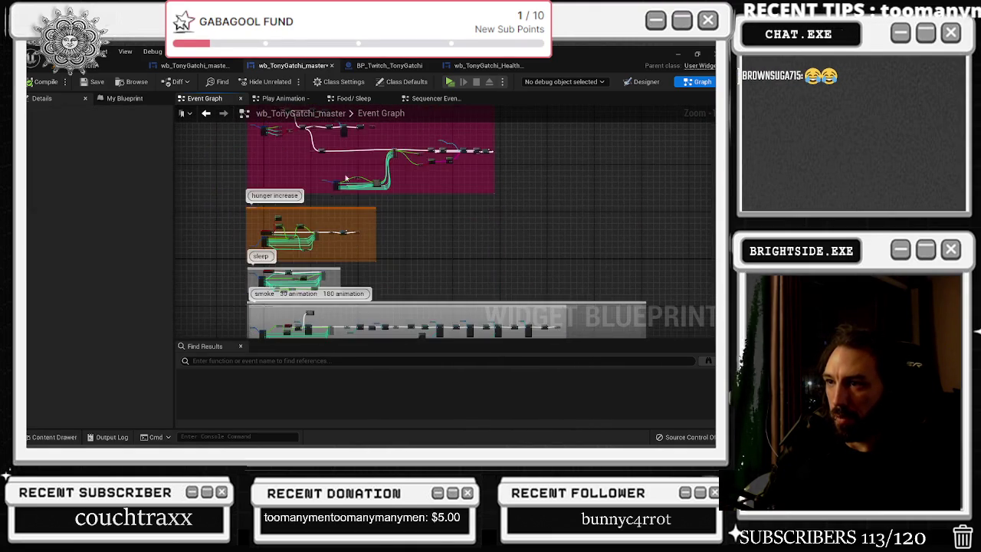
scroll(324, 214, "up", 3)
scroll(294, 238, "up", 4)
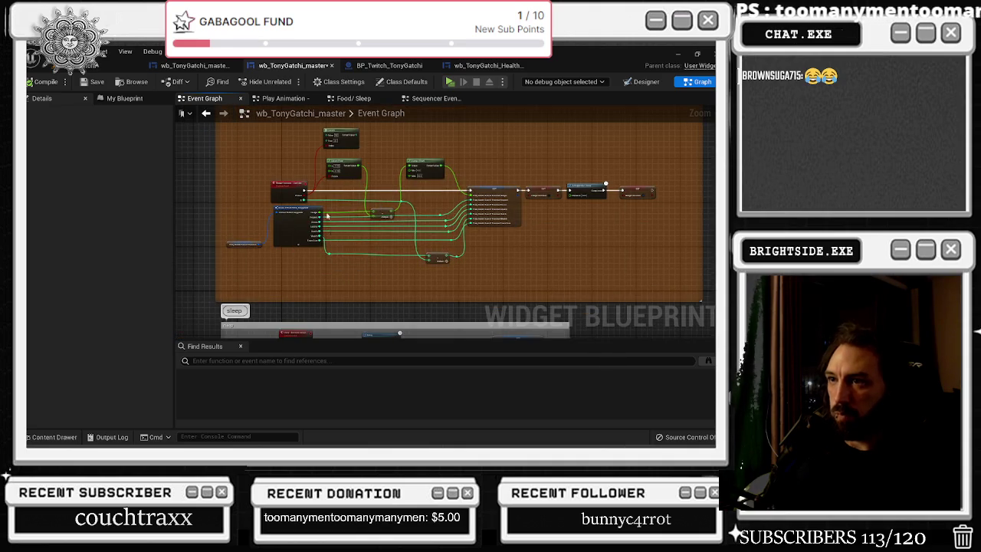
left_click_drag(252, 302, 295, 278)
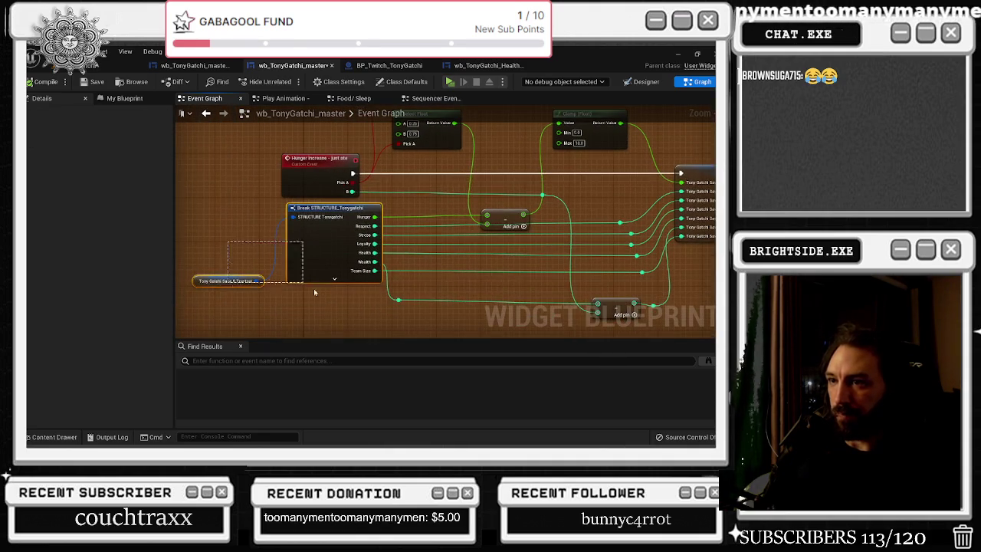
left_click(296, 277)
left_click_drag(451, 222, 231, 237)
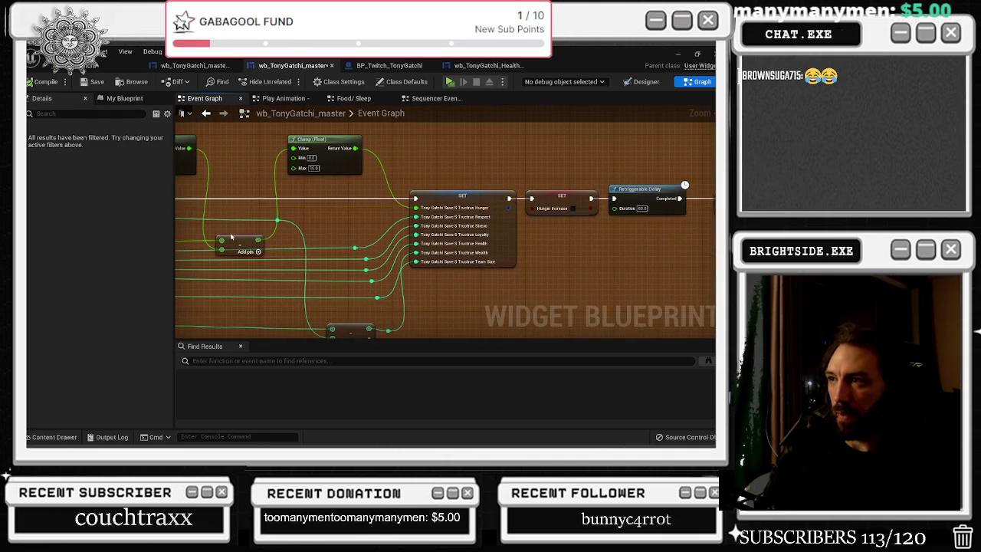
left_click(451, 190)
left_click_drag(496, 275, 343, 295)
scroll(344, 294, "down", 5)
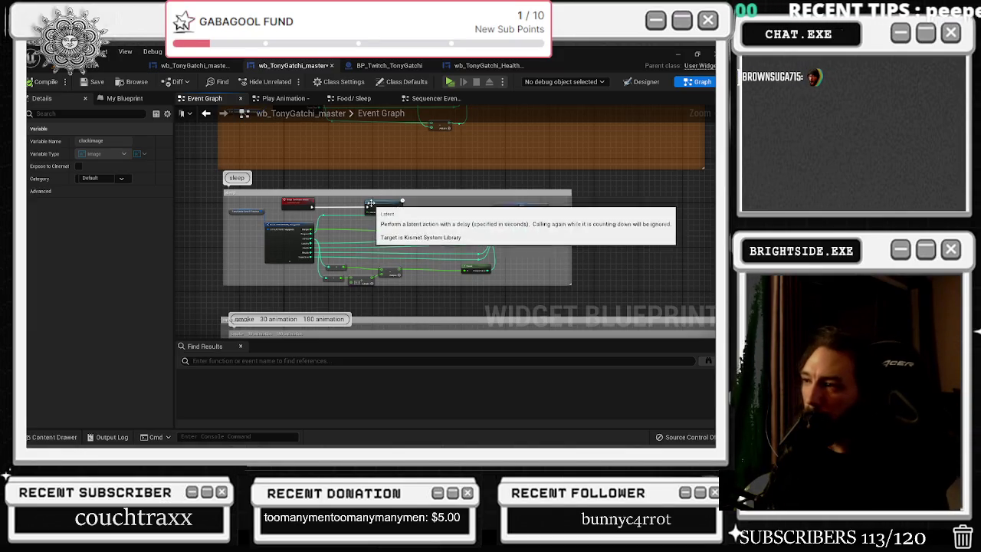
In the collapsed Play Animation graph, break the Playback Speed wire so it defaults to 1.0
scroll(385, 186, "down", 3)
scroll(349, 226, "up", 5)
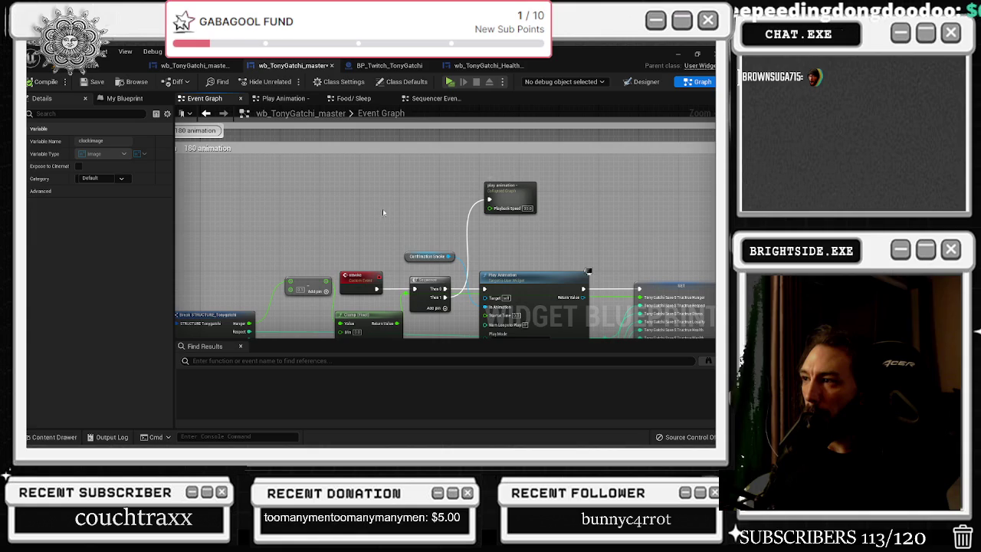
mouse_move(383, 212)
left_mouse_down()
mouse_move(399, 189)
mouse_move(316, 199)
left_mouse_up()
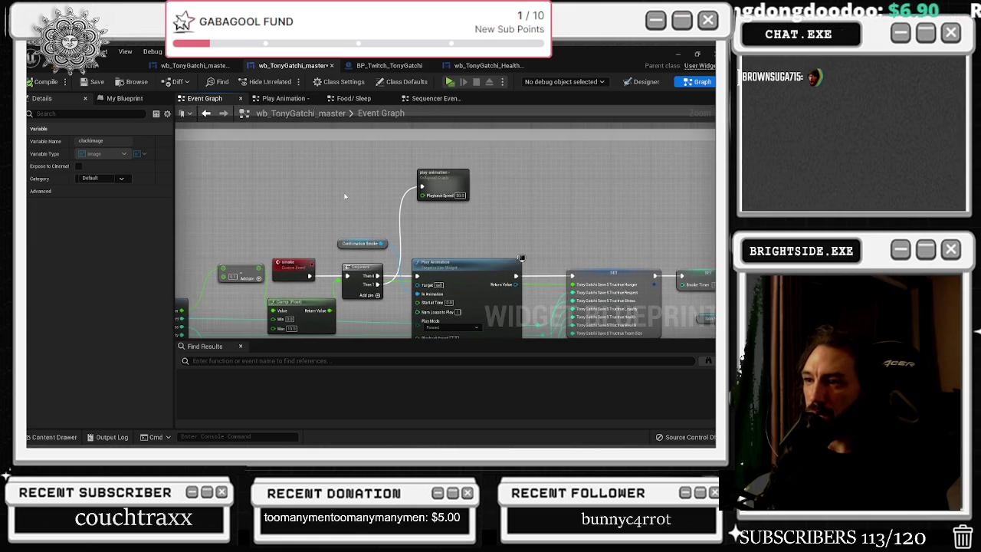
double_click(452, 190)
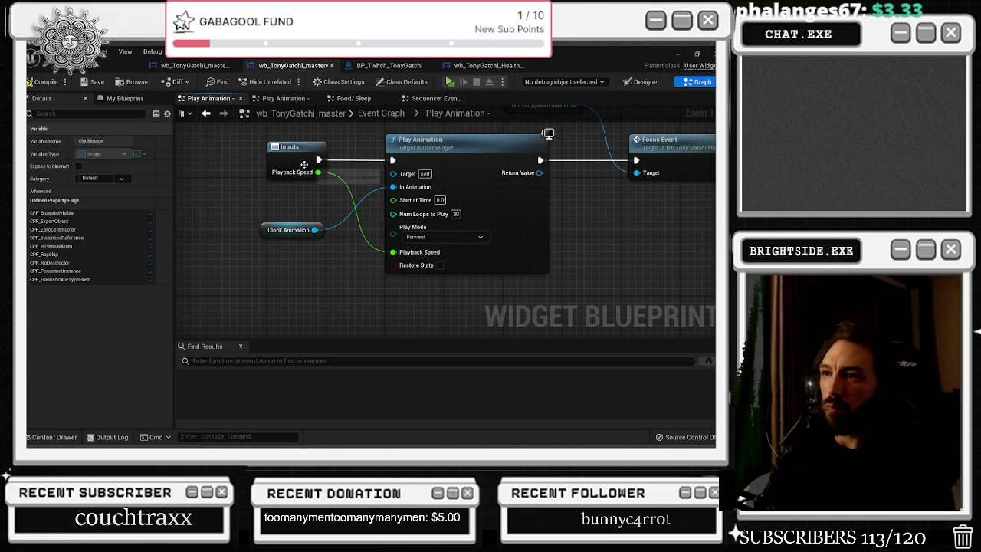
left_click(393, 252, "alt")
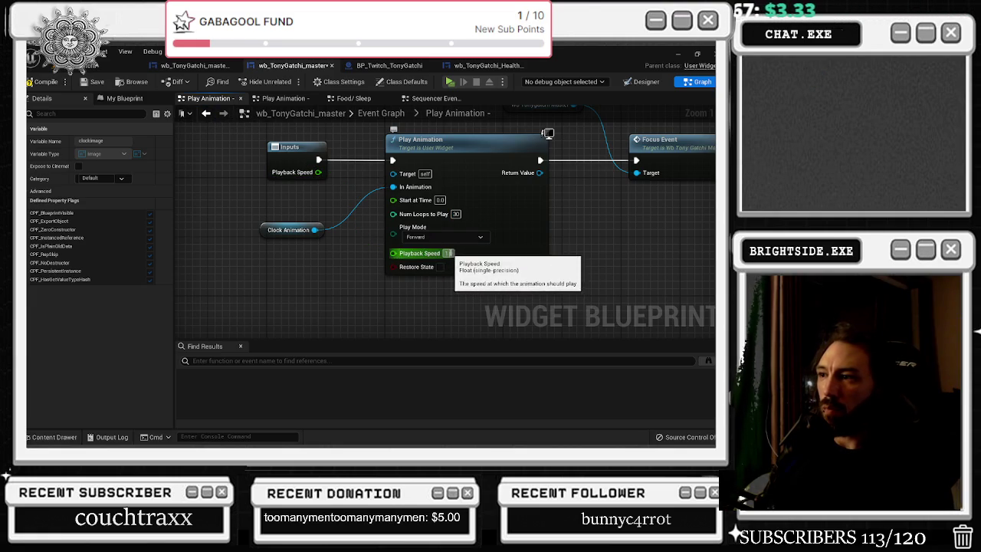
left_click(207, 114)
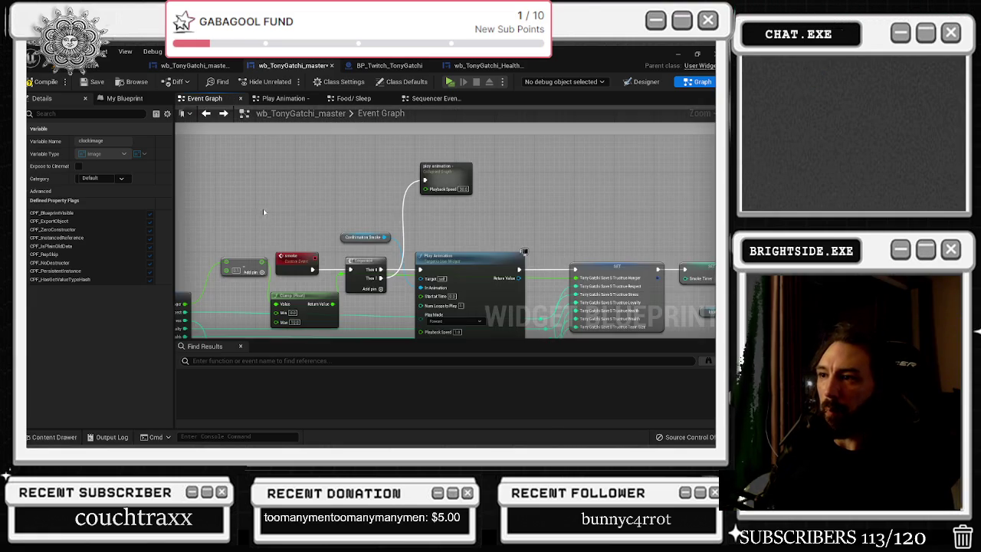
Nudge the Motel event node slightly up-left in the Event Graph
scroll(345, 215, "down", 6)
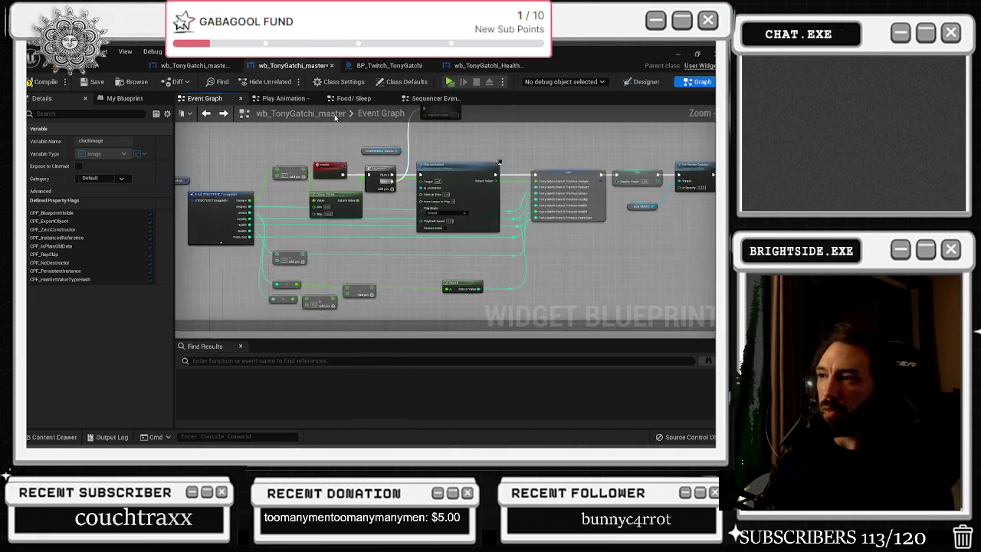
scroll(393, 223, "up", 2)
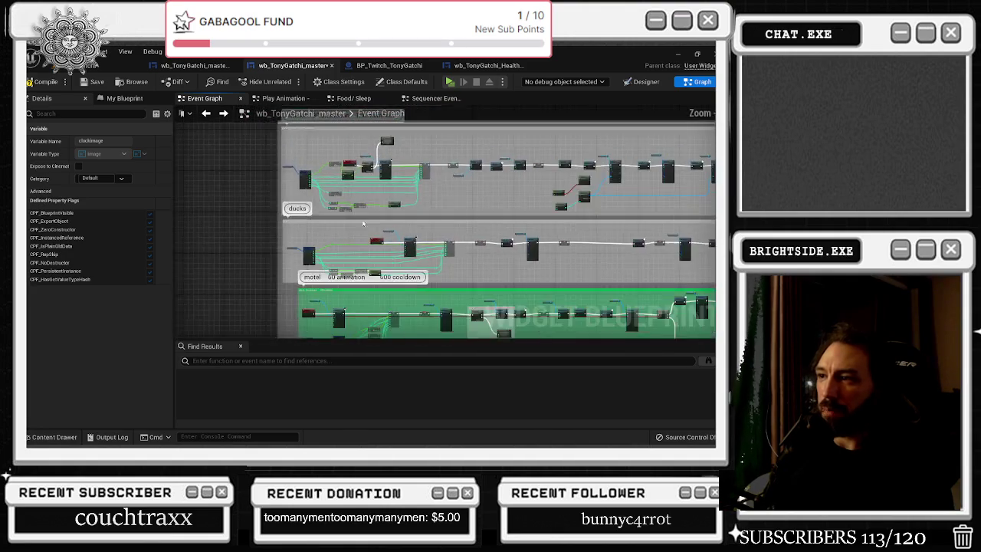
scroll(259, 245, "up", 4)
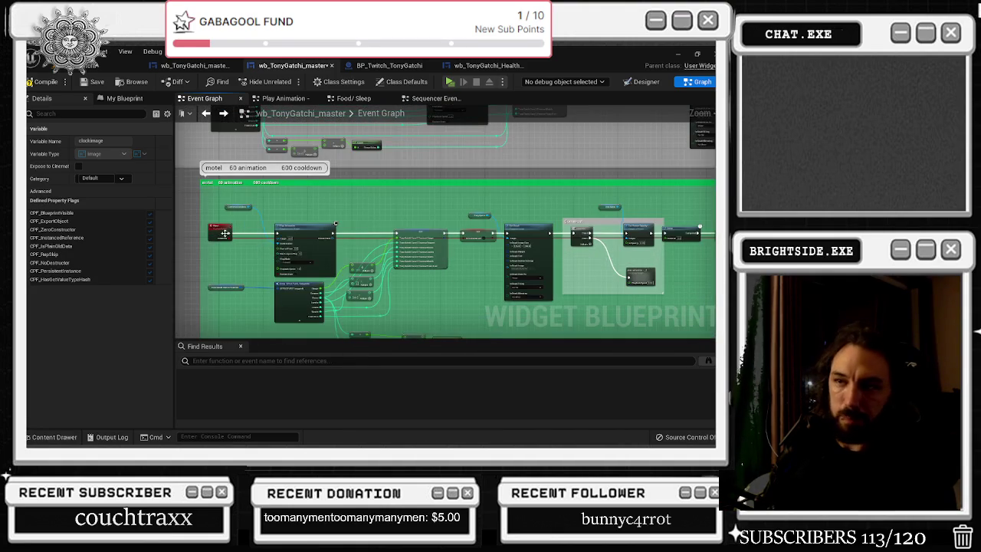
left_click(239, 224)
left_click_drag(243, 224, 233, 220)
left_click(328, 192)
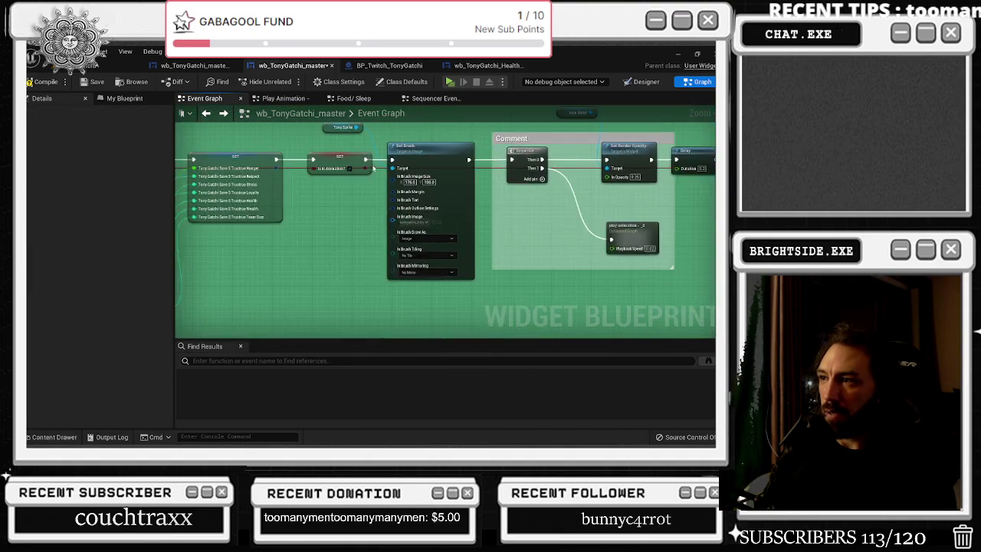
Make the motel Play Animation loop 60 times at default speed, then trigger Focus Event
double_click(340, 212)
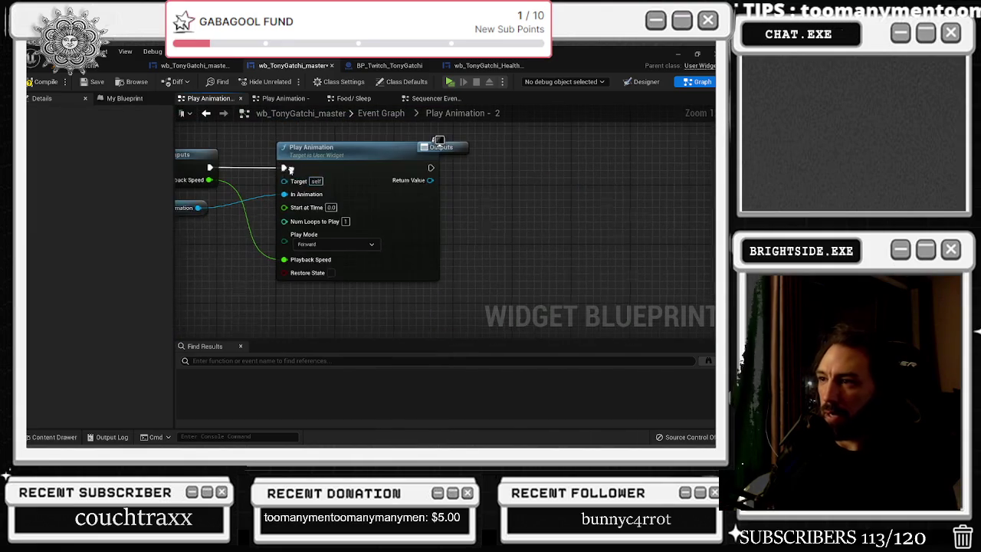
left_click_drag(431, 167, 587, 197)
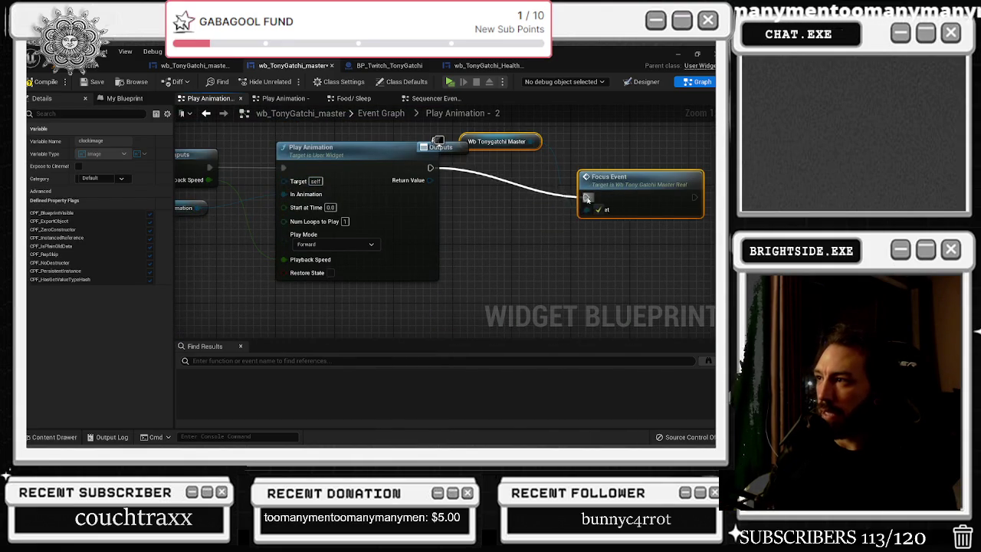
left_click_drag(530, 141, 587, 209)
left_click(492, 205)
left_click_drag(623, 176, 622, 162)
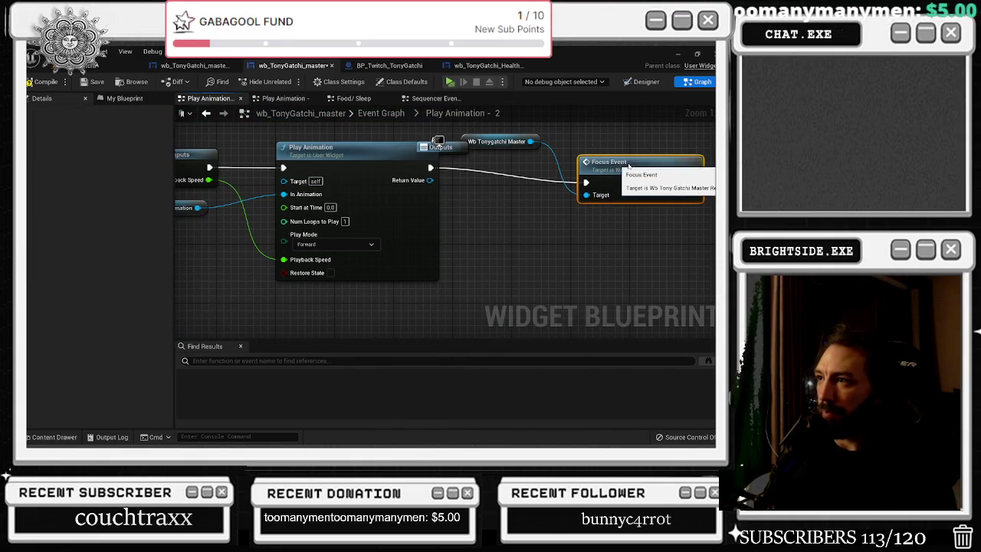
left_click_drag(507, 145, 515, 123)
left_click_drag(469, 146, 612, 316)
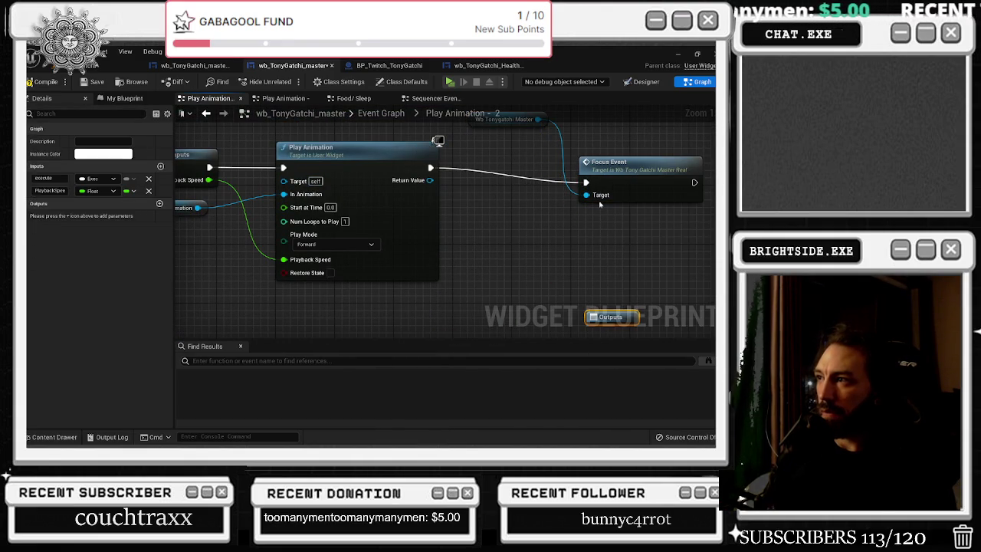
left_click_drag(605, 161, 593, 147)
left_click_drag(292, 276, 300, 276)
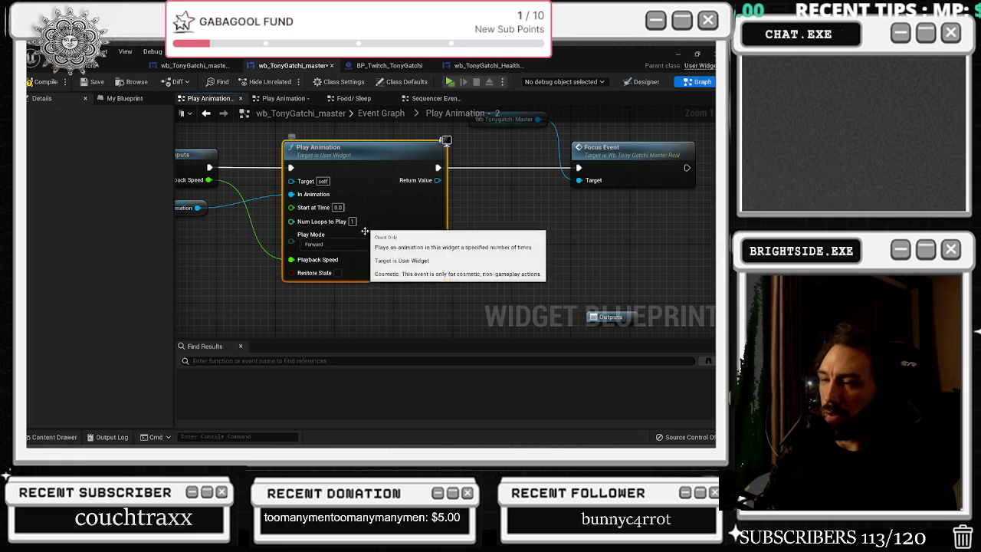
left_click(340, 260, "alt")
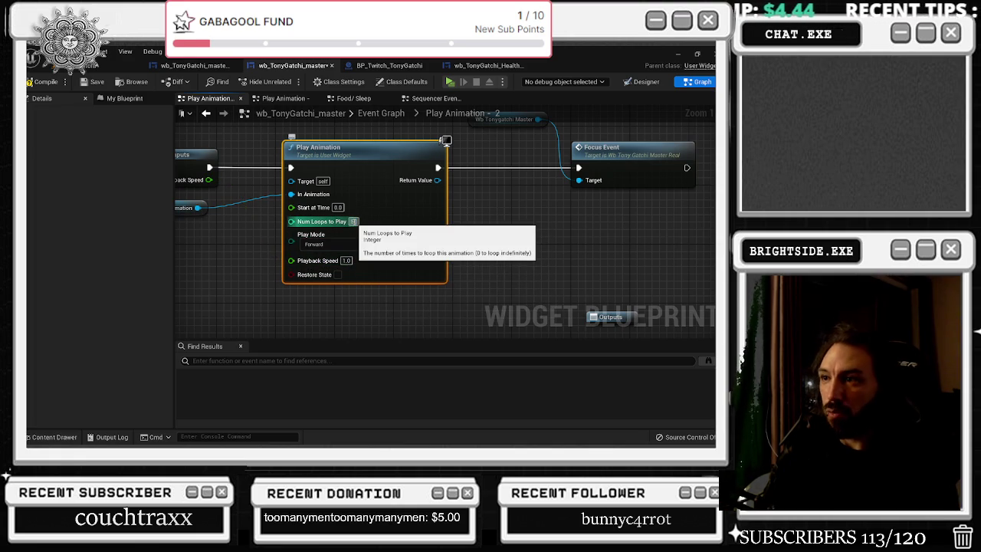
key("Return")
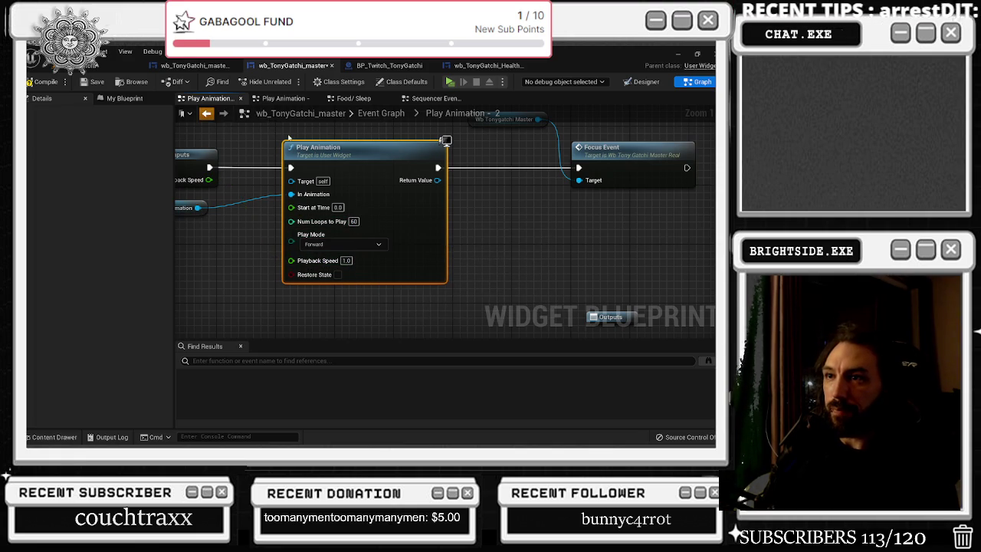
key("alt+Left")
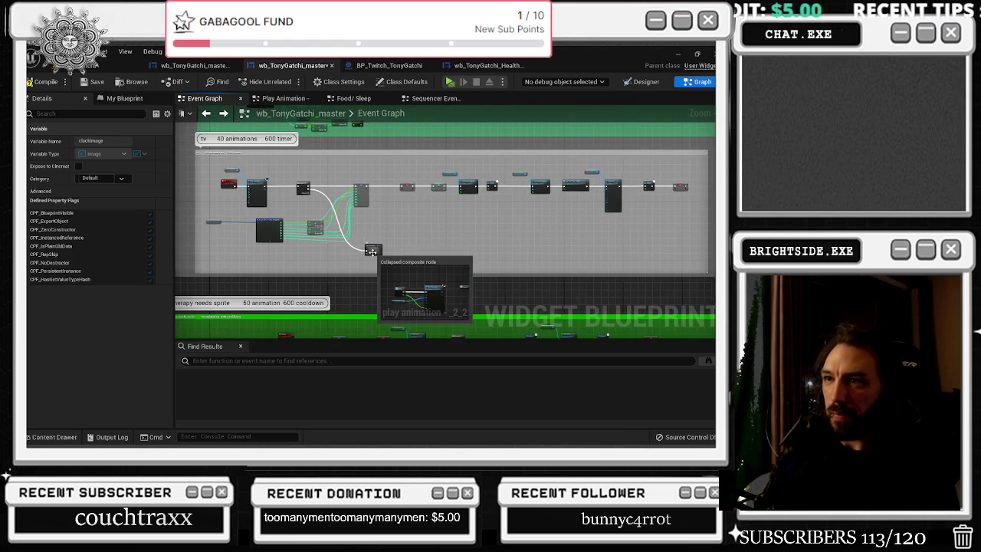
Wire the tv block's Play Animation (40 loops) into Focus Event and tidy the Outputs node
scroll(371, 297, "up", 5)
double_click(387, 248)
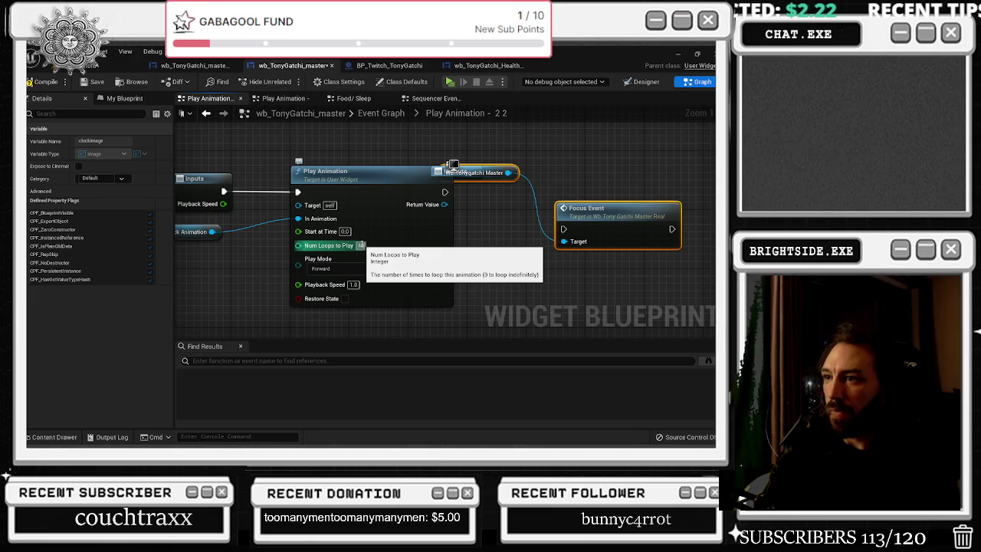
left_click_drag(613, 219, 599, 182)
left_click_drag(445, 192, 574, 178)
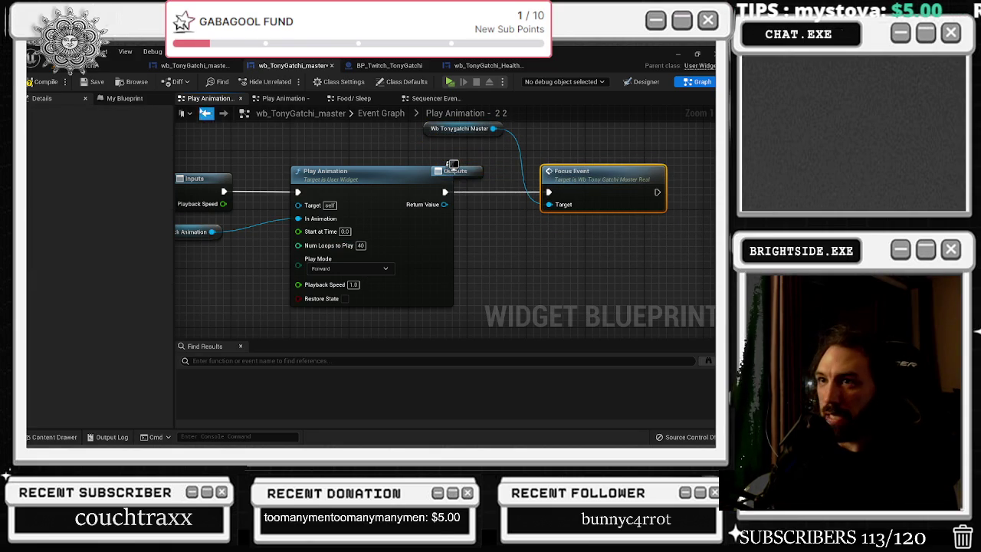
left_click_drag(475, 171, 563, 332)
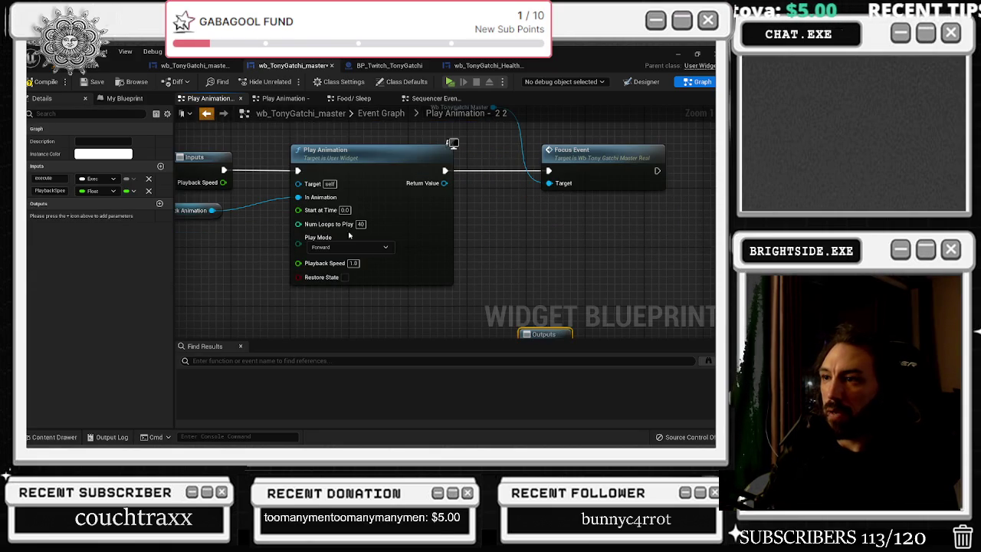
key("alt+Left")
scroll(418, 235, "down", 5)
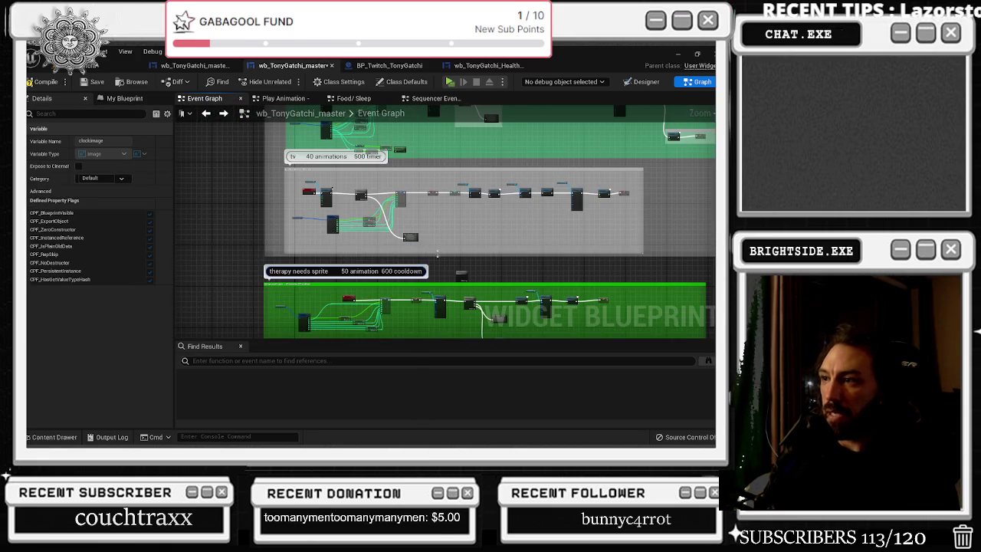
Open the therapy block's collapsed graph and set Num Loops to Play to 50
left_click_drag(410, 257, 424, 112)
scroll(411, 169, "up", 5)
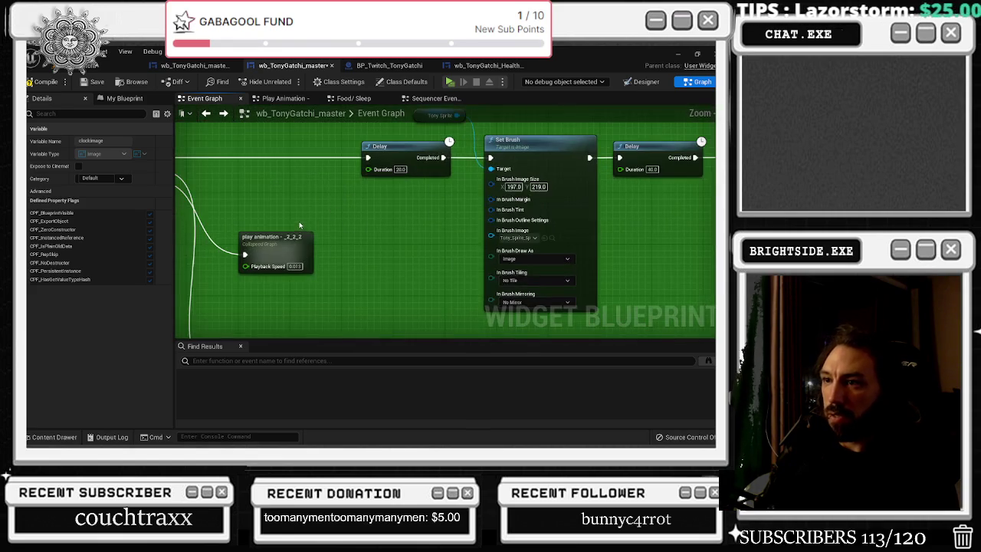
scroll(300, 226, "down", 5)
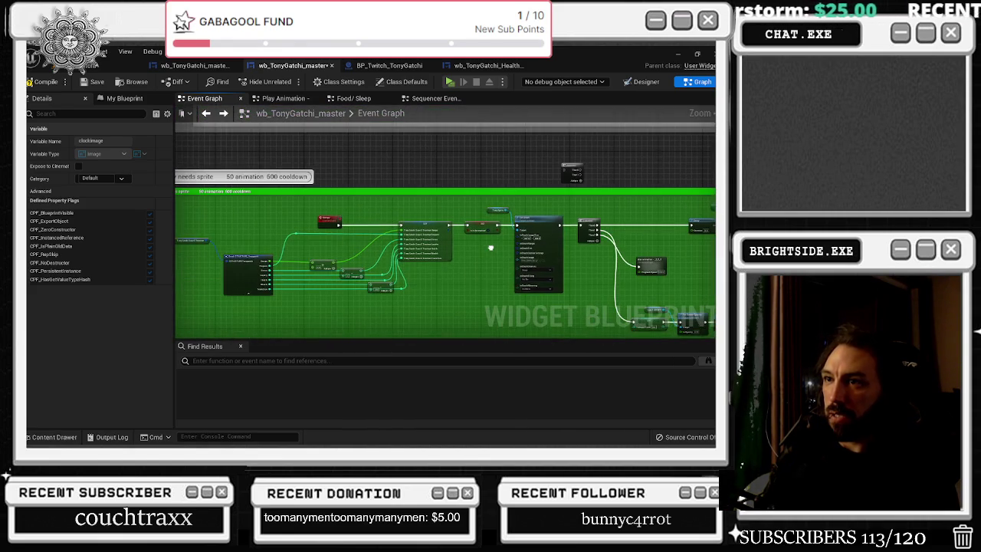
scroll(491, 248, "up", 5)
double_click(491, 226)
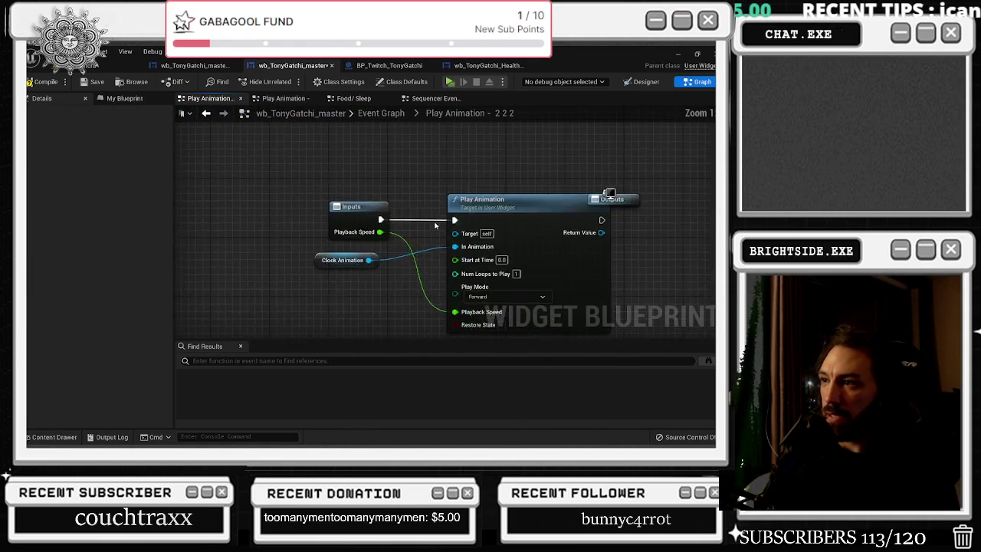
left_click_drag(436, 225, 361, 159)
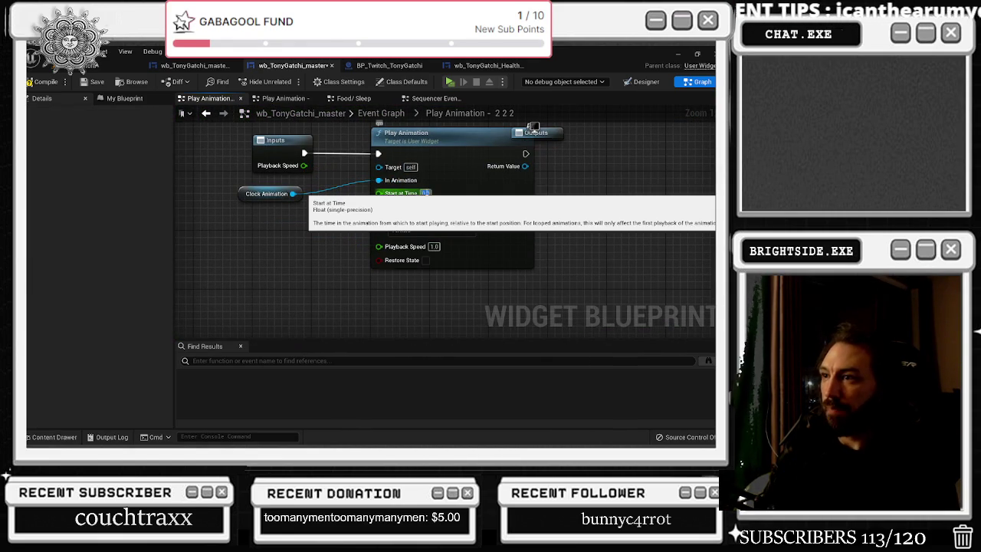
left_click(440, 207)
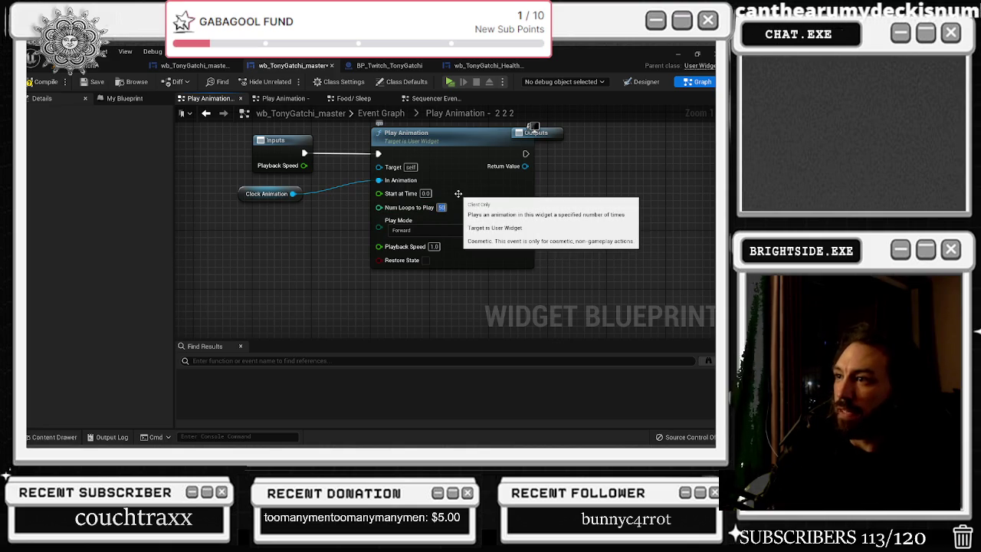
Wire Play Animation's exec into Focus Event on Wb Tonygatchi Master, then return to the Event Graph
mouse_move(581, 289)
left_mouse_down()
mouse_move(544, 199)
mouse_move(514, 178)
left_mouse_up()
left_click_drag(369, 192, 496, 193)
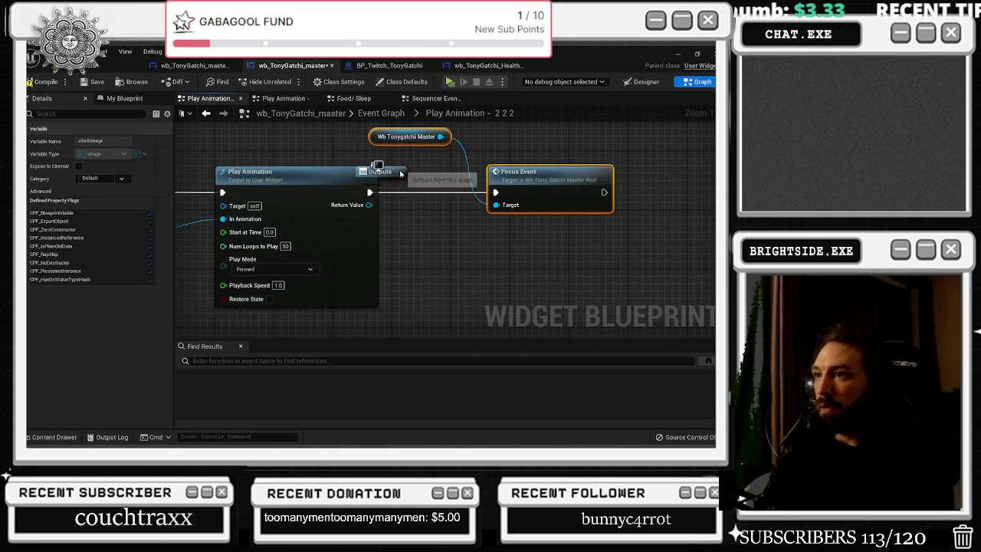
left_click(205, 113)
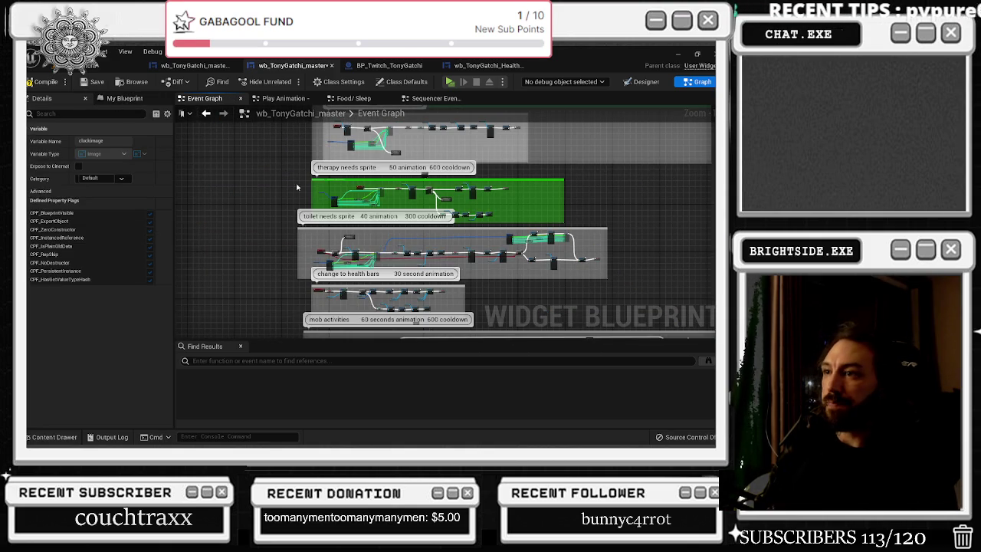
left_click(207, 114)
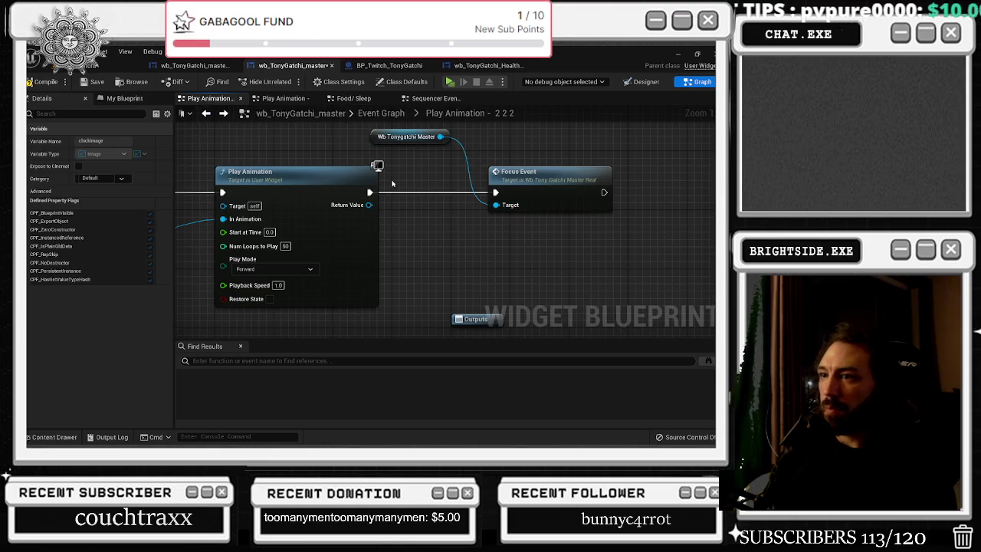
left_click_drag(455, 130, 566, 206)
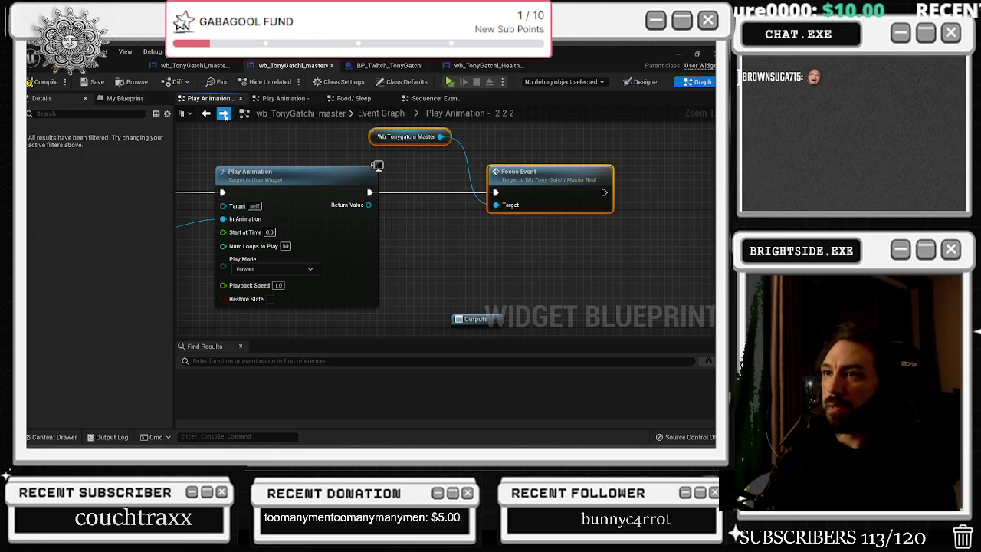
key("alt+Left")
scroll(438, 222, "down", 6)
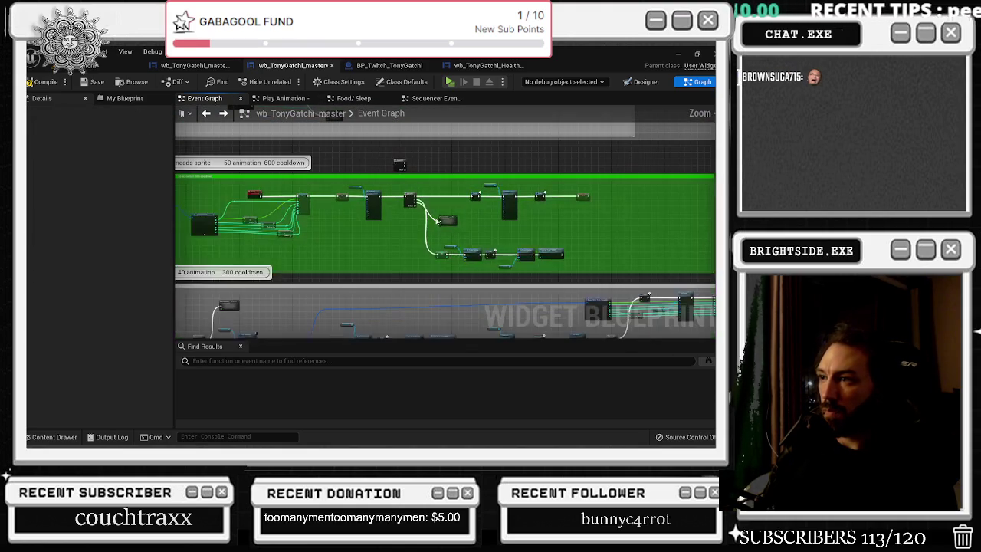
In the toilet graph, wire Play Animation into Focus Event and unhook Playback Speed for 1.0
left_click_drag(449, 235, 515, 143)
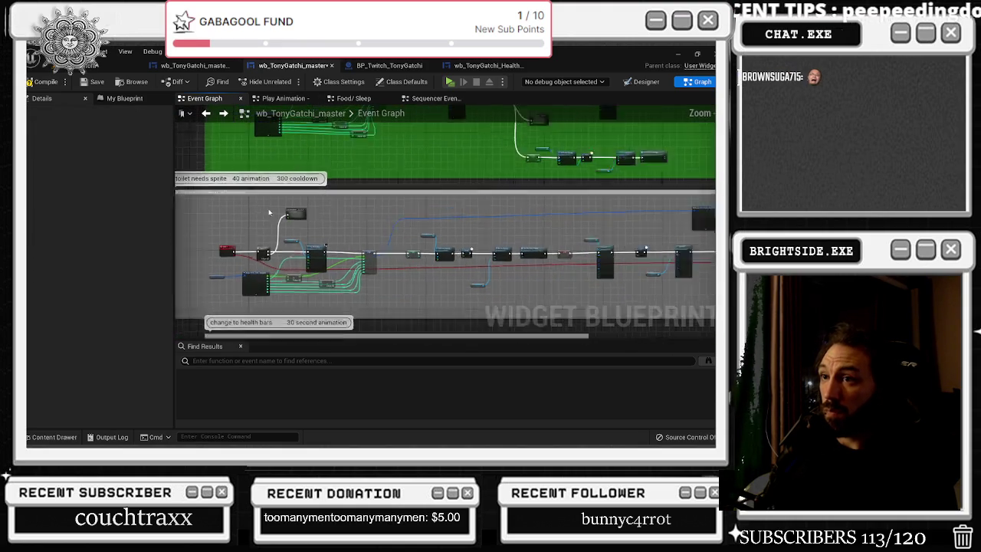
scroll(266, 213, "up", 4)
double_click(353, 218)
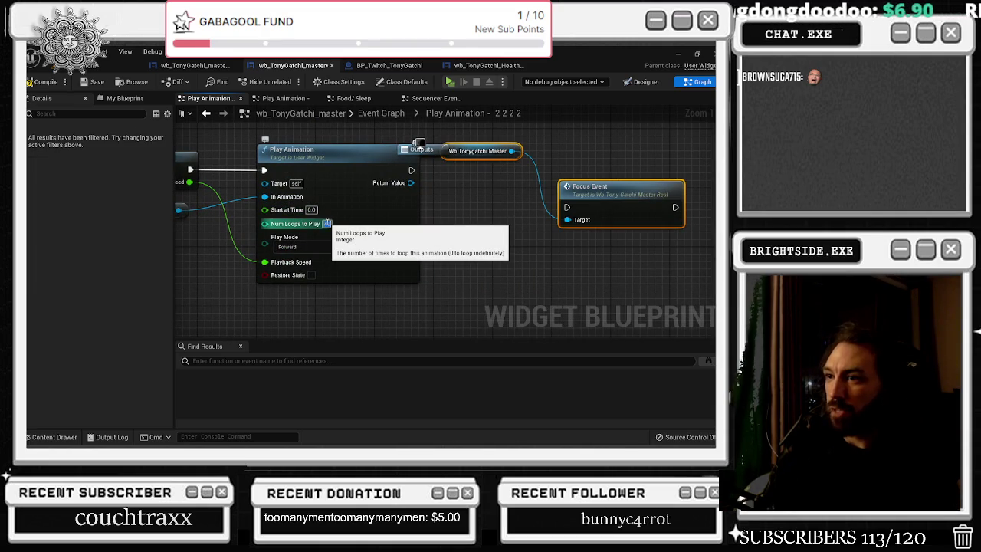
left_click_drag(598, 186, 541, 153)
left_click_drag(419, 149, 532, 313)
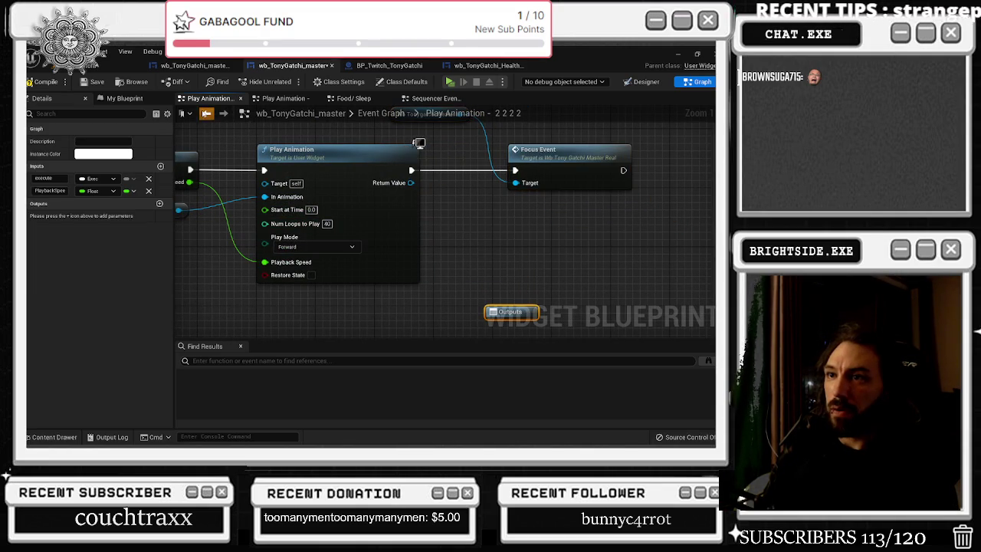
left_click(206, 113)
left_click(223, 114)
left_click(264, 262, "alt")
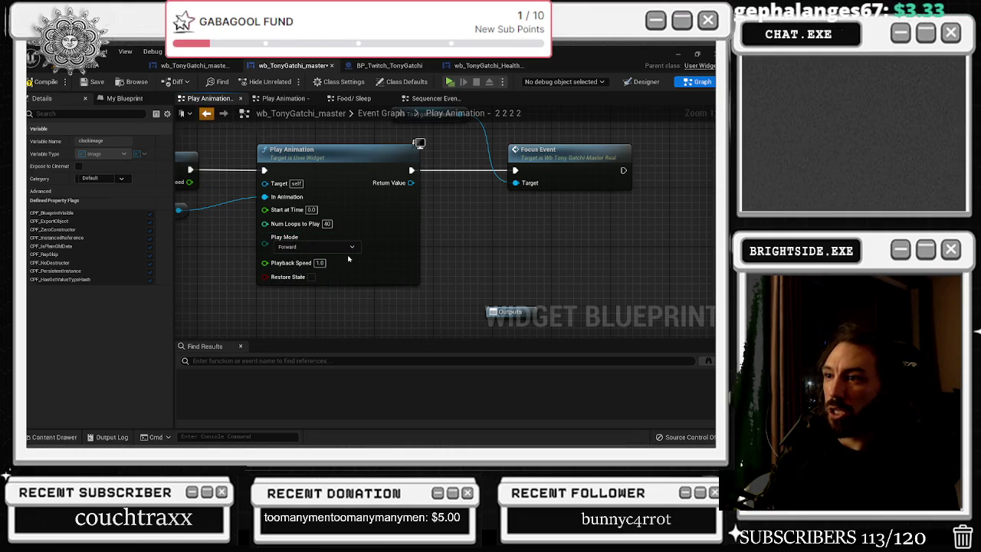
key("alt+Left")
left_click_drag(350, 174, 341, 157)
left_click_drag(337, 232, 293, 165)
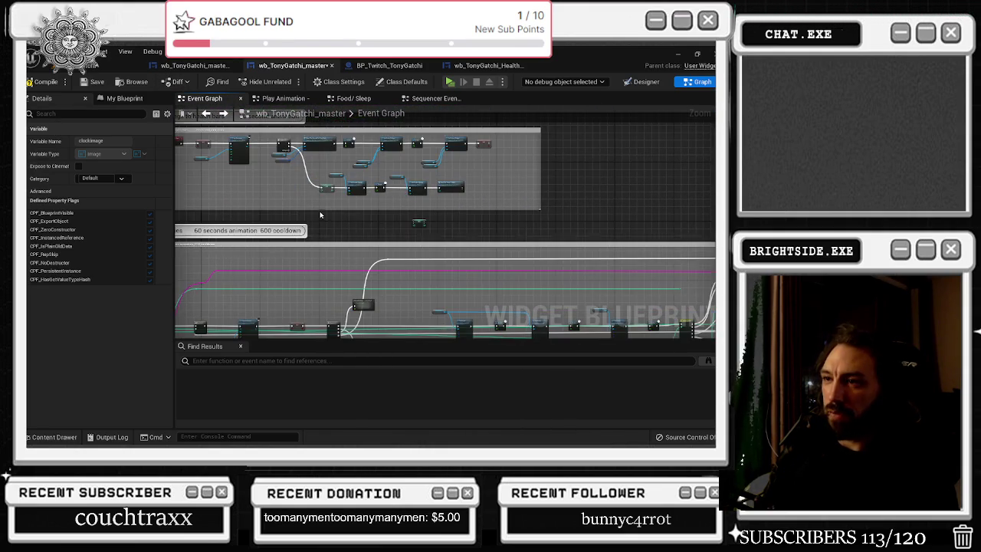
Paste Focus Event and Wb Tonygatchi Master into the health bars section, driven from Sequence Then 2
scroll(321, 217, "up", 2)
left_click_drag(324, 197, 375, 272)
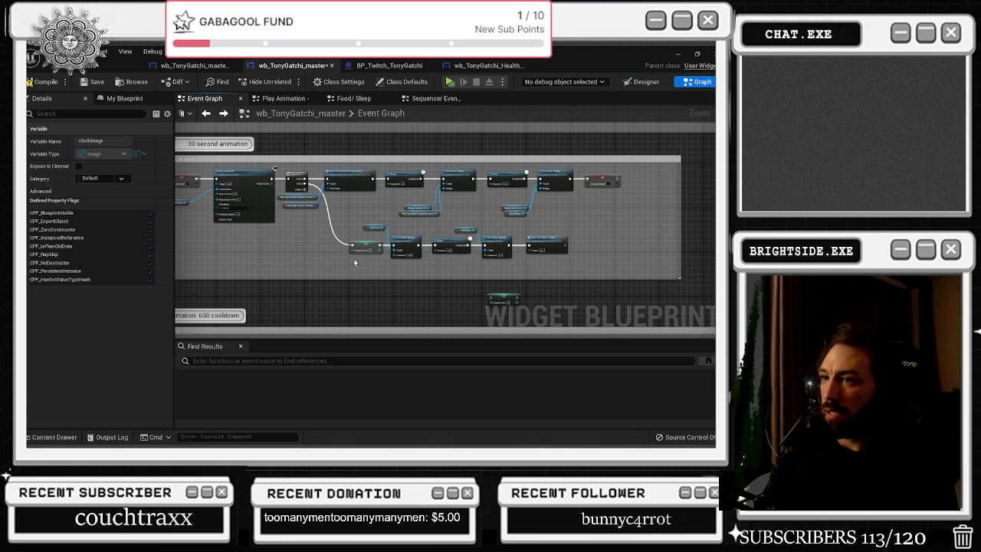
scroll(435, 251, "up", 1)
scroll(519, 253, "up", 2)
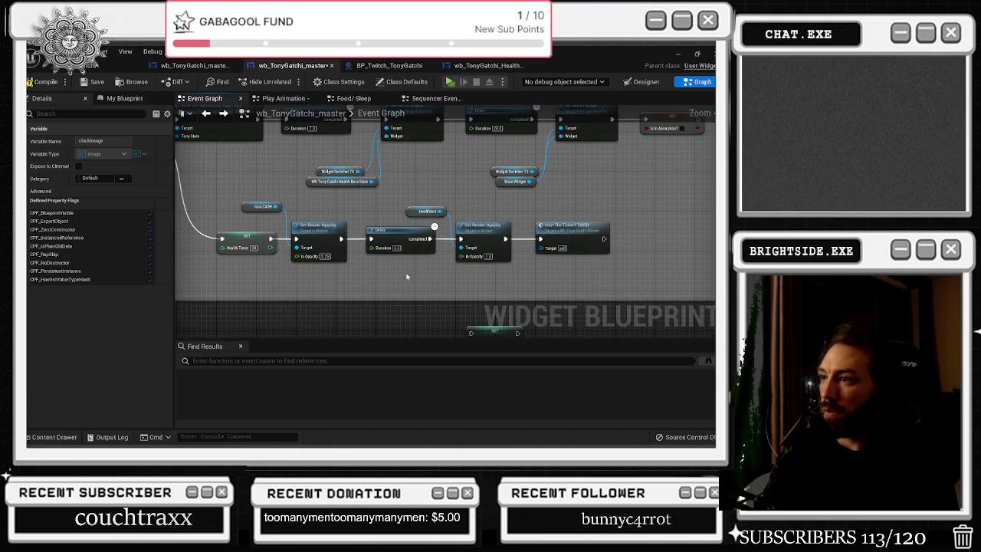
scroll(407, 275, "down", 2)
scroll(319, 192, "down", 1)
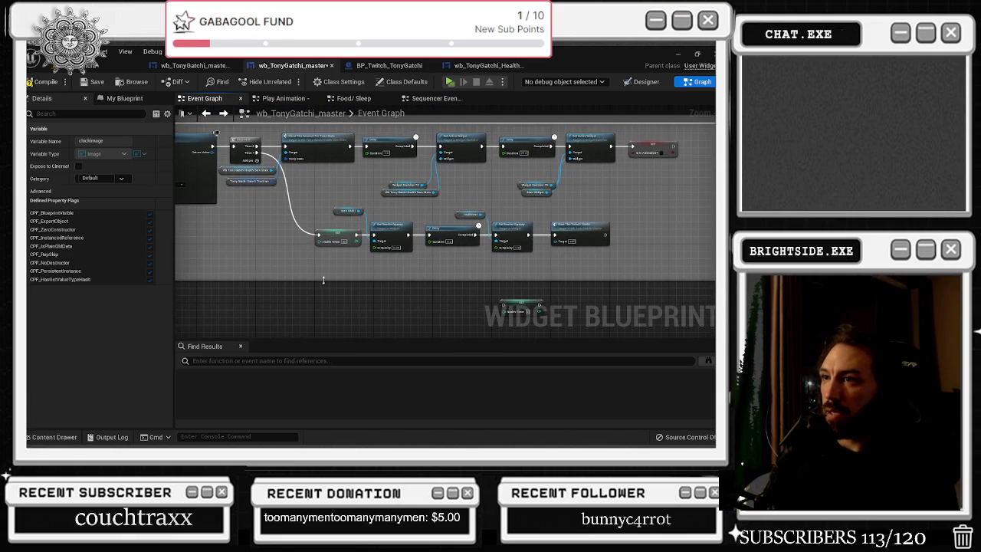
left_click_drag(324, 279, 325, 330)
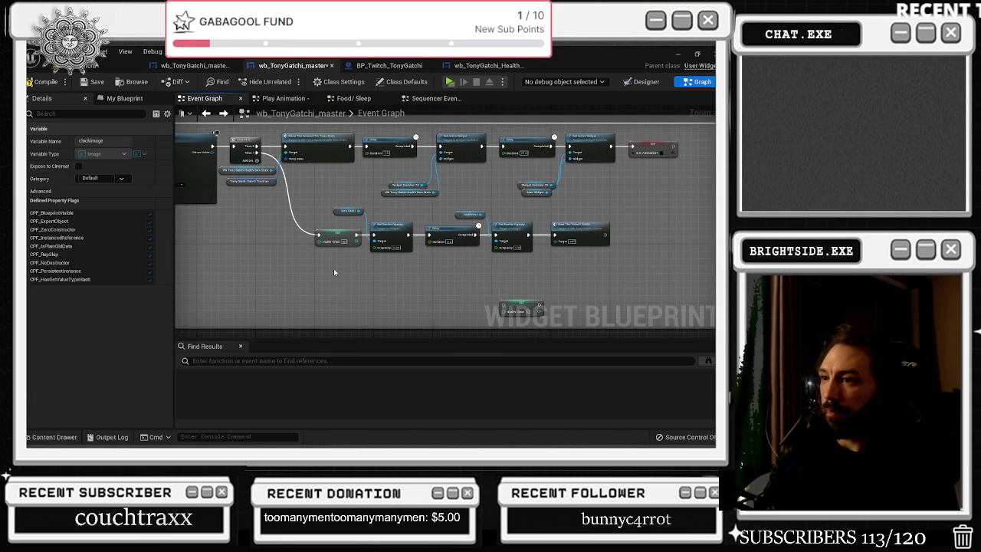
key("ctrl+z")
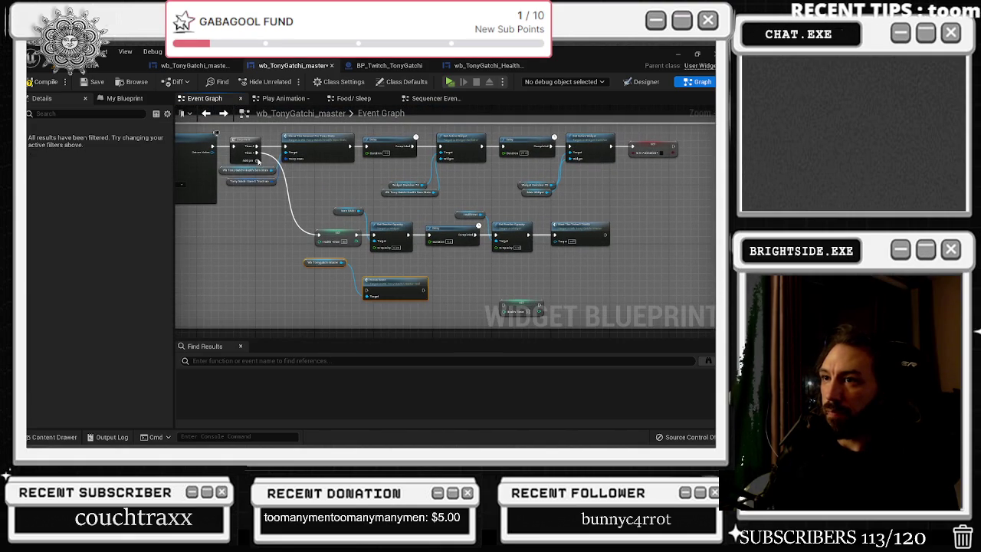
mouse_move(258, 159)
left_mouse_down()
mouse_move(383, 290)
mouse_move(367, 291)
mouse_move(402, 308)
left_mouse_up()
left_click(291, 289)
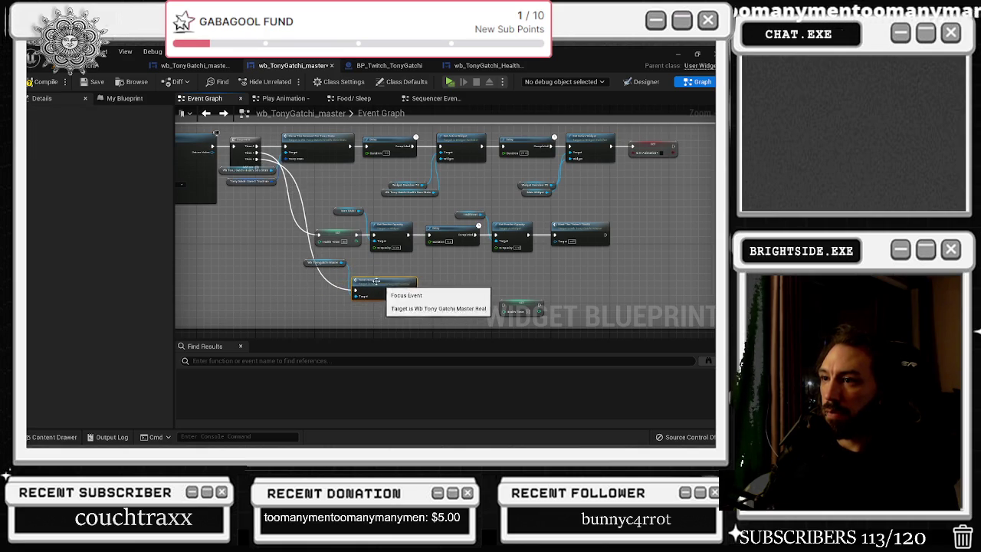
key("q")
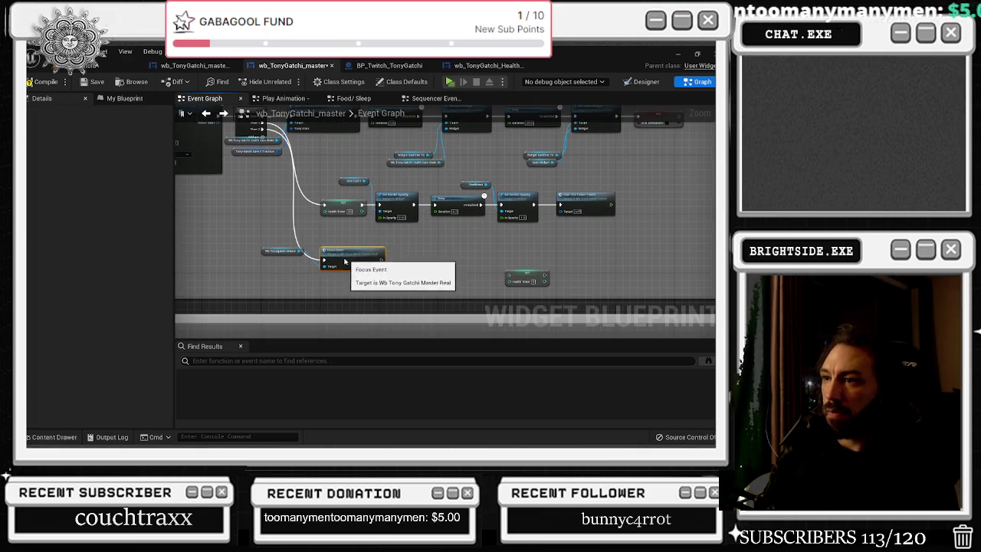
left_click_drag(375, 279, 389, 252)
scroll(395, 238, "down", 5)
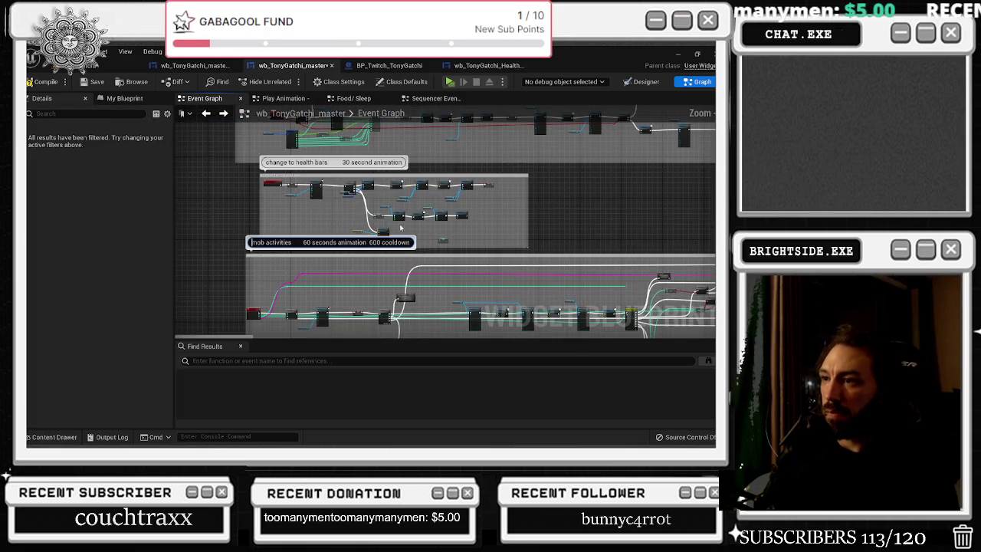
In the mob activities subgraph, connect Wb Tonygatchi Master to Focus Event's Target and Play Animation's exec
scroll(436, 291, "up", 4)
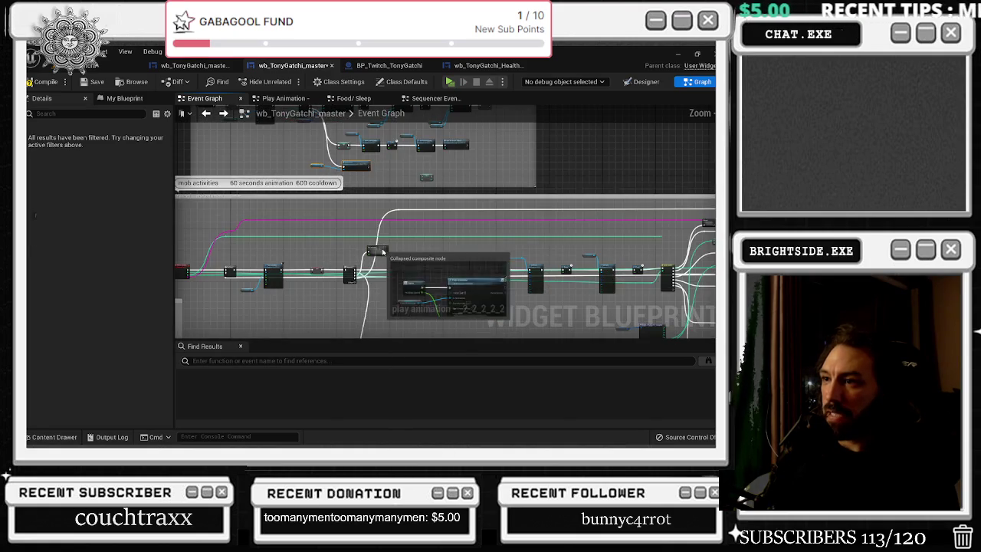
double_click(379, 259)
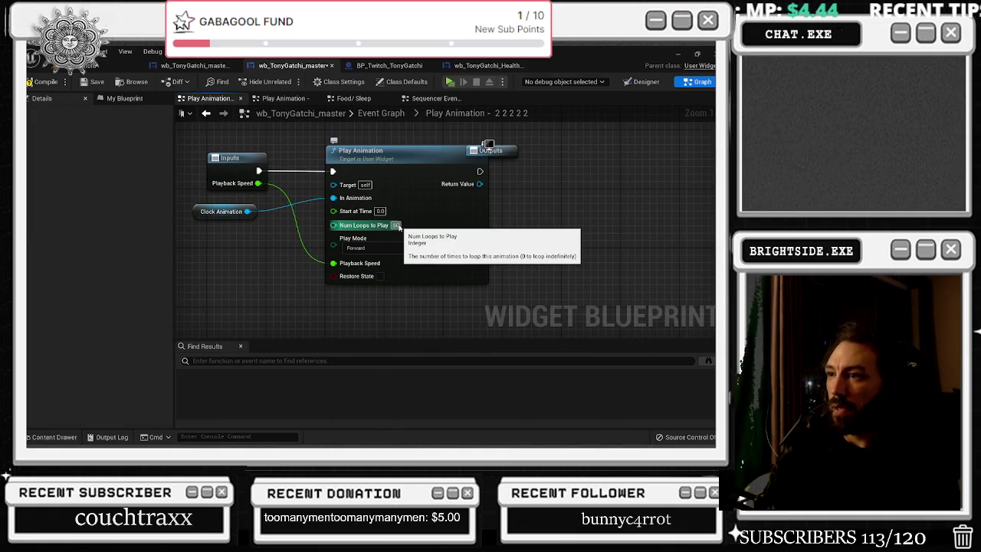
left_click(356, 247)
left_click(356, 260)
mouse_move(577, 221)
left_mouse_down()
mouse_move(376, 219)
mouse_move(452, 236)
left_mouse_up()
left_click(360, 227)
left_click_drag(280, 224, 449, 224)
left_click_drag(344, 227, 388, 294)
left_click_drag(283, 203, 285, 151)
left_click(259, 137)
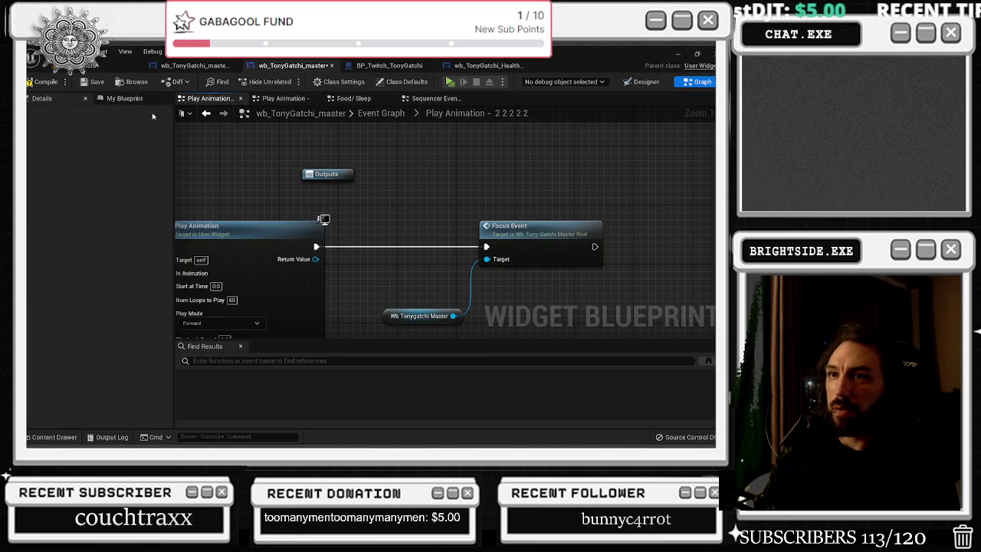
key("alt+Left")
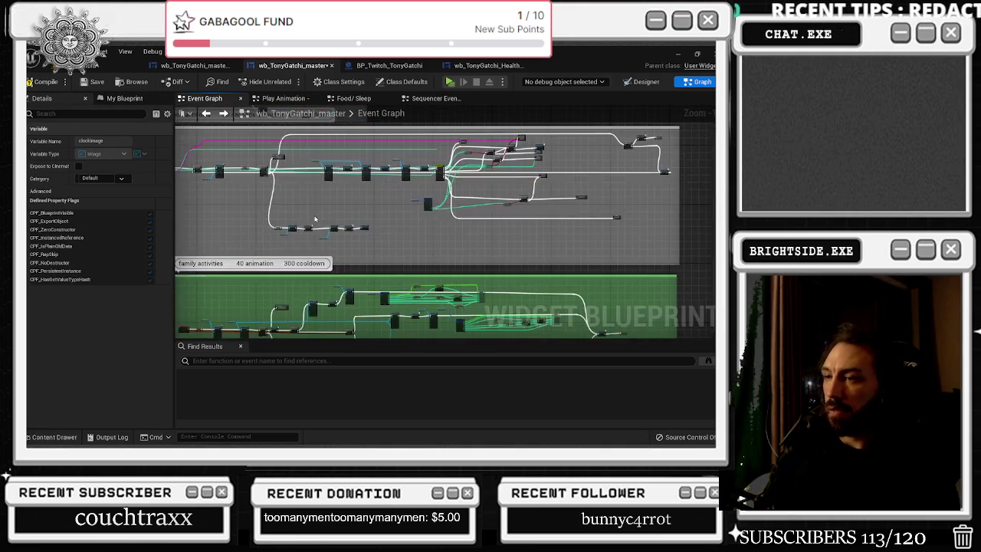
In the family activities subgraph, wire Play Animation's exec into Focus Event targeting Wb Tonygatchi Master
scroll(281, 205, "up", 5)
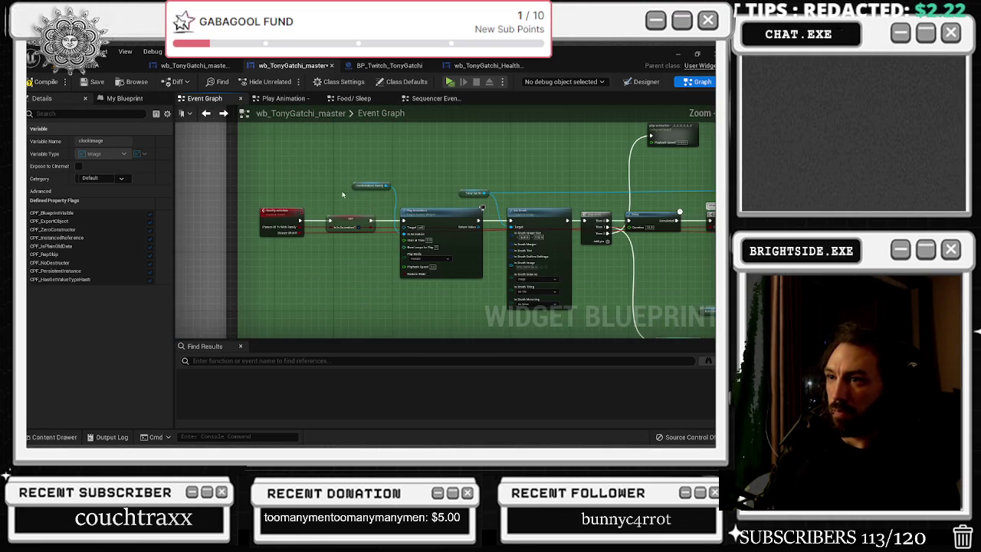
scroll(368, 182, "up", 2)
double_click(437, 238)
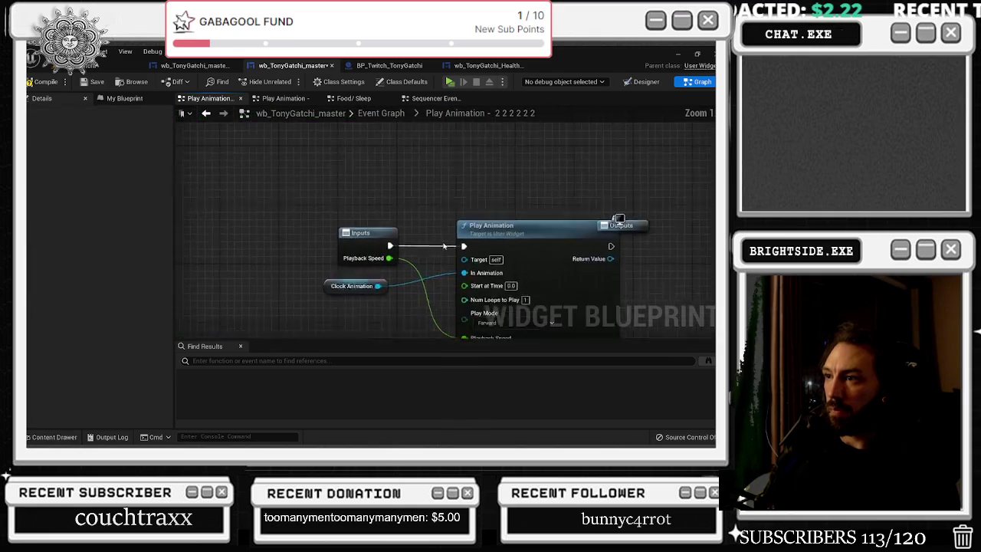
left_click(438, 197)
scroll(433, 192, "down", 3)
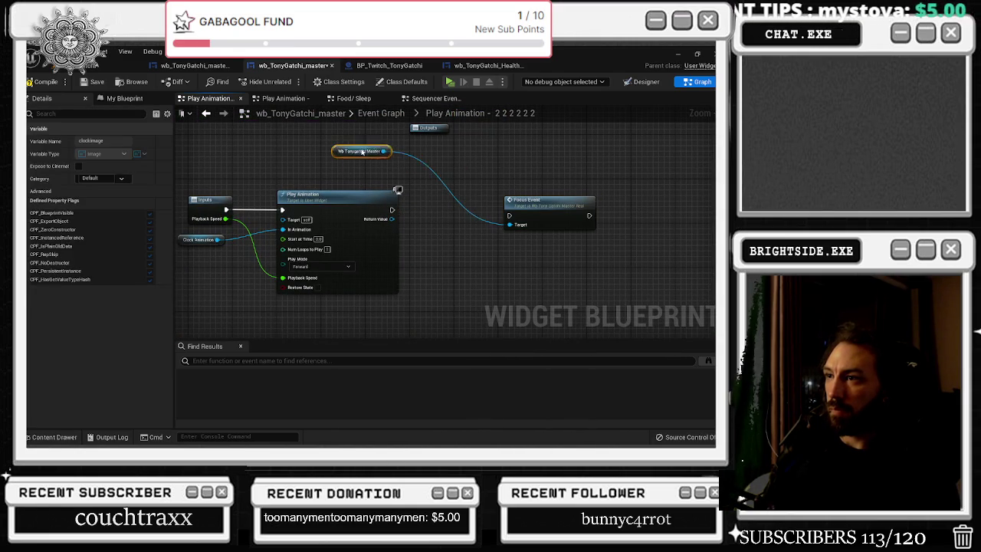
left_click_drag(552, 209, 497, 204)
left_click_drag(391, 210, 449, 209)
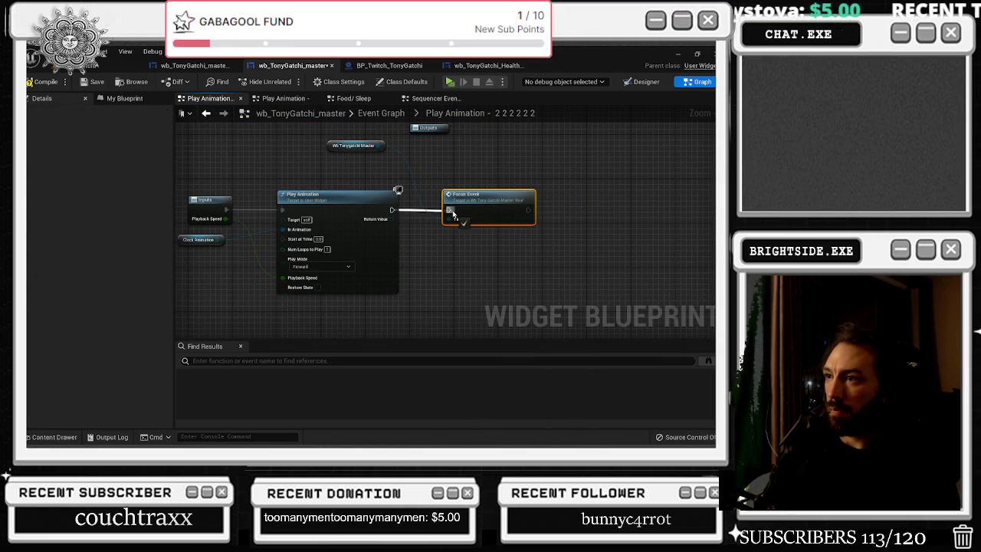
left_click_drag(362, 183, 381, 200)
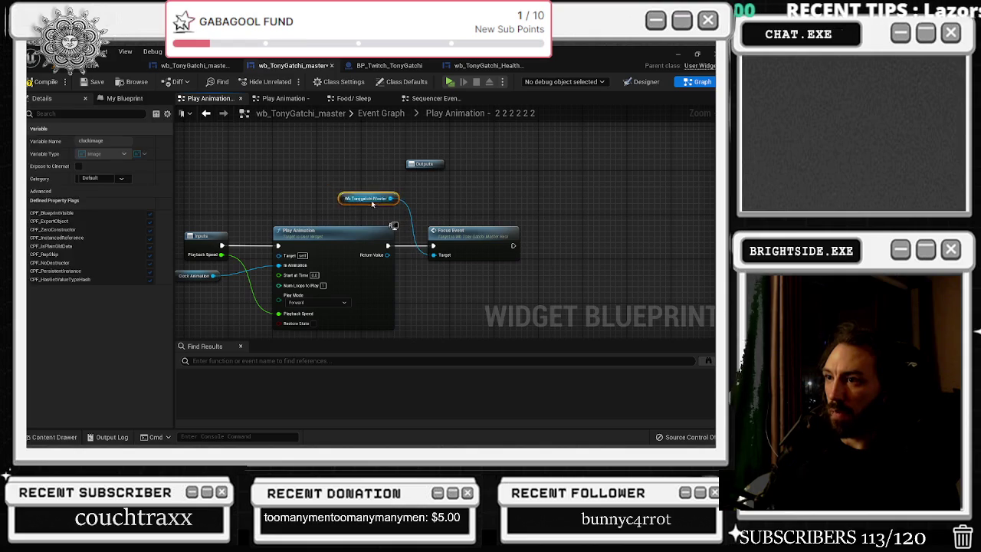
right_click(504, 196)
Enter a Num Loops to Play value on Play Animation and return to the Event Graph
left_click(279, 314)
key("Home")
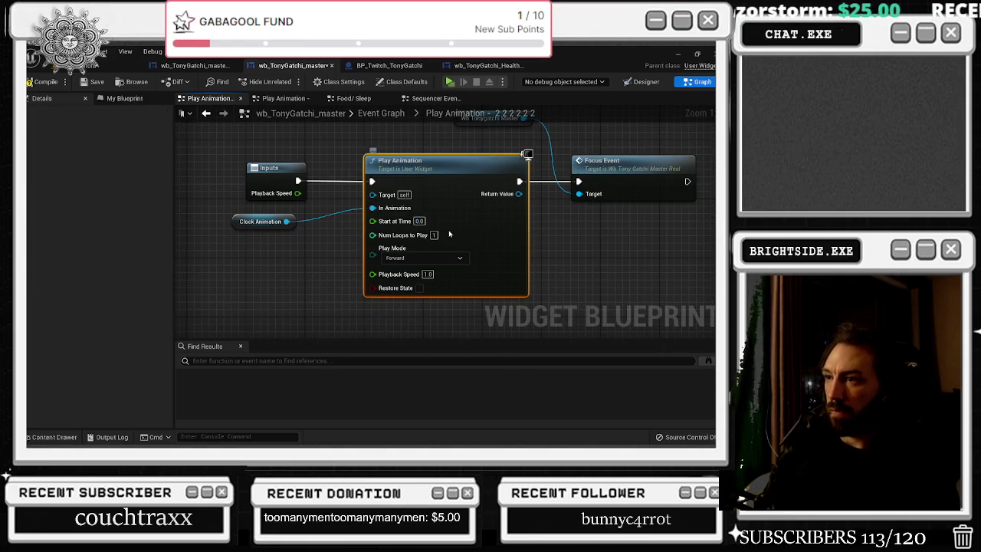
type("50")
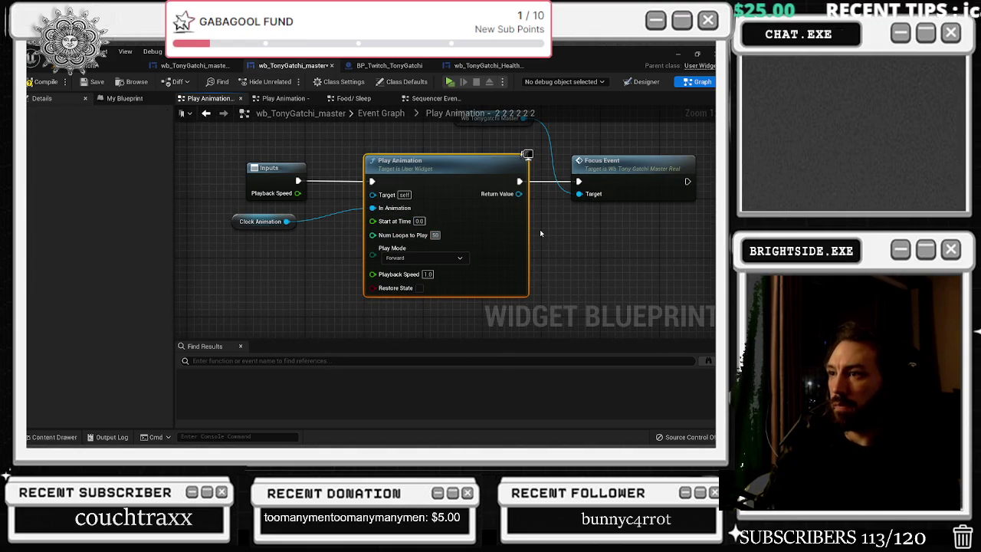
left_click(209, 115)
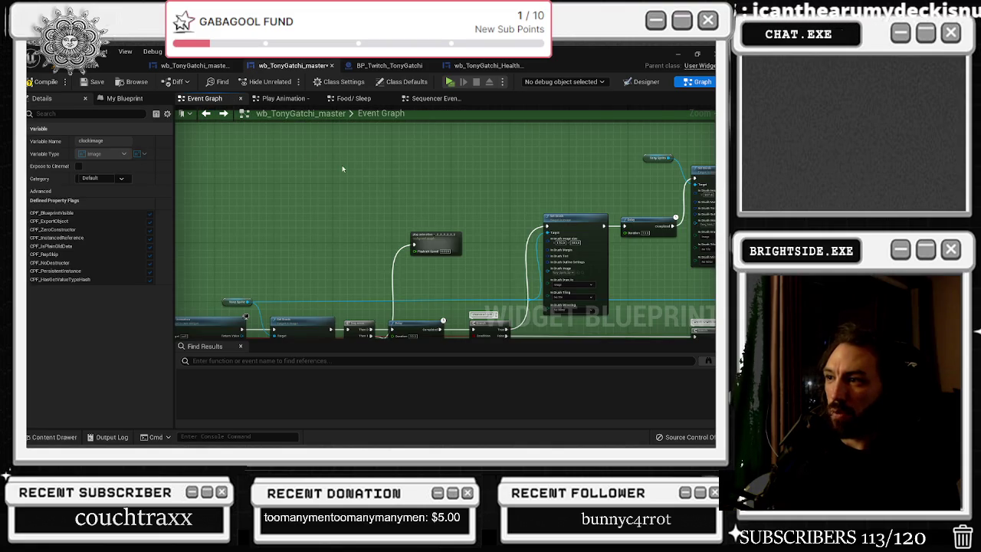
scroll(495, 258, "up", 4)
scroll(519, 274, "down", 5)
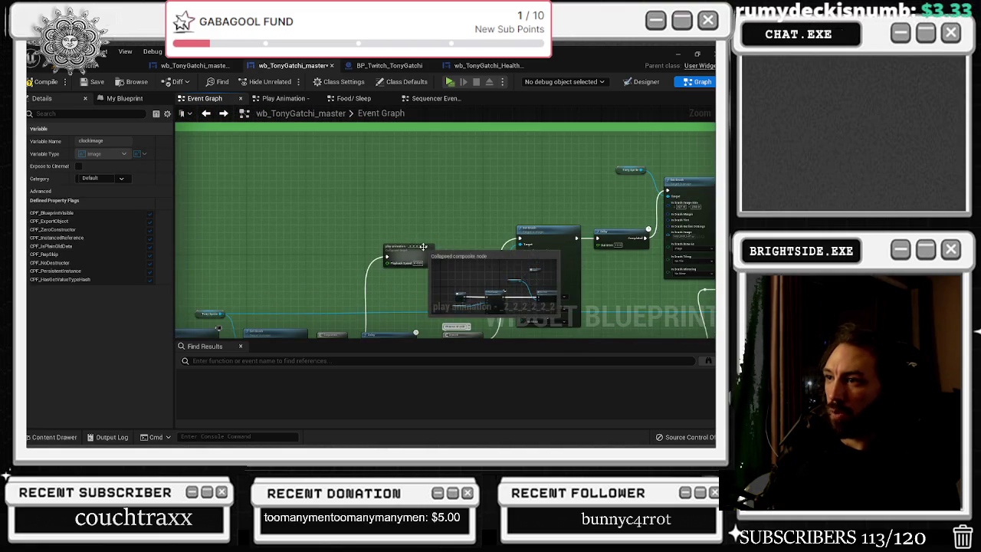
Reopen the family activities subgraph, set Num Loops to Play to 40, and verify it
double_click(423, 247)
scroll(416, 258, "up", 3)
left_click(390, 221)
left_click(206, 113)
scroll(376, 230, "up", 3)
double_click(373, 226)
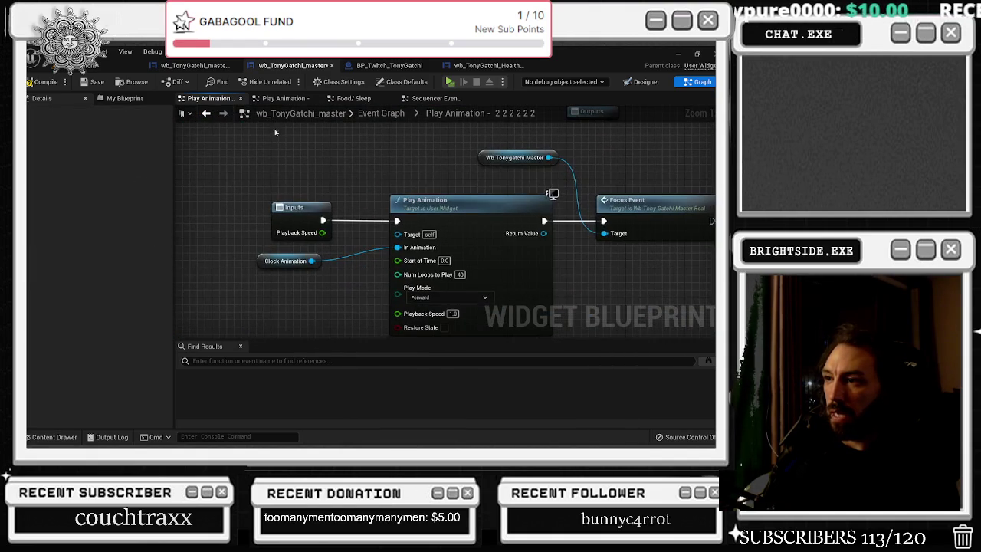
key("alt+Left")
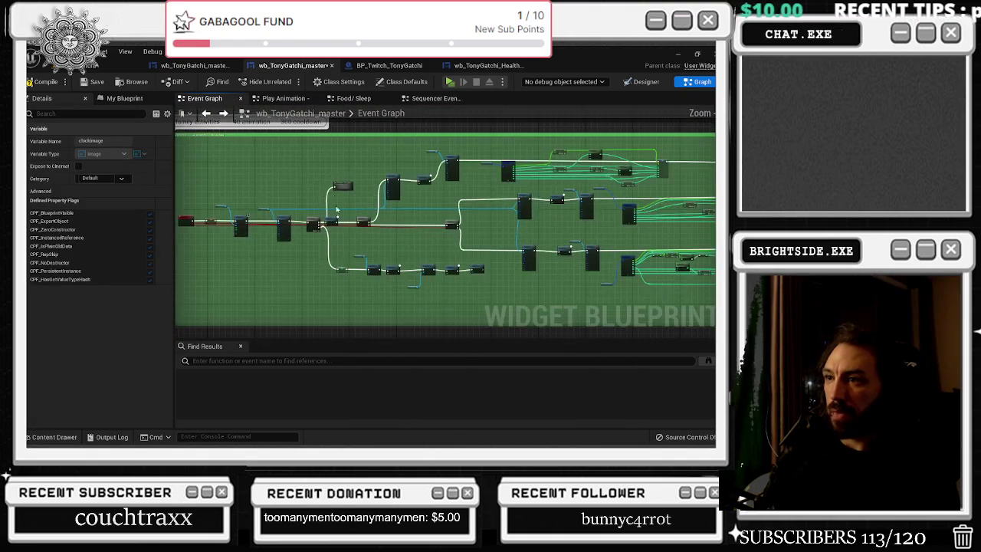
In the gamble section's 30-loop Play Animation subgraph, arrange Focus Event, the Wb Tonygatchi Master reference and Outputs
scroll(335, 221, "down", 5)
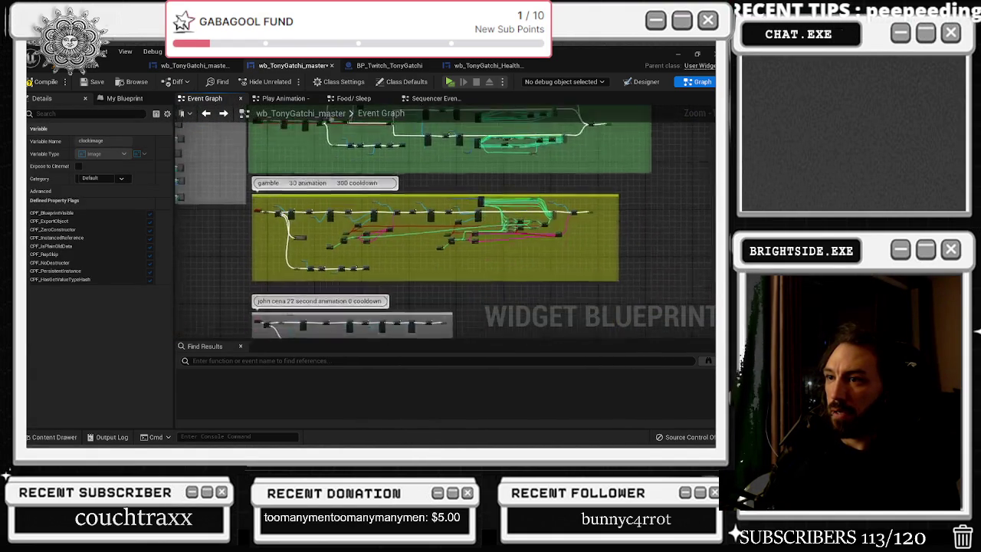
scroll(314, 208, "up", 4)
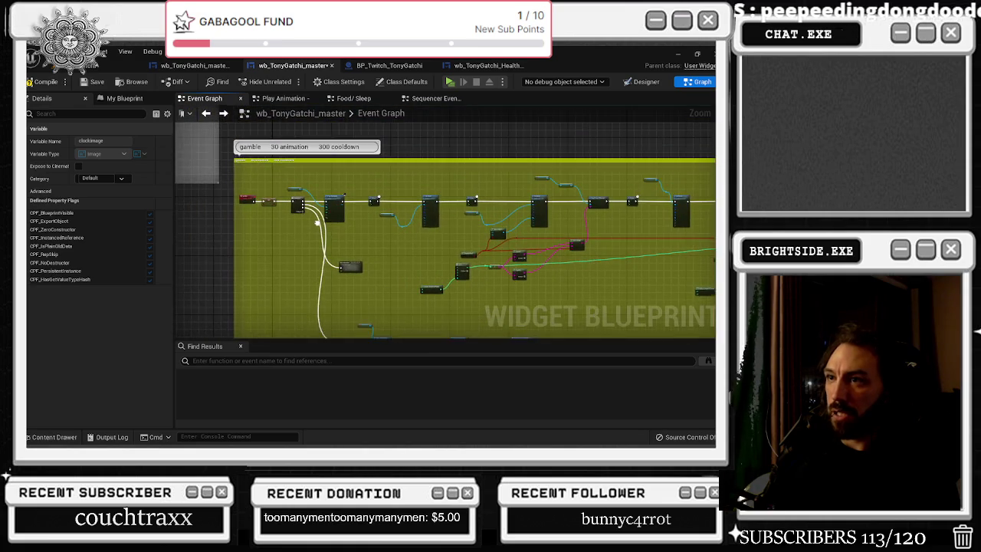
scroll(332, 215, "up", 5)
double_click(332, 215)
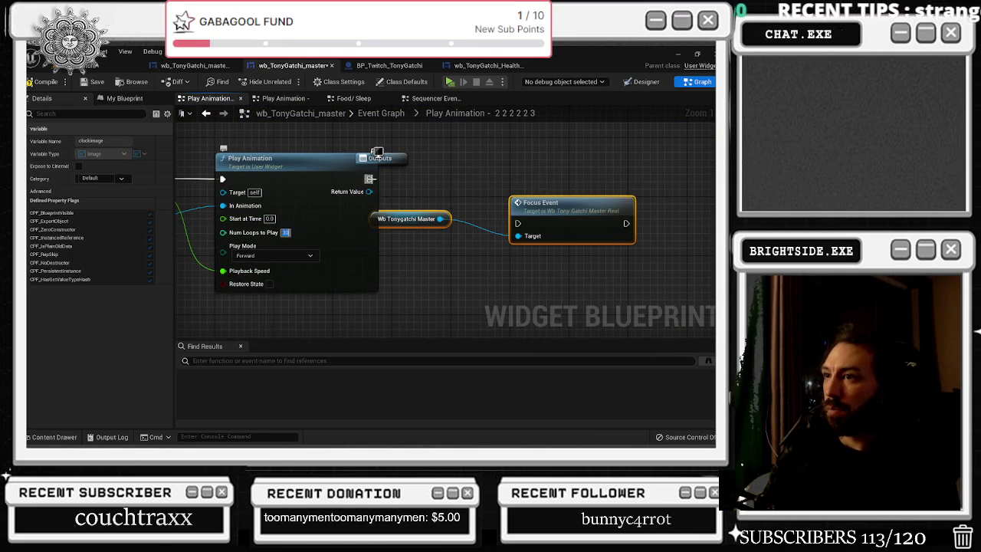
left_click_drag(540, 203, 528, 158)
left_click(446, 173)
left_click_drag(399, 175, 464, 307)
left_click_drag(380, 158, 393, 121)
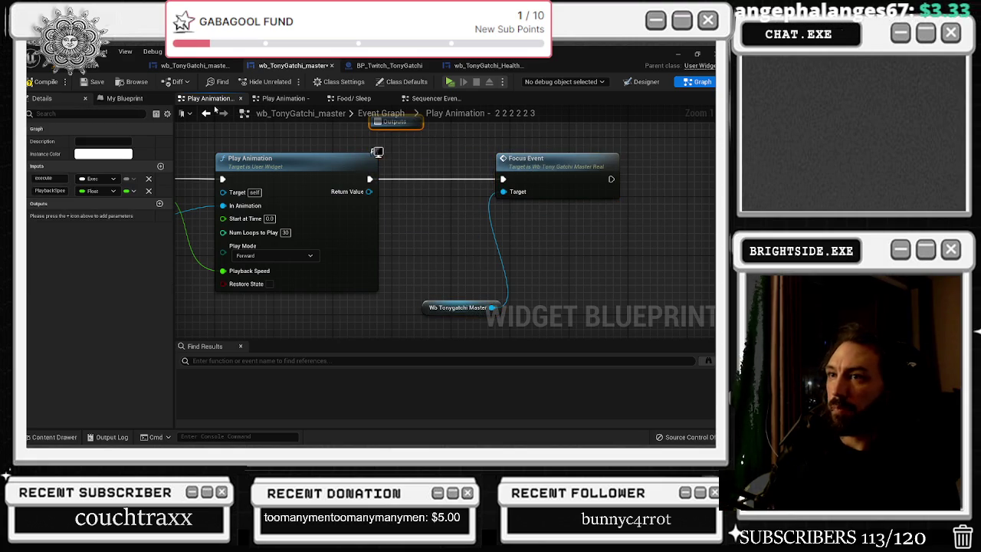
key("alt+Left")
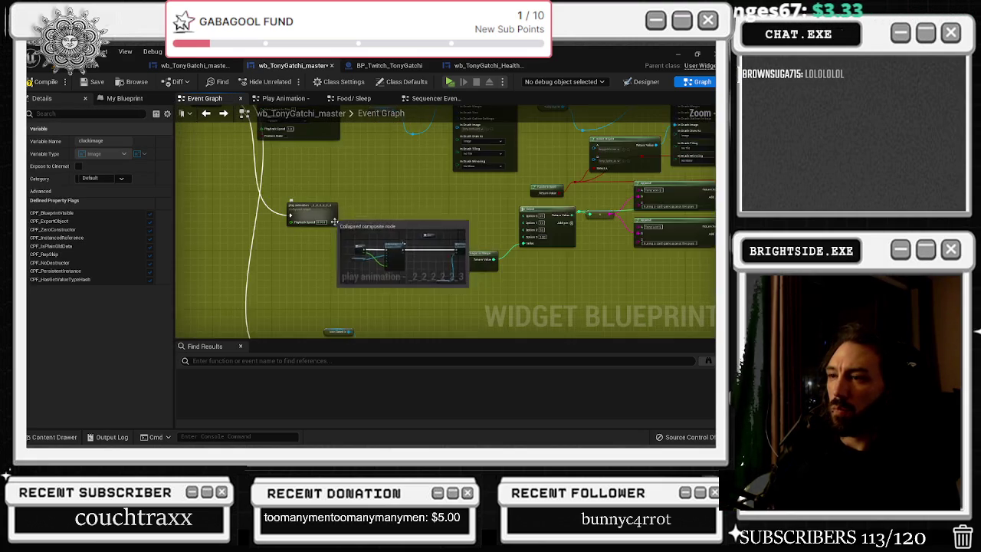
Remove Outputs, wire Play Animation's exec to Focus Event, and break the Playback Speed link for 1.0
scroll(322, 260, "up", 6)
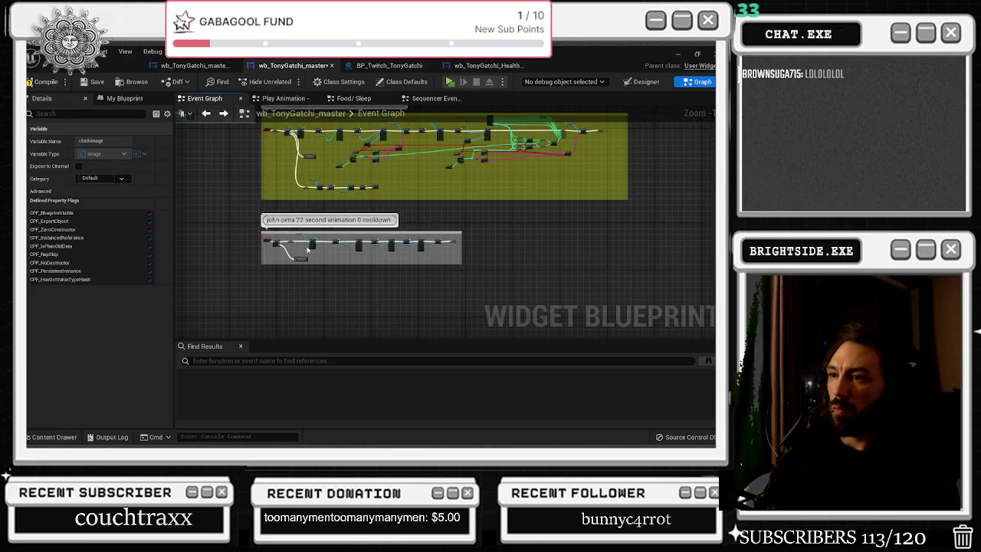
double_click(294, 272)
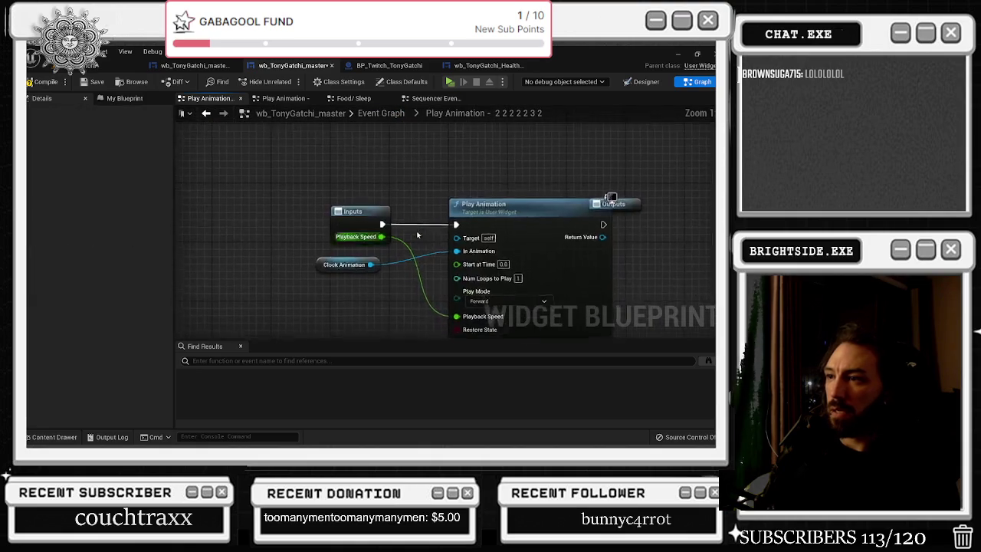
key("ctrl+z")
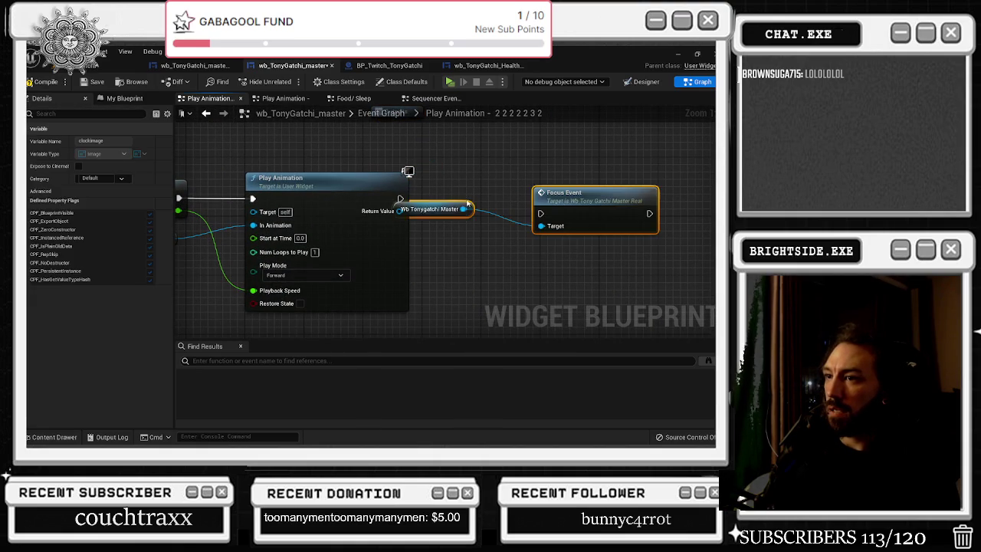
mouse_move(446, 205)
left_mouse_down()
mouse_move(454, 298)
mouse_move(409, 315)
left_mouse_up()
left_click(433, 293)
mouse_move(513, 330)
left_mouse_down()
mouse_move(515, 289)
mouse_move(468, 189)
left_mouse_up()
mouse_move(400, 199)
left_mouse_down()
mouse_move(507, 184)
mouse_move(499, 162)
left_mouse_up()
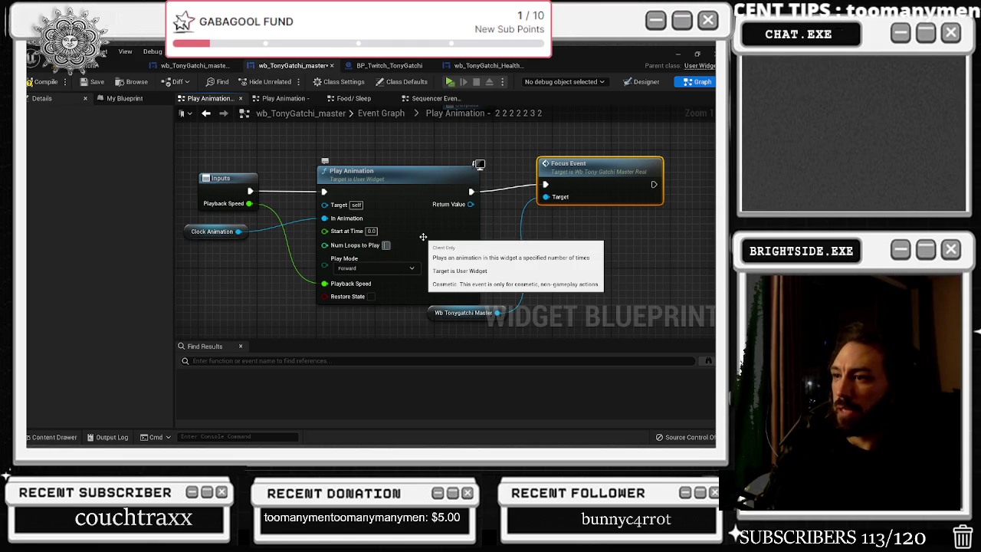
type("30")
left_click(324, 284, "alt")
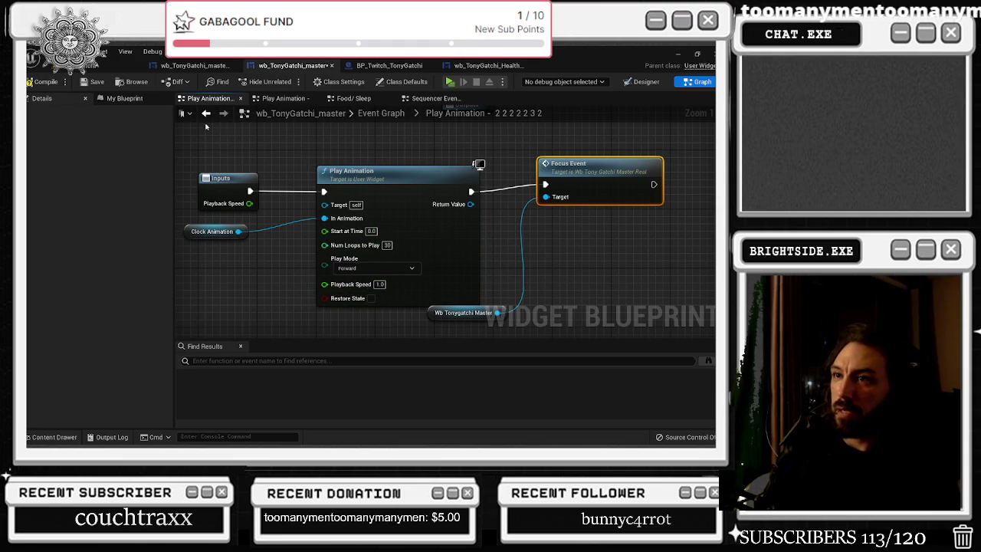
key("alt+Left")
Reopen the collapsed play animation graph and set Num Loops to Play to 25
scroll(329, 229, "down", 6)
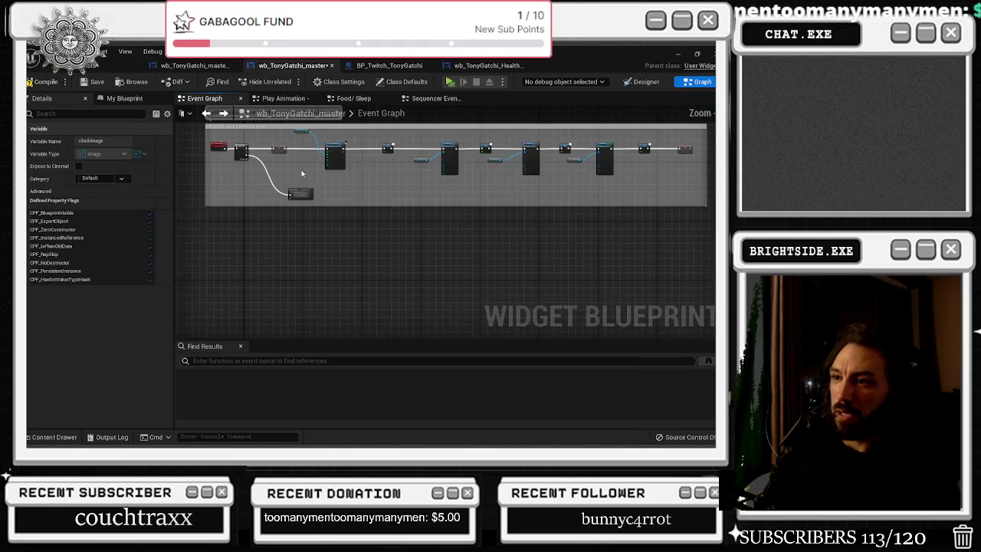
scroll(353, 284, "up", 5)
double_click(354, 283)
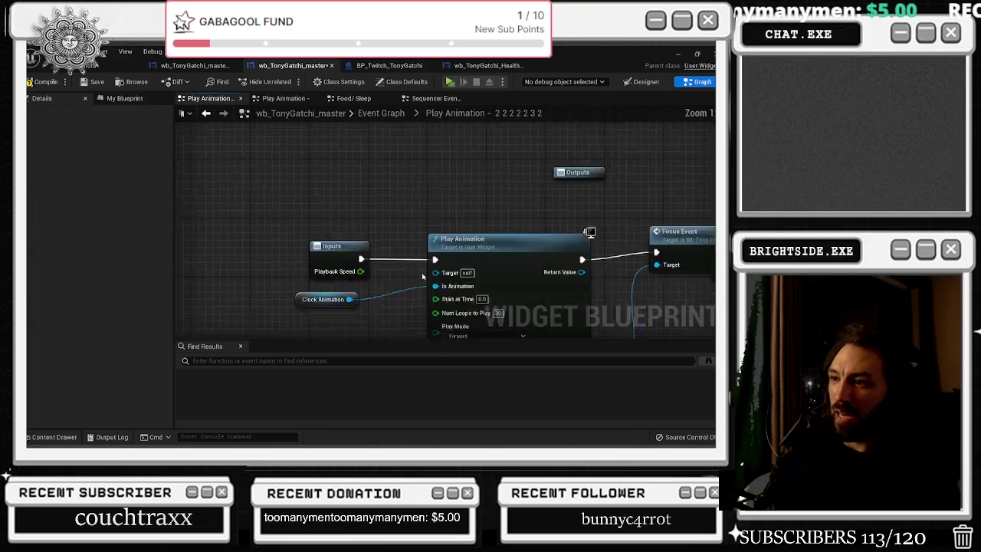
left_click(476, 265)
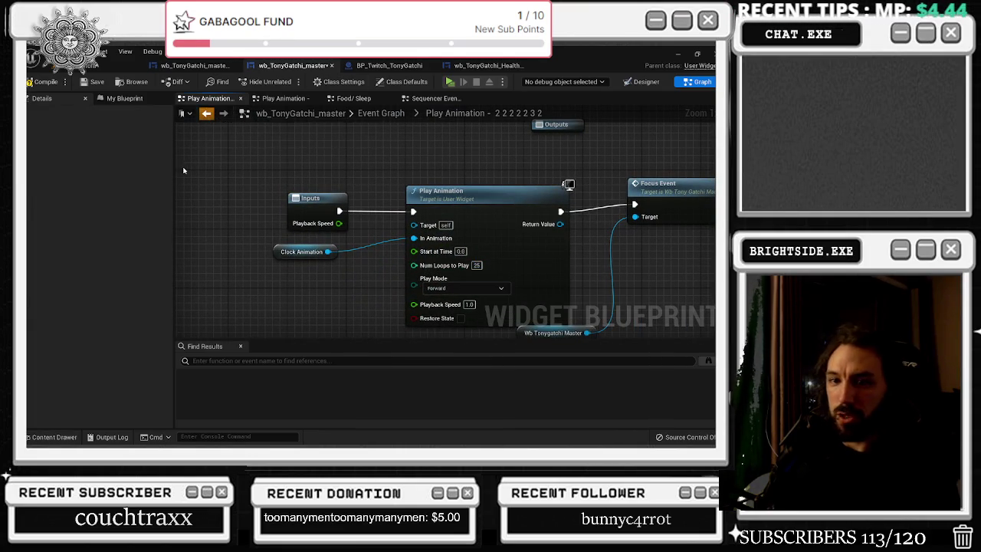
left_click(206, 112)
scroll(319, 334, "down", 3)
left_click_drag(332, 253, 324, 240)
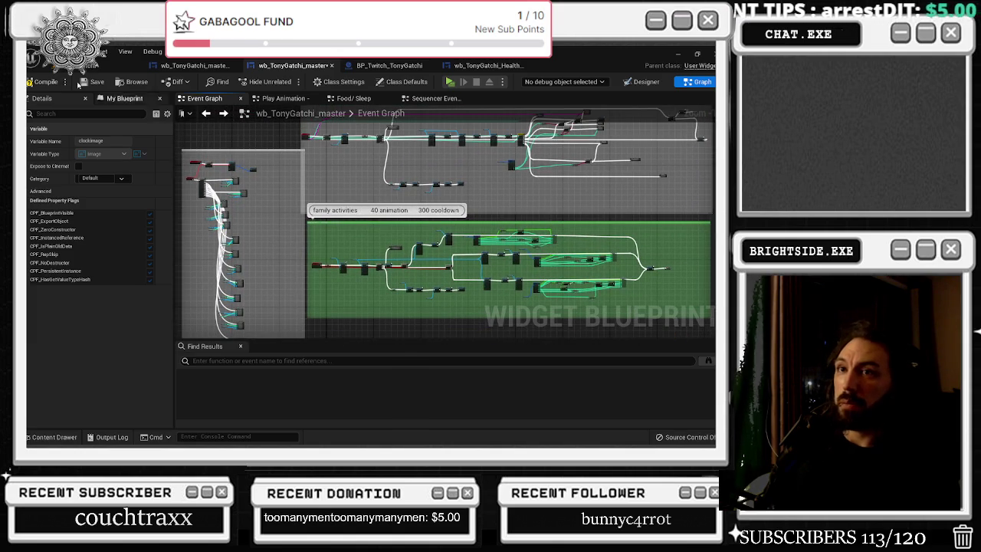
Save the wb_TonyGatchi_master blueprint, checking its Designer layout before returning to the Graph
left_click(46, 81)
left_click(93, 81)
left_click(192, 65)
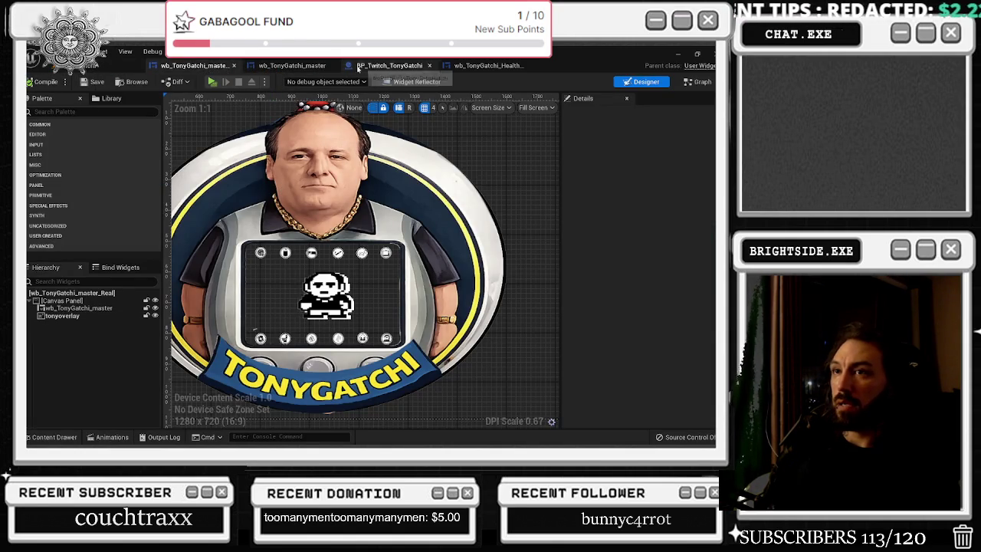
left_click(292, 65)
Nudge the therapy needs sprite comment box slightly up and right
mouse_move(374, 270)
left_mouse_down()
mouse_move(271, 254)
mouse_move(277, 131)
mouse_move(307, 245)
mouse_move(332, 108)
left_mouse_up()
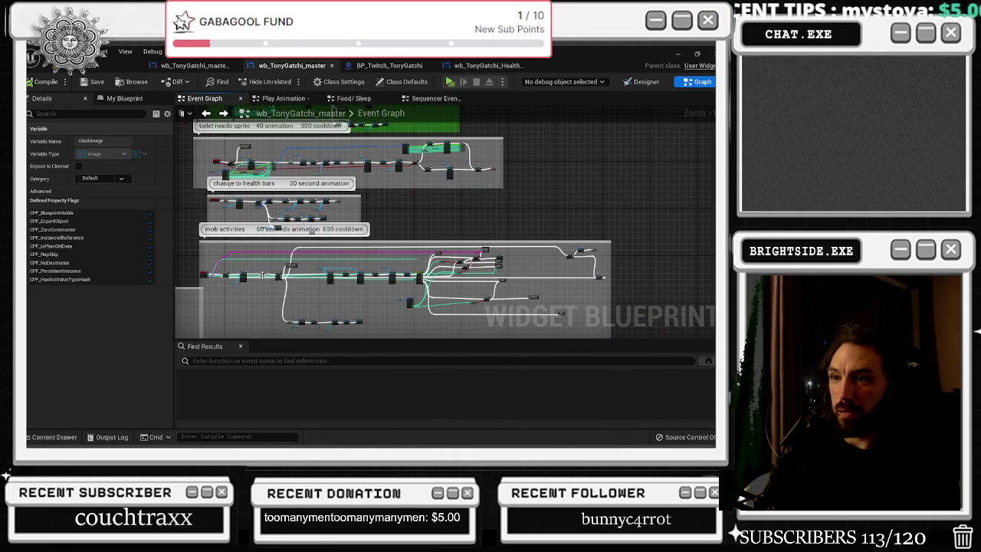
scroll(285, 212, "up", 2)
scroll(319, 204, "down", 2)
left_click_drag(319, 204, 347, 320)
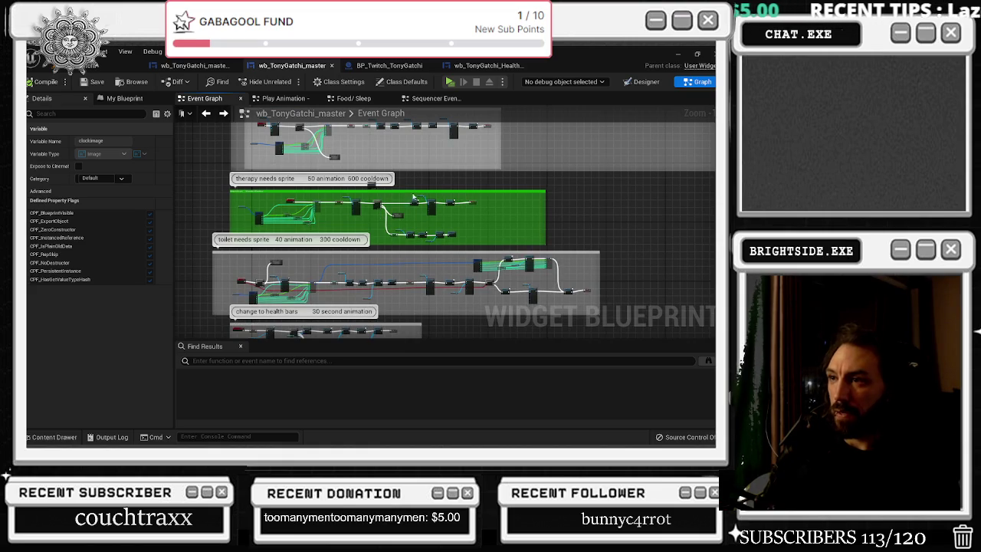
mouse_move(409, 190)
left_mouse_down()
mouse_move(412, 172)
mouse_move(418, 182)
left_mouse_up()
left_click(378, 192)
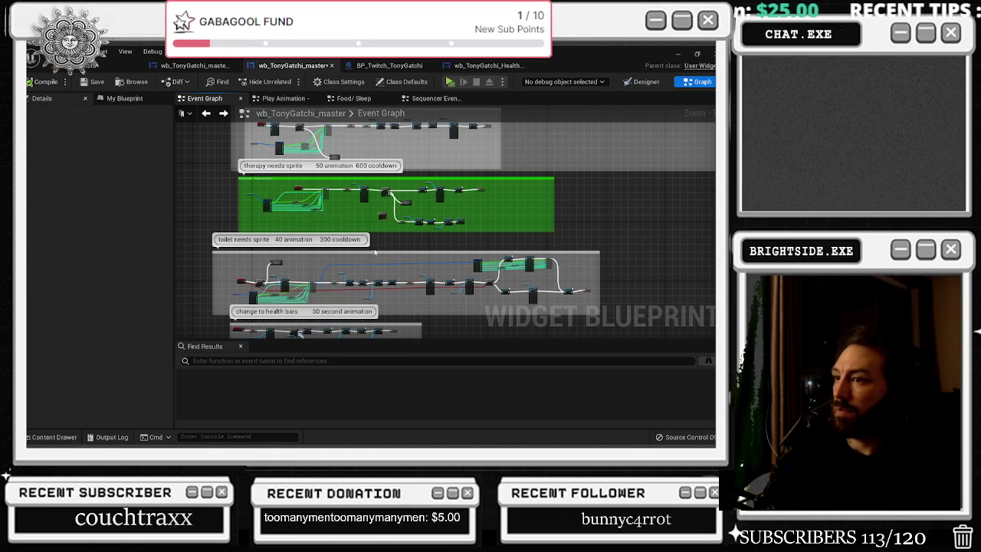
Shift the toilet needs sprite comment box right and move its Sequence nodes left
left_click(370, 245)
left_click_drag(370, 245, 385, 241)
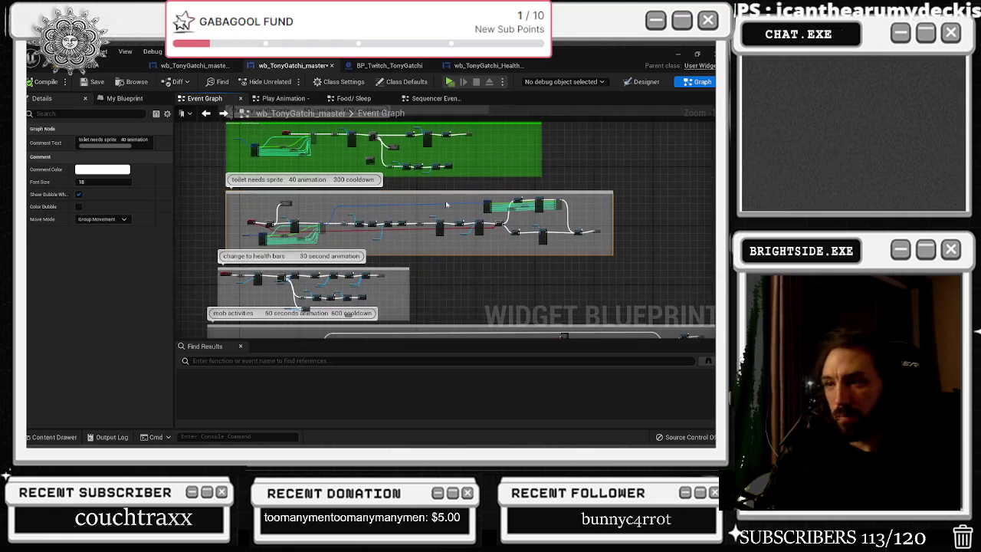
scroll(305, 235, "up", 3)
left_click(253, 221)
scroll(304, 219, "up", 1)
left_click_drag(304, 218, 272, 220)
scroll(306, 222, "up", 1)
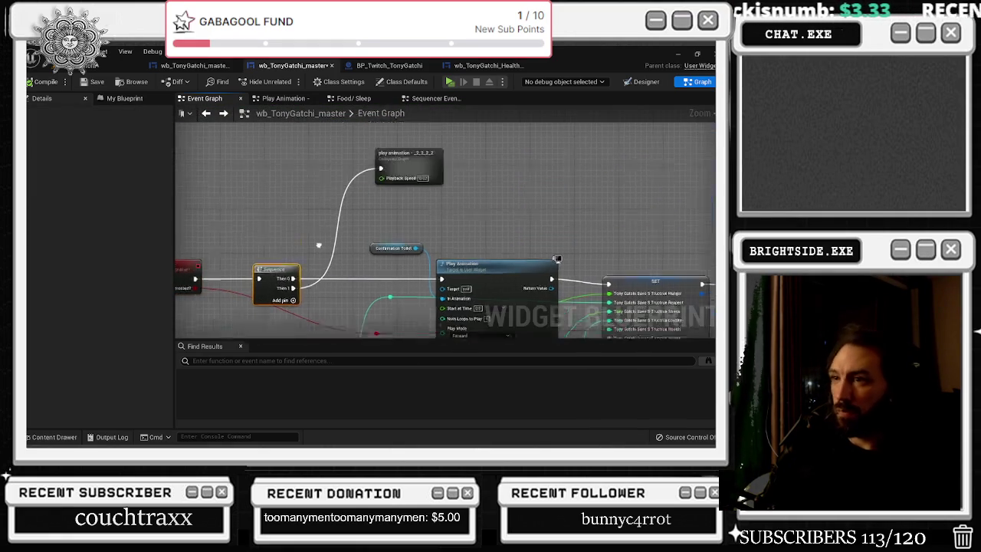
Move the Toilet collapsed play animation node left, review the node chain, then go to the level editor
left_click_drag(423, 188, 406, 188)
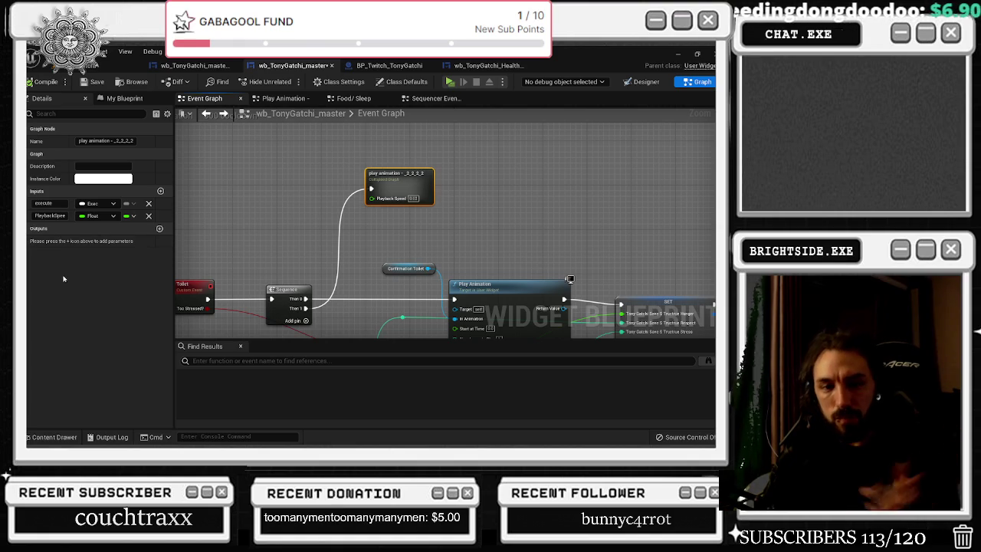
left_click_drag(447, 231, 329, 233)
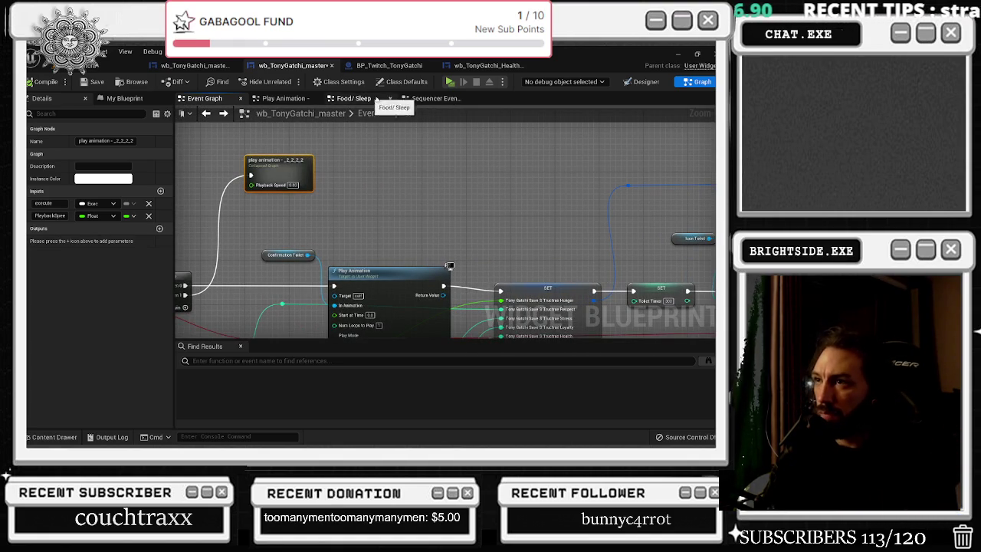
scroll(480, 135, "down", 5)
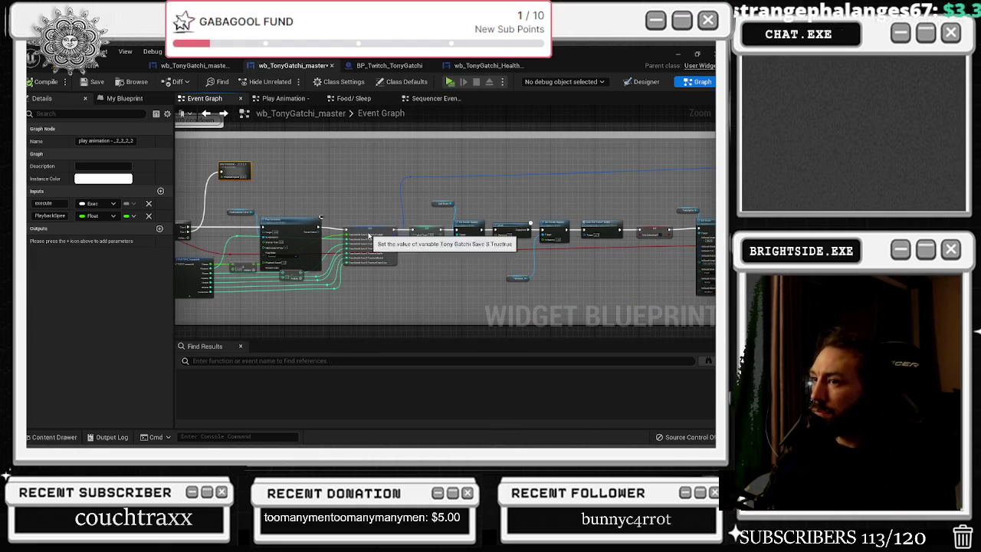
left_click(369, 230)
left_click_drag(451, 193, 239, 204)
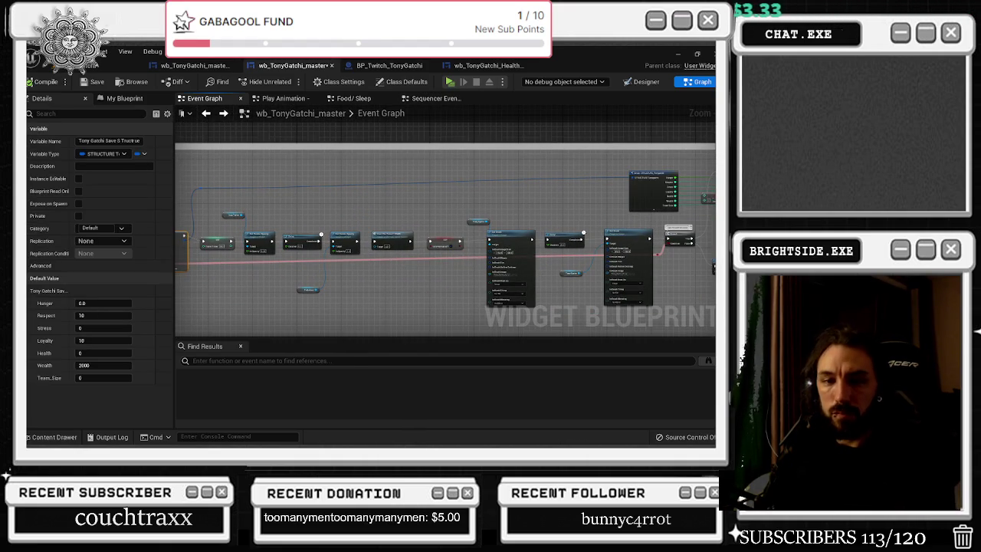
left_click(273, 194)
left_click_drag(540, 170, 269, 220)
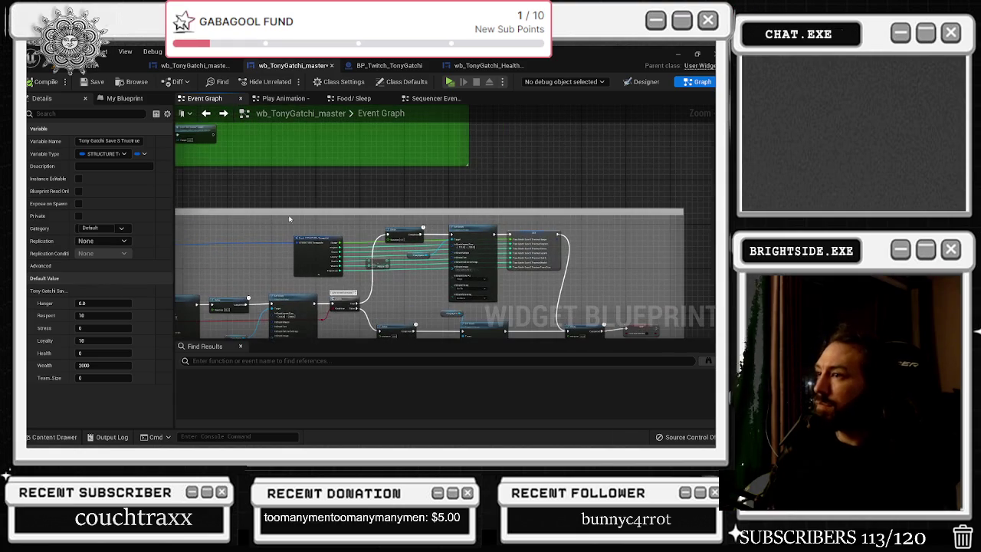
left_click(108, 68)
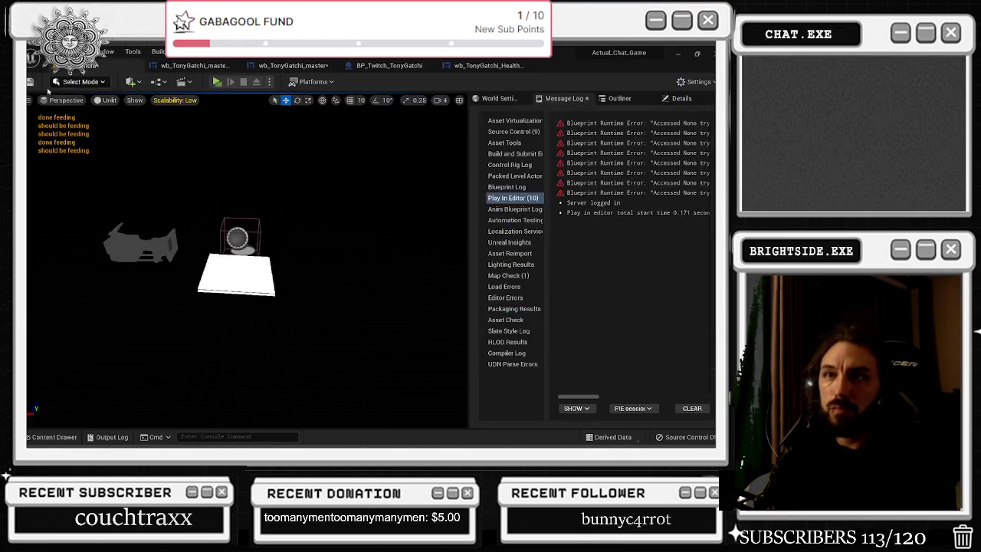
Save the level and bring up the wb_TonyGatchi_Health_Bars_Stats Event Graph
left_click(29, 81)
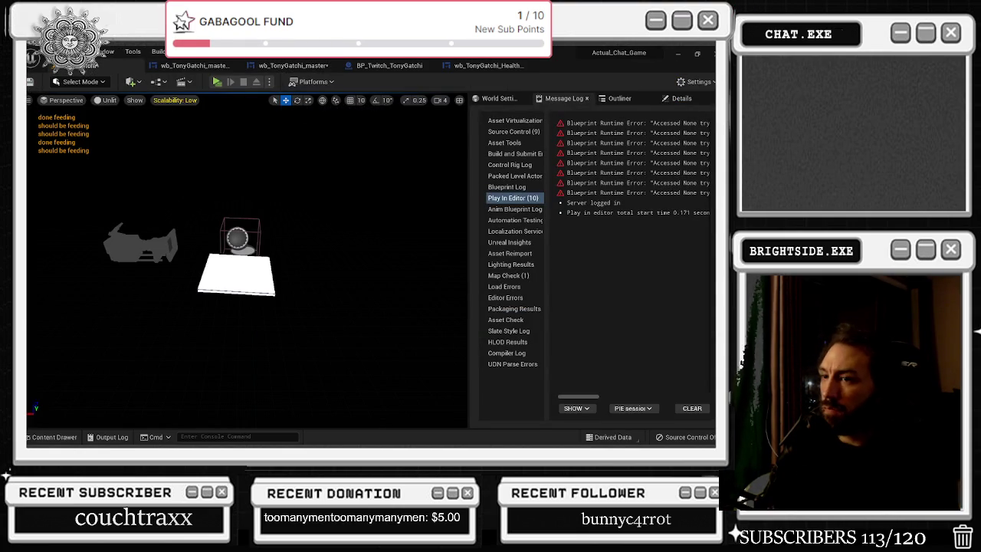
left_click(195, 66)
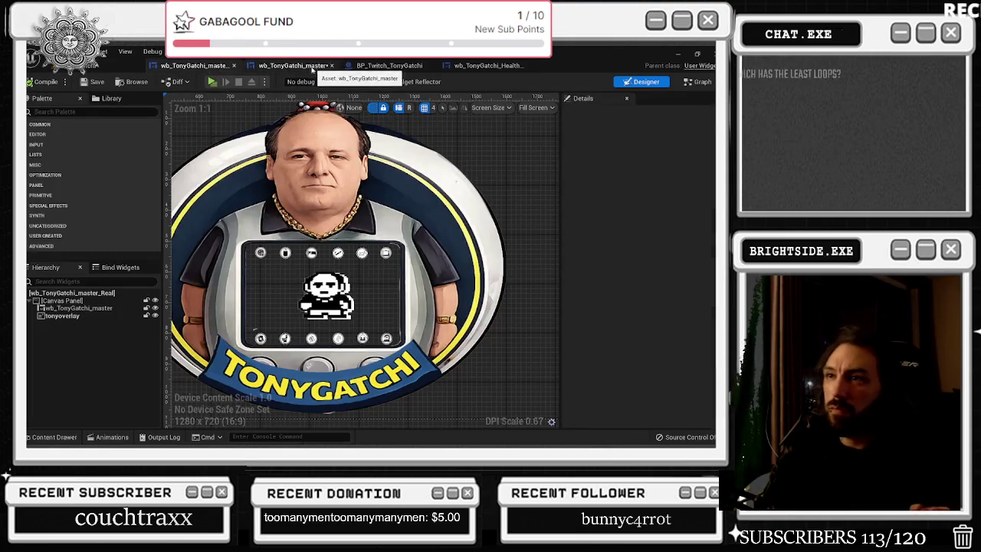
left_click(296, 65)
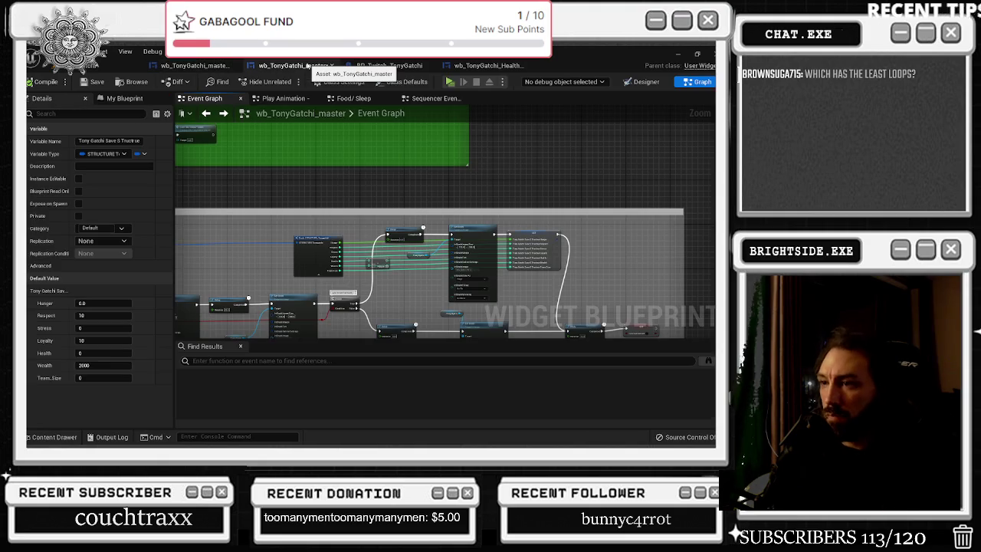
left_click(405, 67)
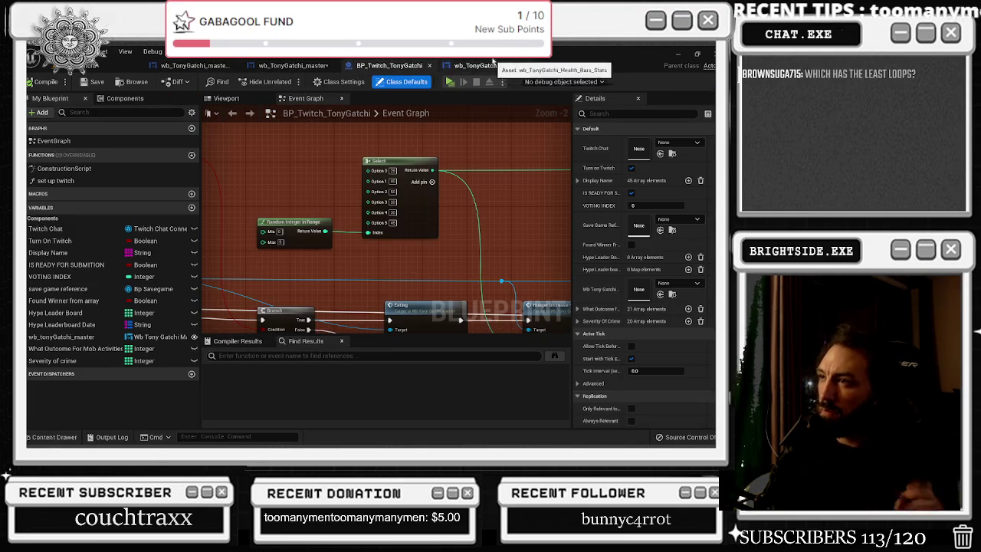
left_click(492, 66)
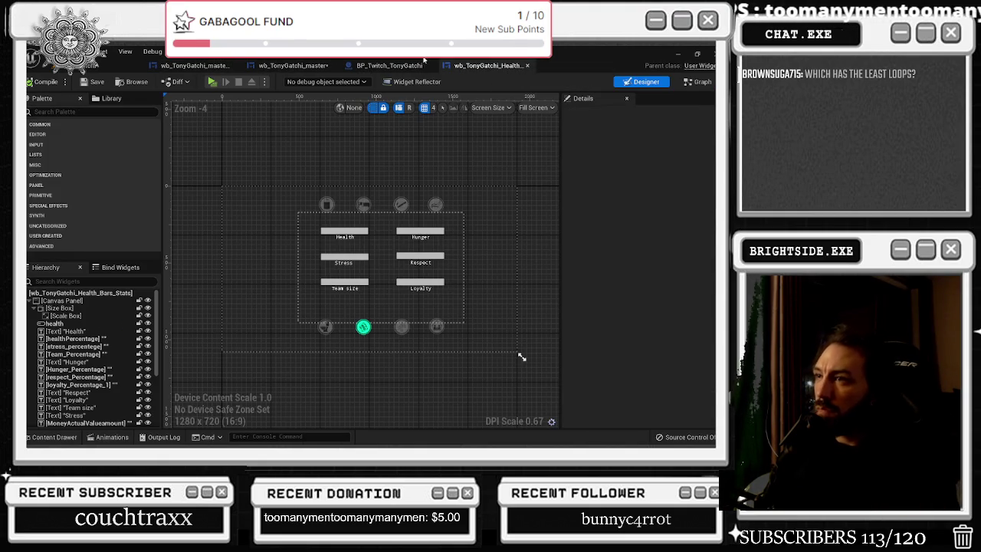
left_click(696, 82)
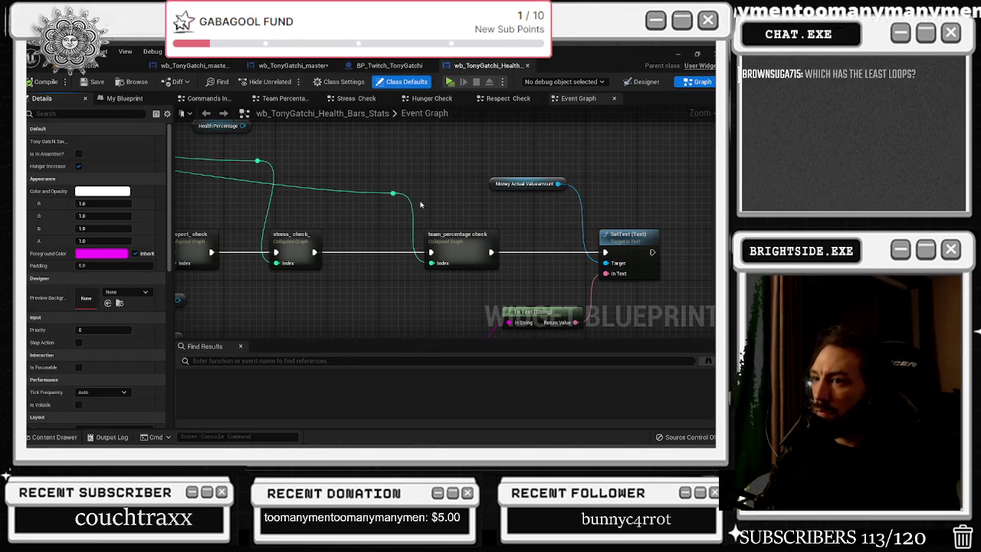
Place Viewport Active beside Play Animation and add an input to 'show the amount for Tony Stats'
scroll(421, 205, "down", 1)
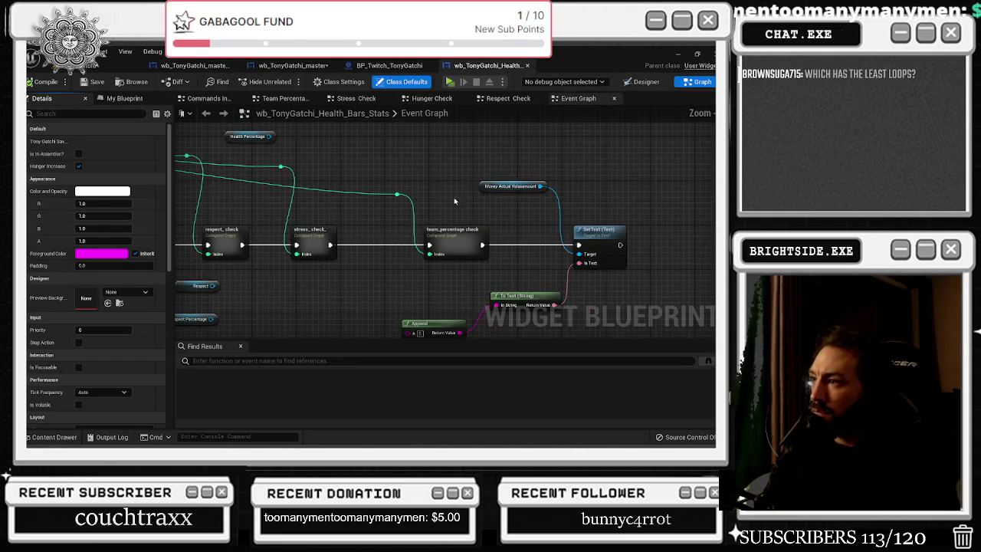
left_click(398, 197)
mouse_move(394, 197)
left_mouse_down()
mouse_move(585, 247)
mouse_move(679, 214)
left_mouse_up()
scroll(550, 245, "down", 1)
left_click_drag(284, 263, 452, 263)
left_click_drag(308, 280, 350, 181)
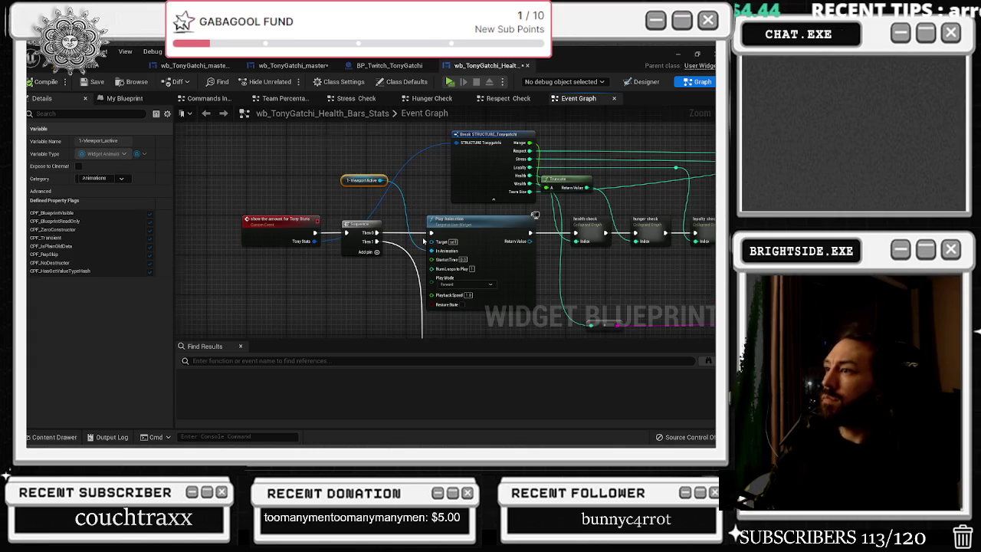
scroll(360, 153, "down", 3)
left_click(314, 187)
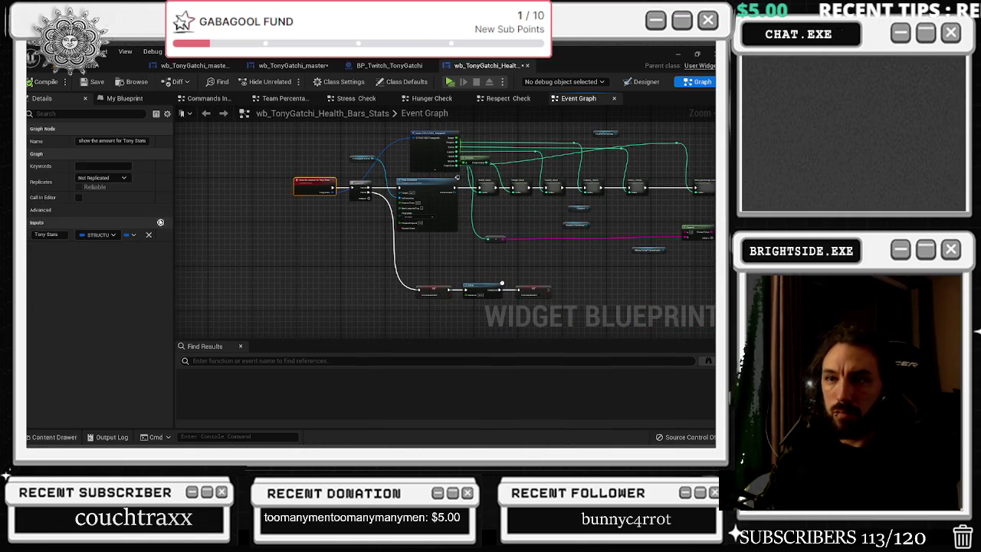
left_click(161, 222)
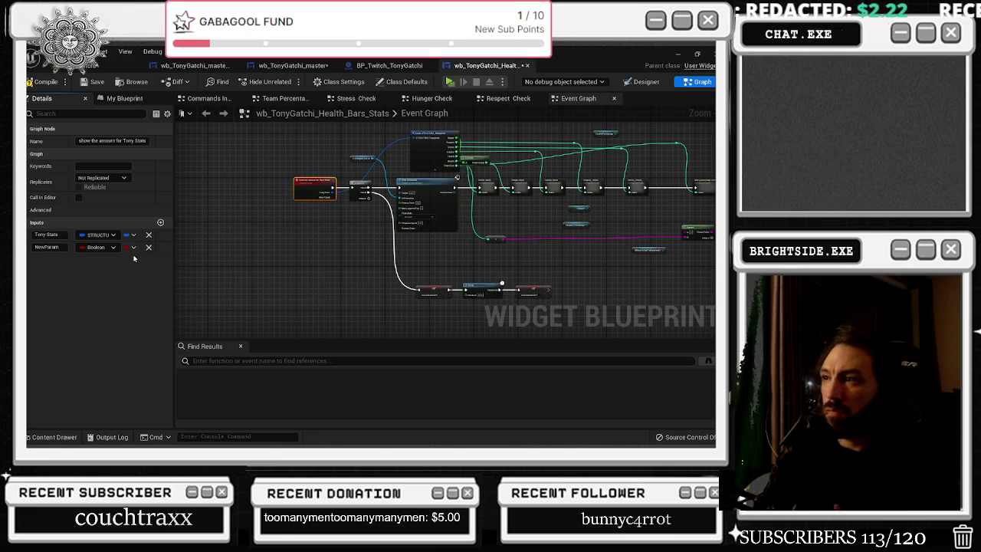
Make the new input a BP Twitch Tony Gatchi Object Reference named twitch_chat
left_click(97, 247)
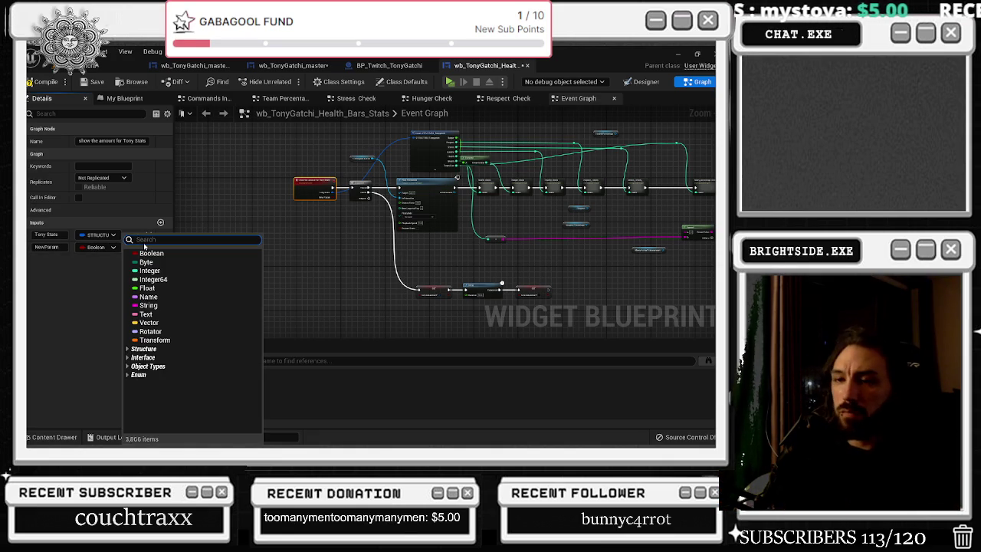
type("bo_twitch")
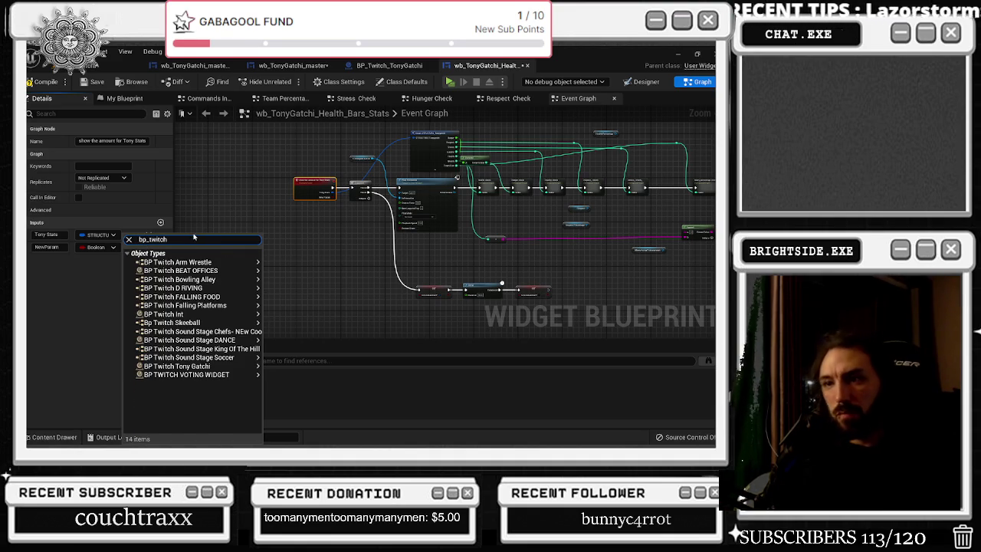
mouse_move(184, 279)
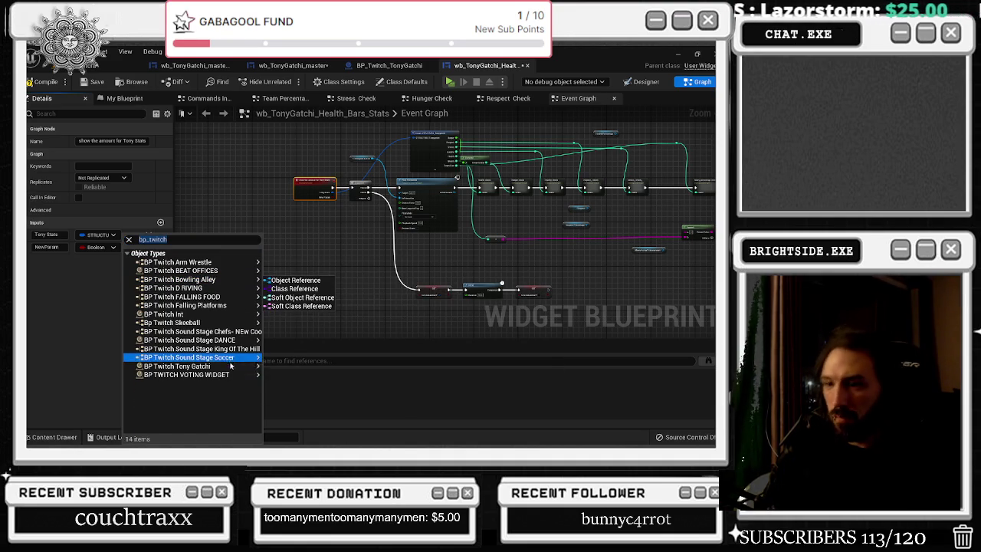
mouse_move(230, 359)
left_click(286, 365)
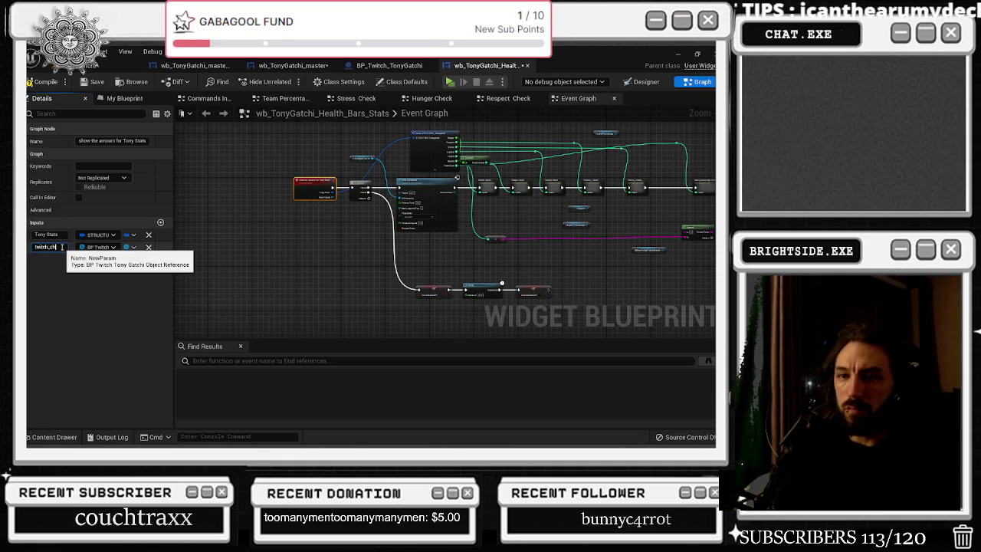
type("at")
key("Return")
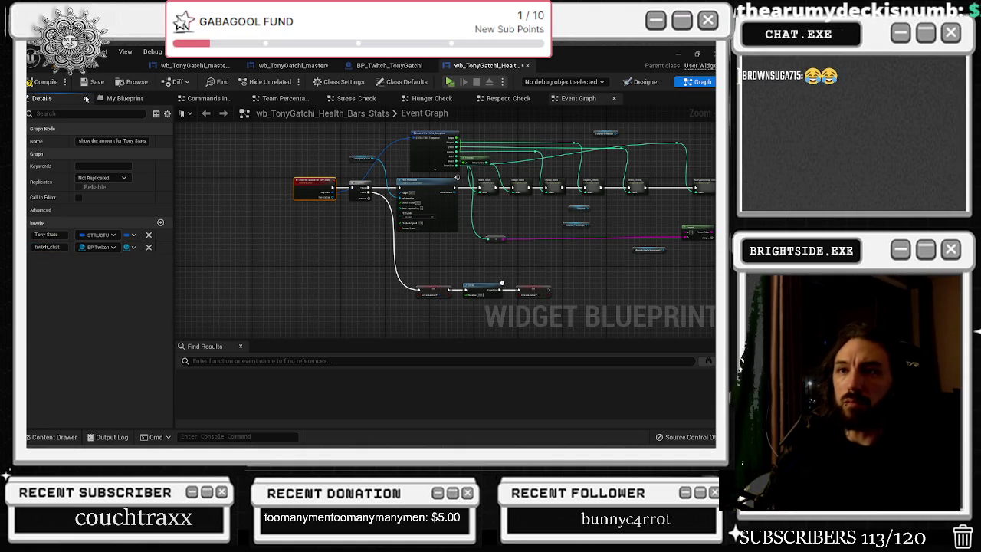
Select bp_twitch_Reference in My Blueprint to show its details
left_click(121, 98)
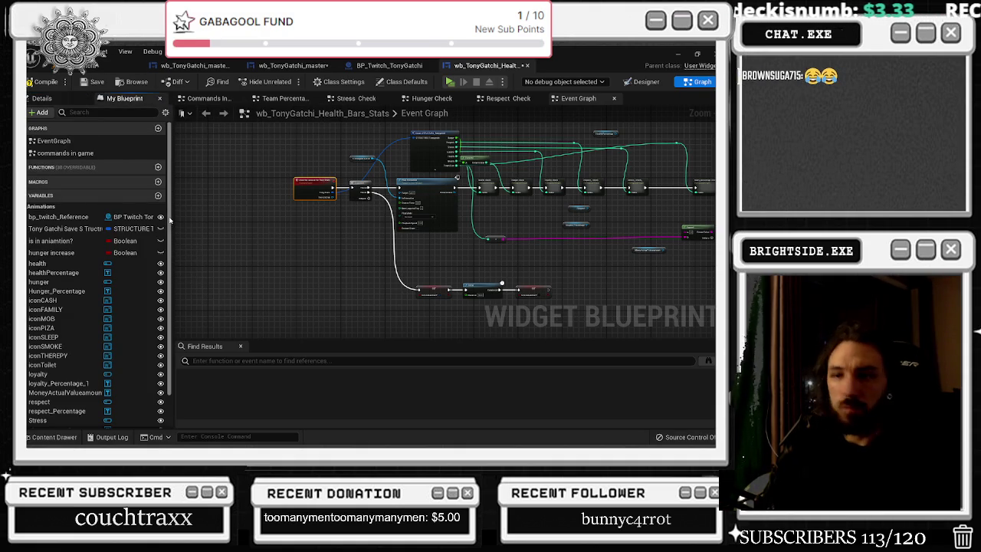
scroll(84, 291, "down", 2)
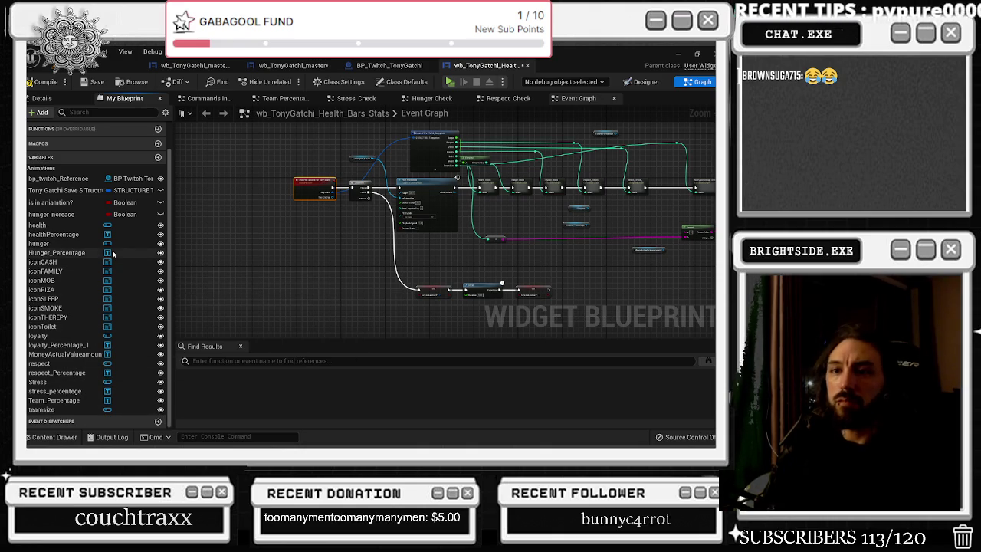
left_click(69, 179)
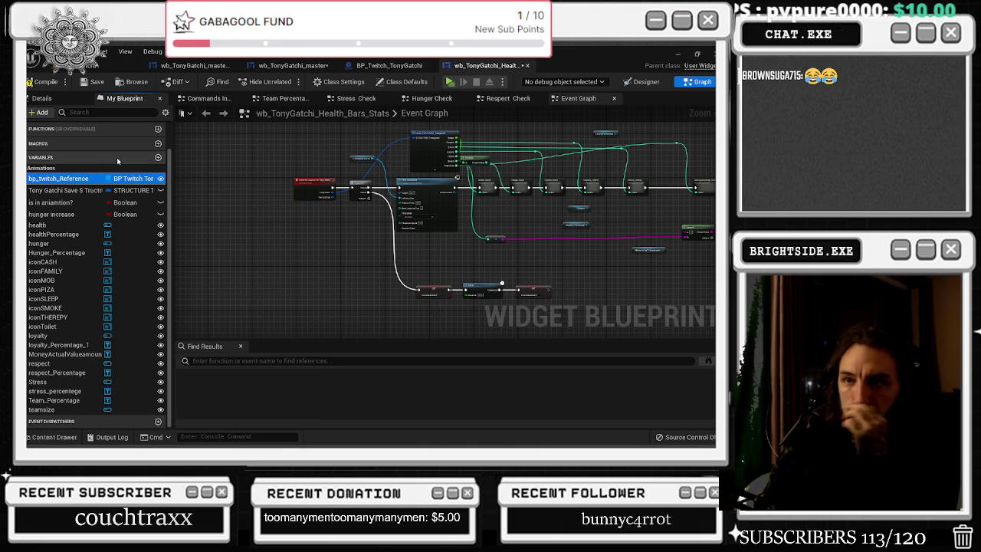
left_click(56, 102)
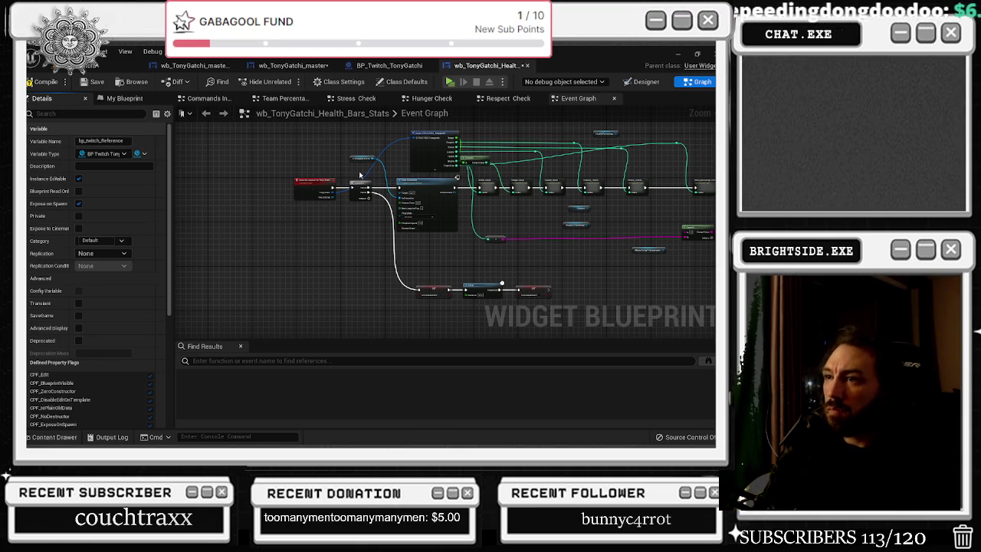
Drop a bp_twitch_Reference getter beside the money nodes and pull its Twitch Chat getter
scroll(353, 176, "up", 5)
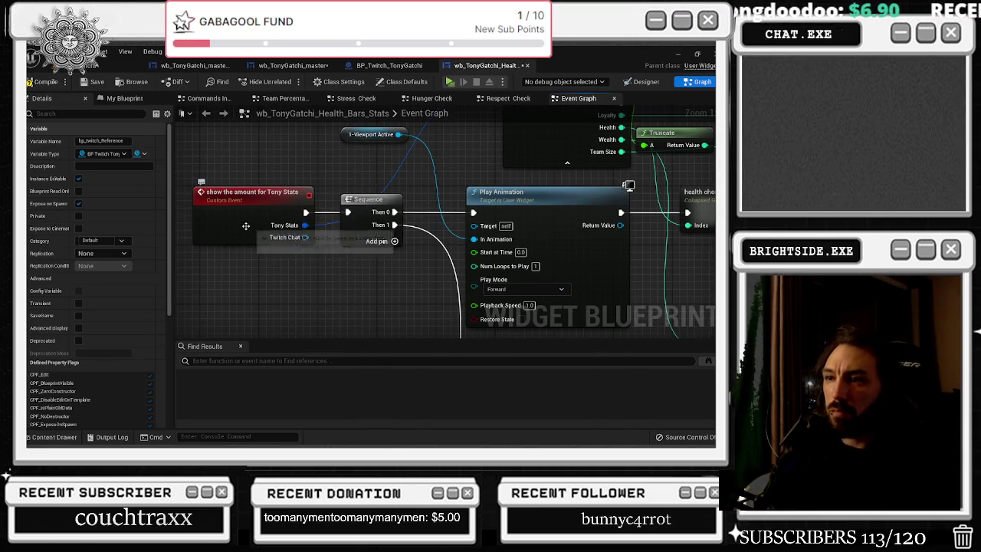
scroll(222, 249, "down", 3)
left_click_drag(221, 249, 185, 248)
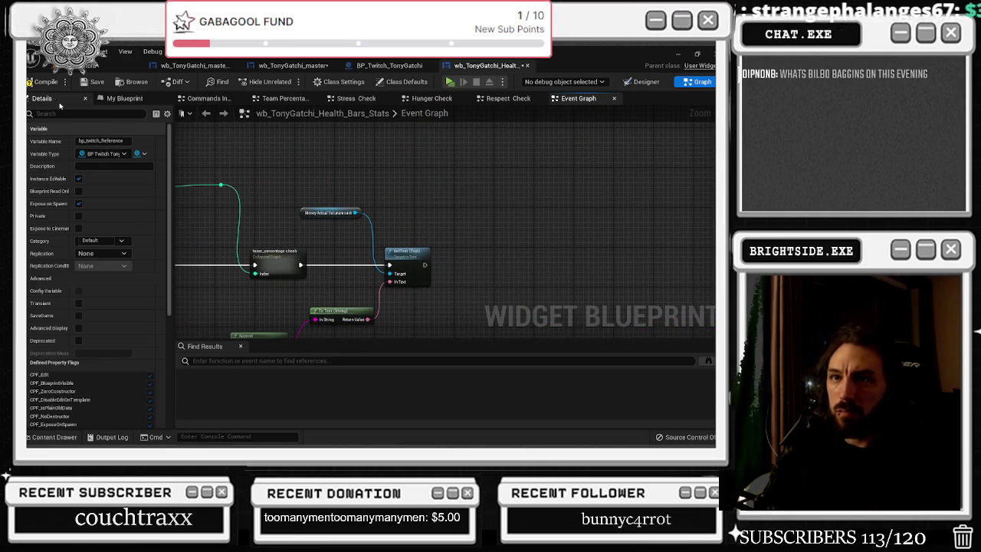
left_click(122, 98)
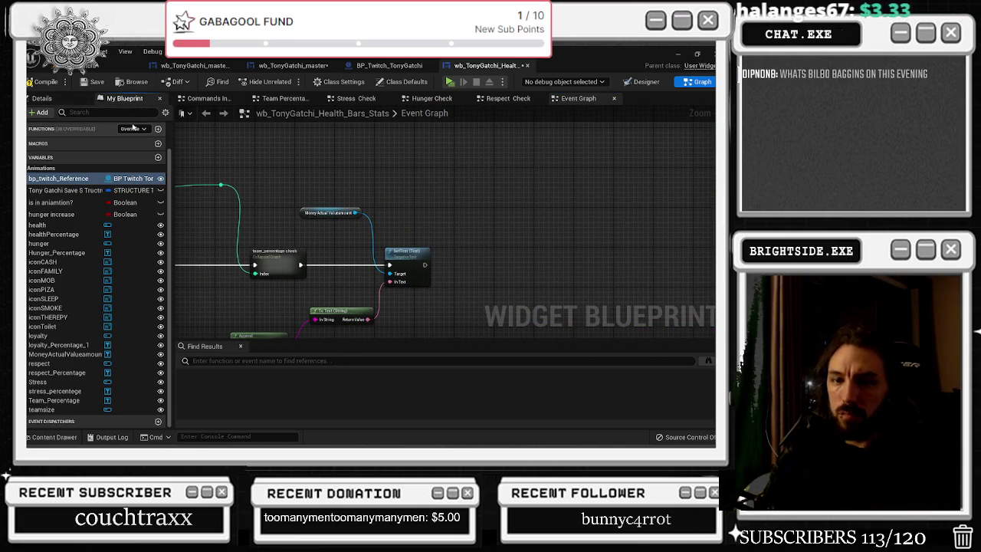
left_click_drag(127, 178, 422, 203)
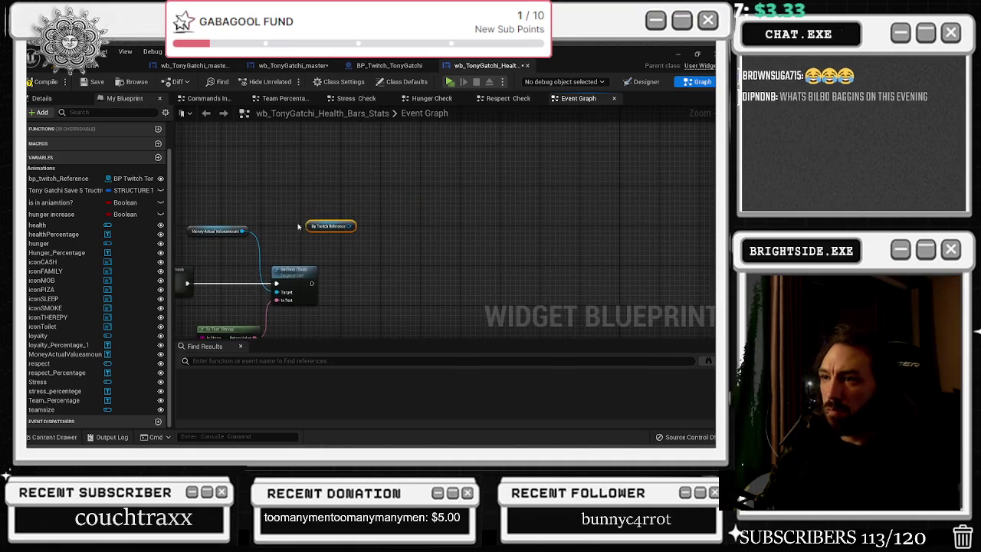
left_click_drag(355, 227, 365, 253)
type("set twithc")
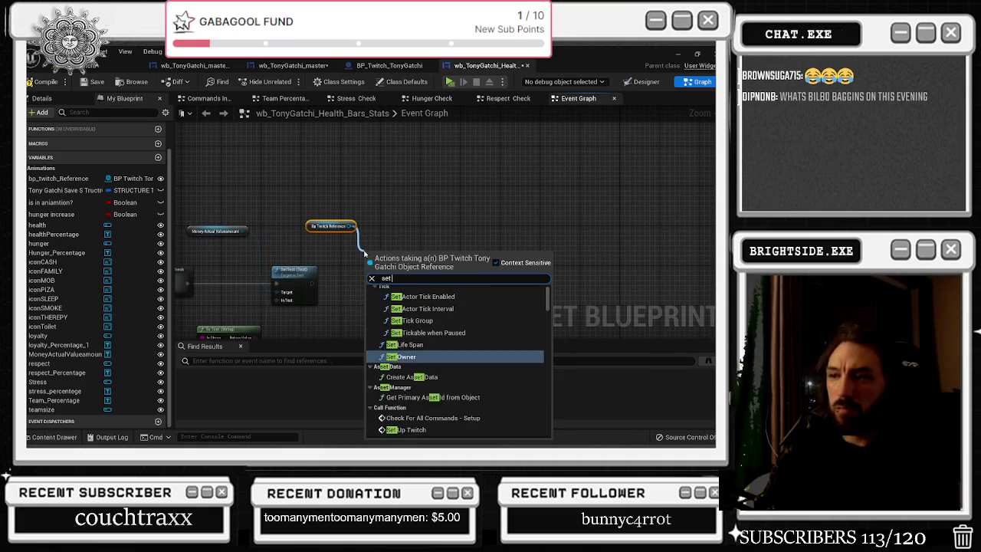
key("ctrl+a")
key("BackSpace")
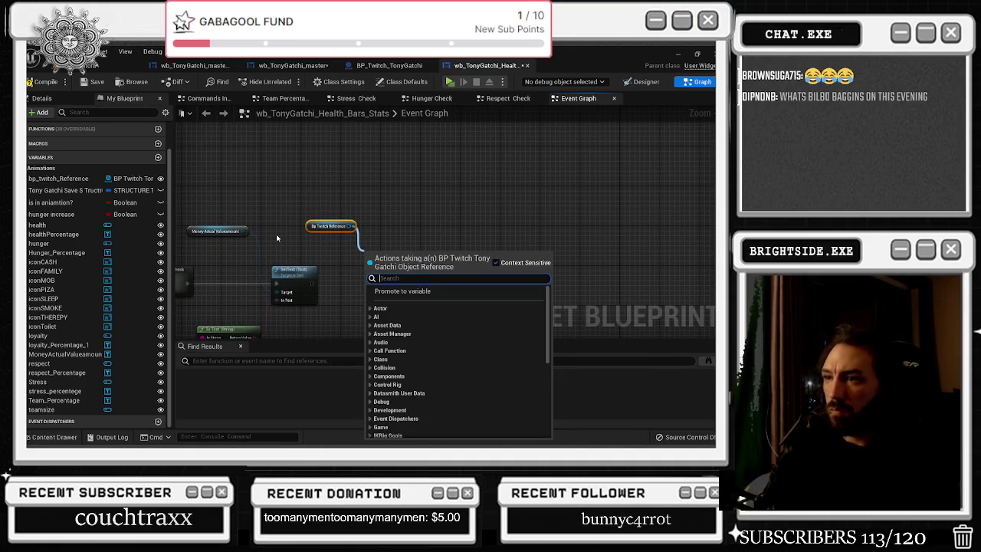
type("get twitch")
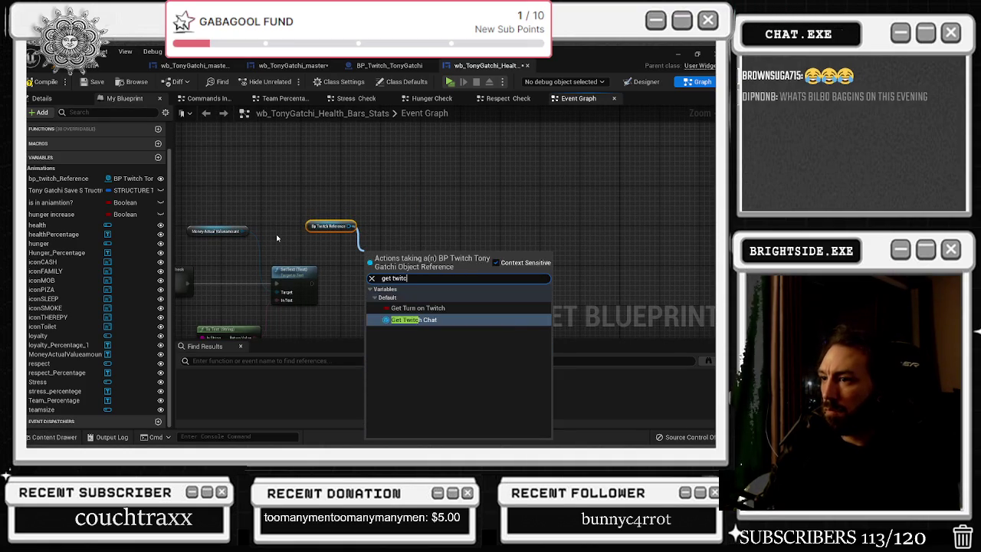
key("Return")
Add Send Twitch Message on Twitch Chat, executing after the money SetText
mouse_move(335, 209)
left_mouse_down()
mouse_move(414, 266)
mouse_move(377, 232)
mouse_move(77, 308)
left_mouse_up()
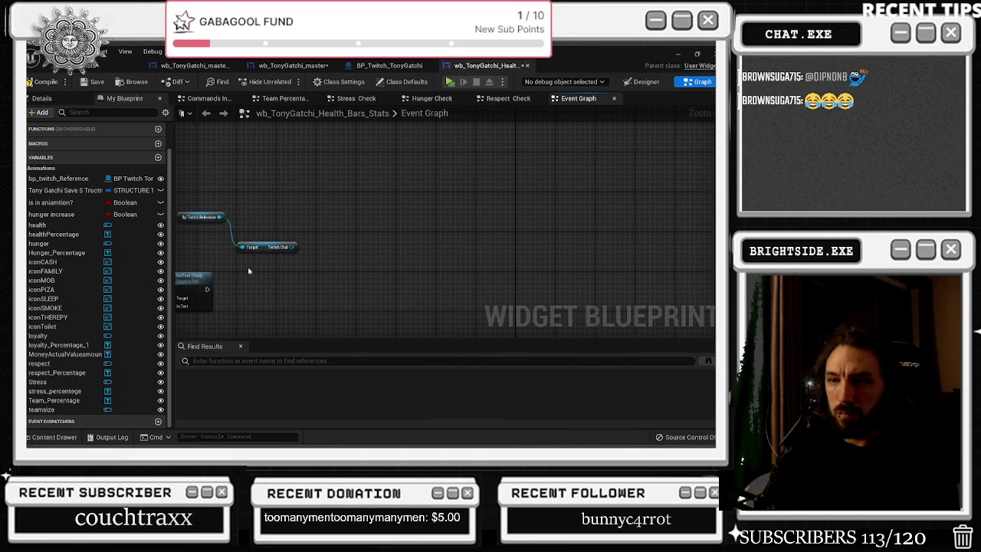
right_click(306, 265)
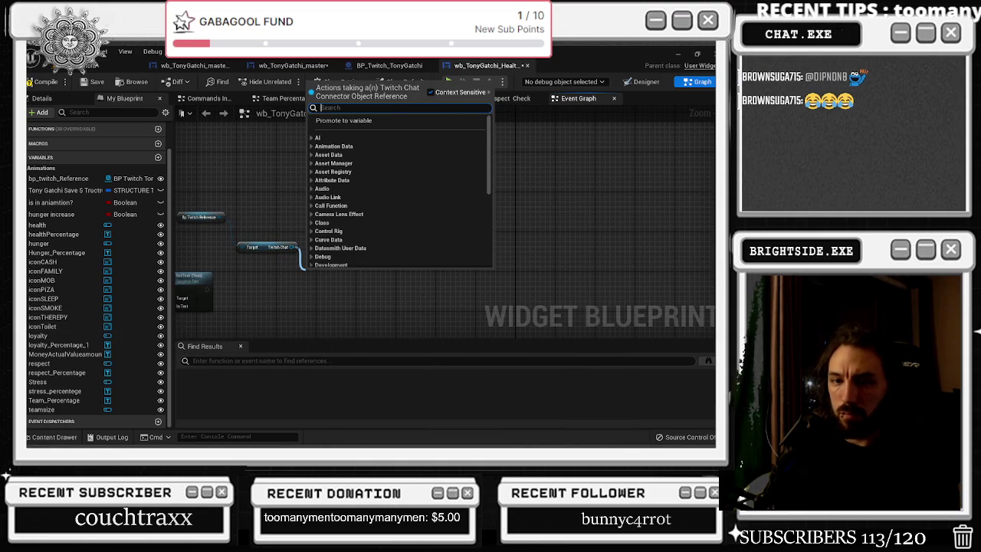
left_click_drag(292, 247, 302, 268)
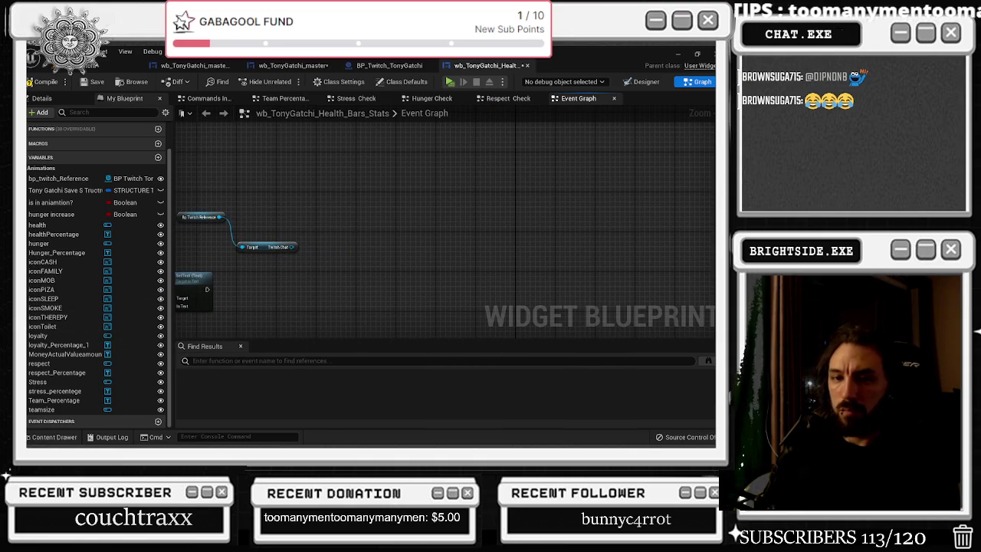
mouse_move(263, 255)
left_mouse_down()
mouse_move(360, 250)
mouse_move(390, 263)
left_mouse_up()
type("send t")
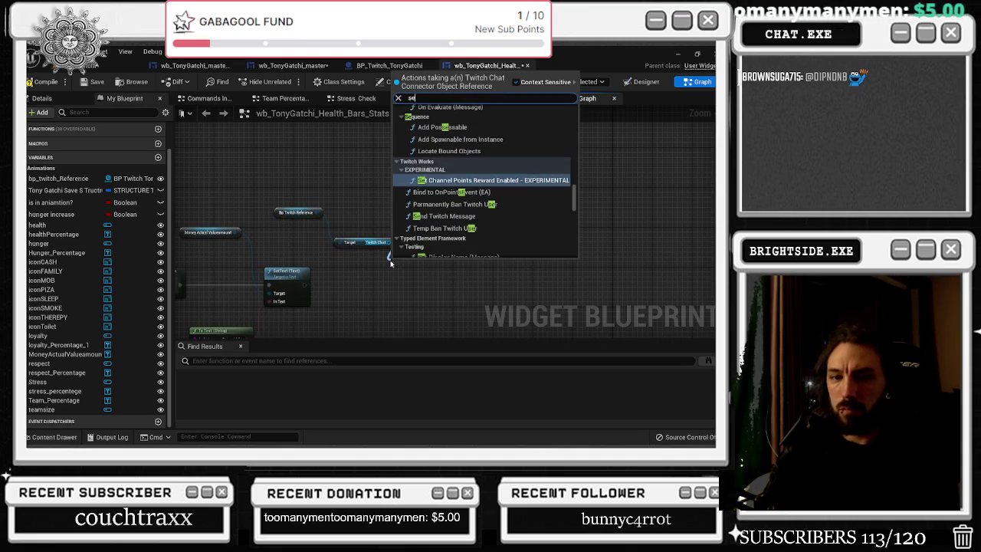
key("Return")
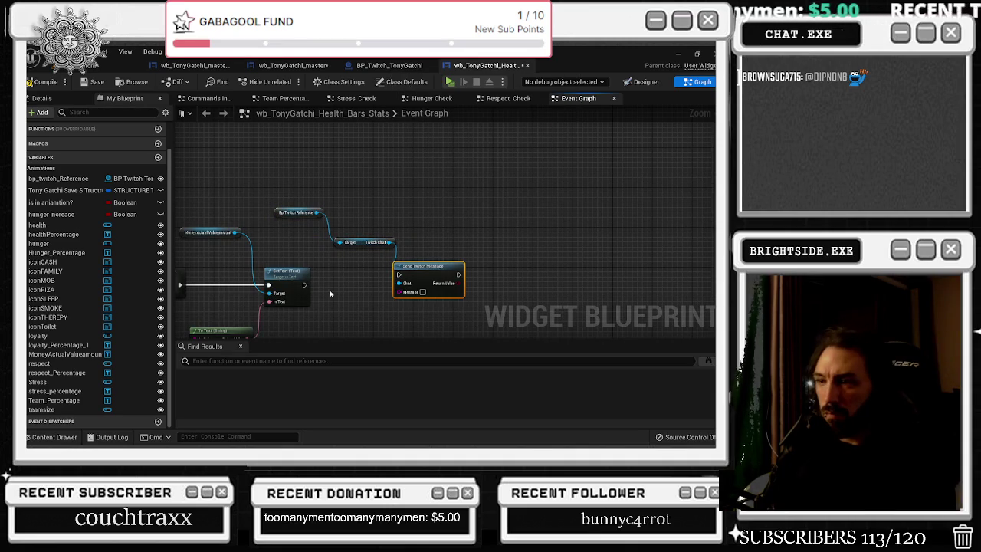
left_click_drag(304, 286, 431, 276)
mouse_move(292, 183)
left_mouse_down()
mouse_move(375, 243)
mouse_move(356, 253)
left_mouse_up()
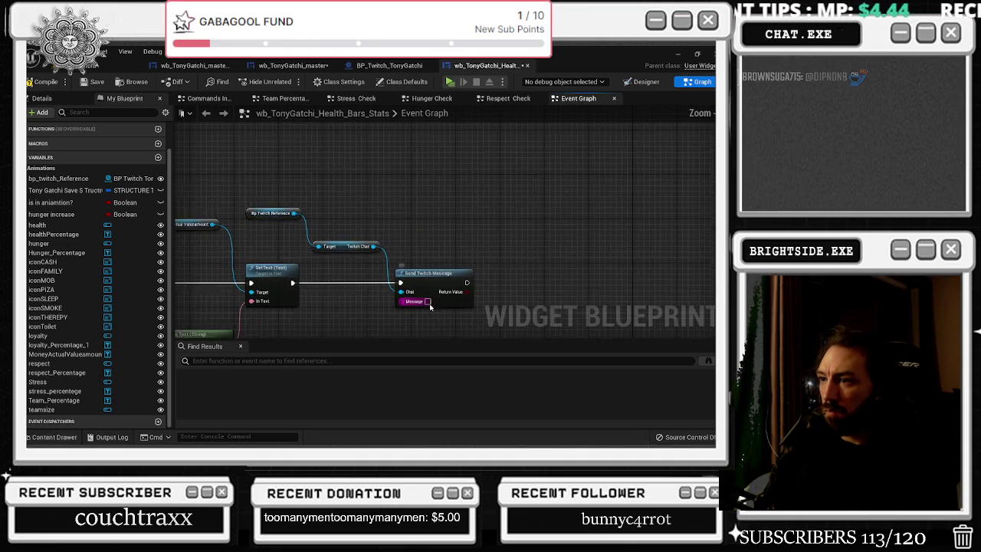
scroll(430, 291, "up", 2)
left_click_drag(449, 246, 425, 271)
Feed Send Twitch Message's Message from a new Append node and lower the reroute point
type("append")
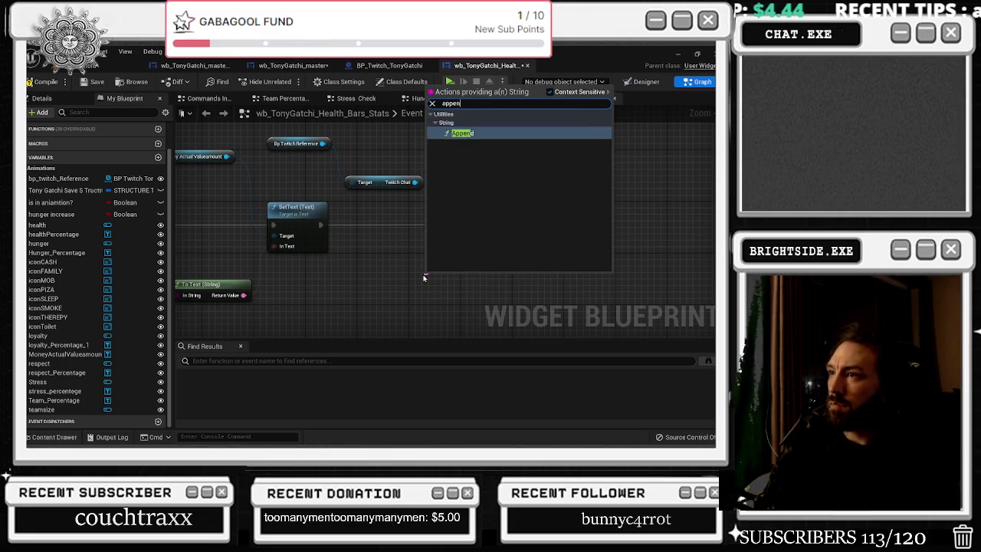
key("Return")
scroll(376, 253, "down", 6)
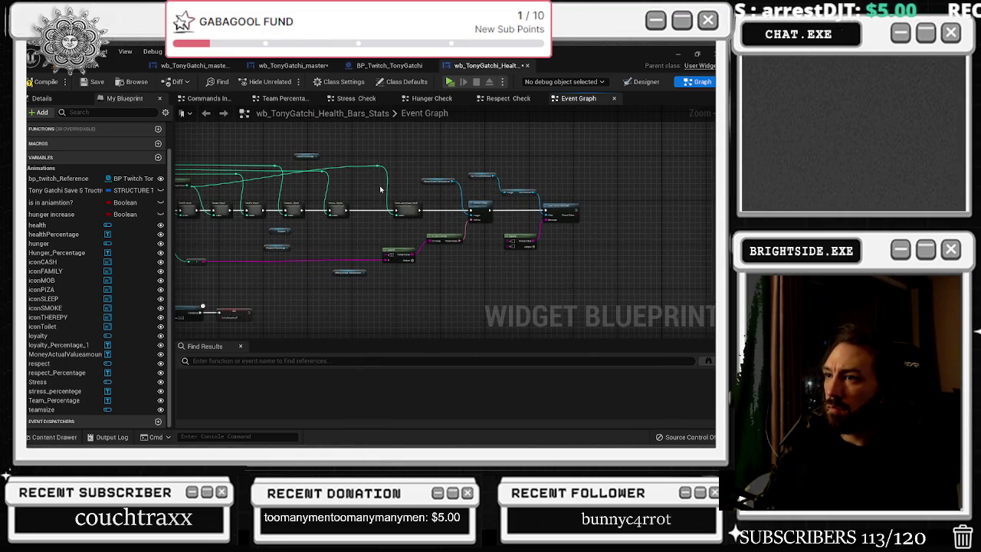
left_click_drag(376, 167, 371, 193)
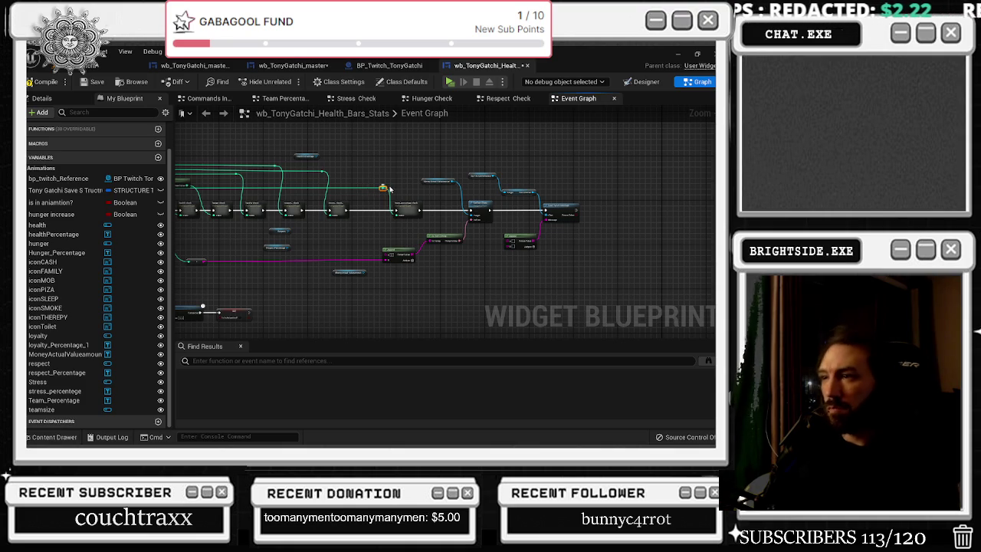
Tidy nearby nodes, moving Break STRUCTURE_Tonygatchi left, and open the Health Check graph
scroll(375, 243, "up", 2)
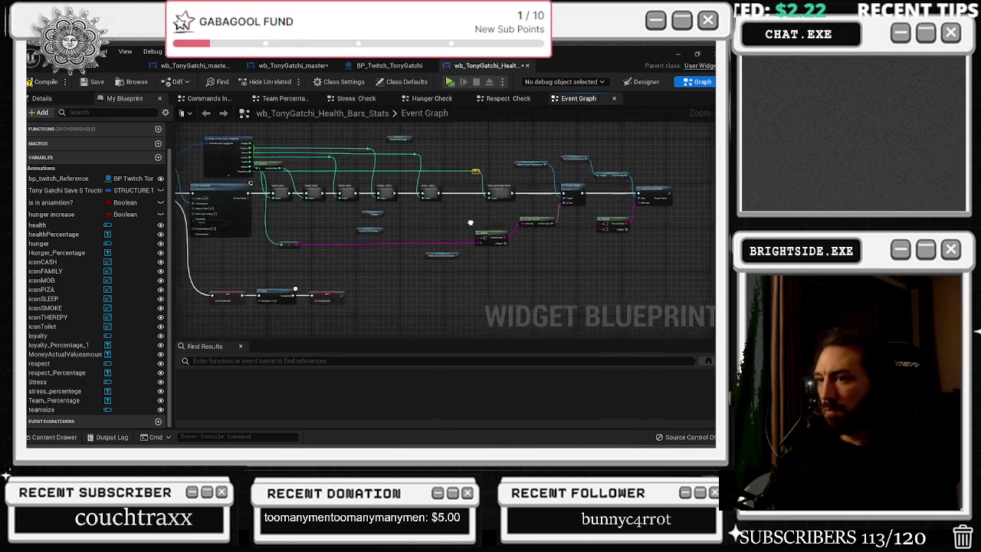
left_click_drag(301, 261, 299, 259)
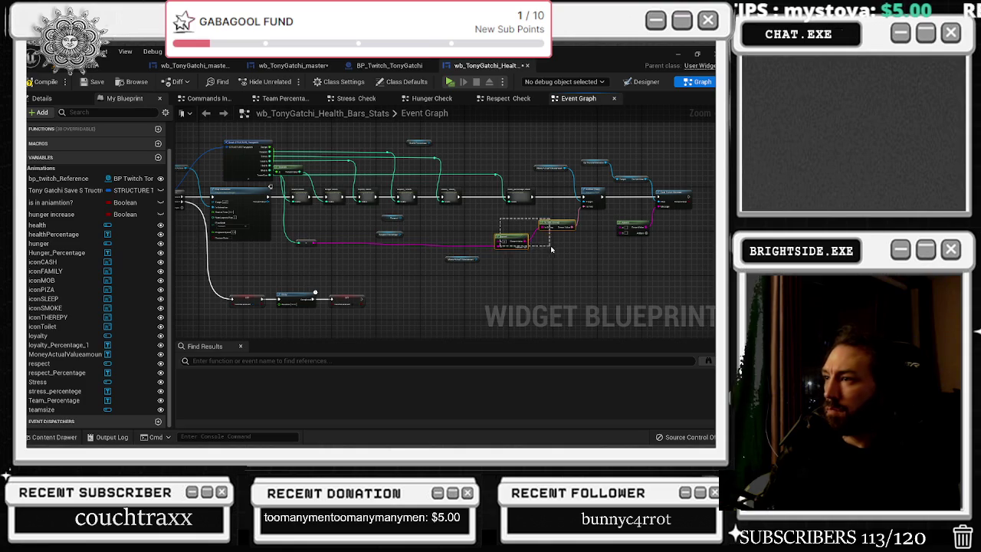
left_click_drag(515, 239, 515, 234)
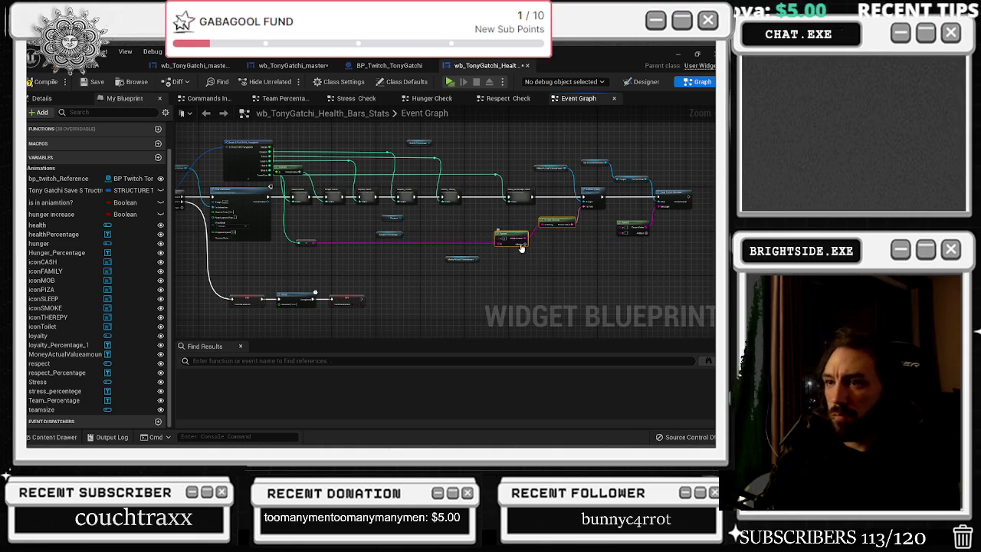
scroll(442, 263, "up", 5)
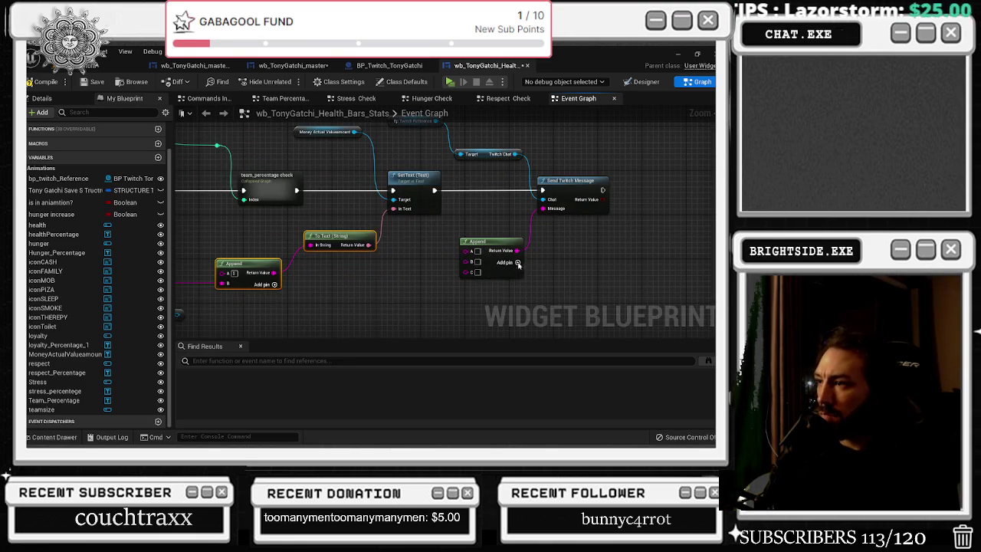
scroll(563, 282, "down", 6)
scroll(373, 243, "up", 4)
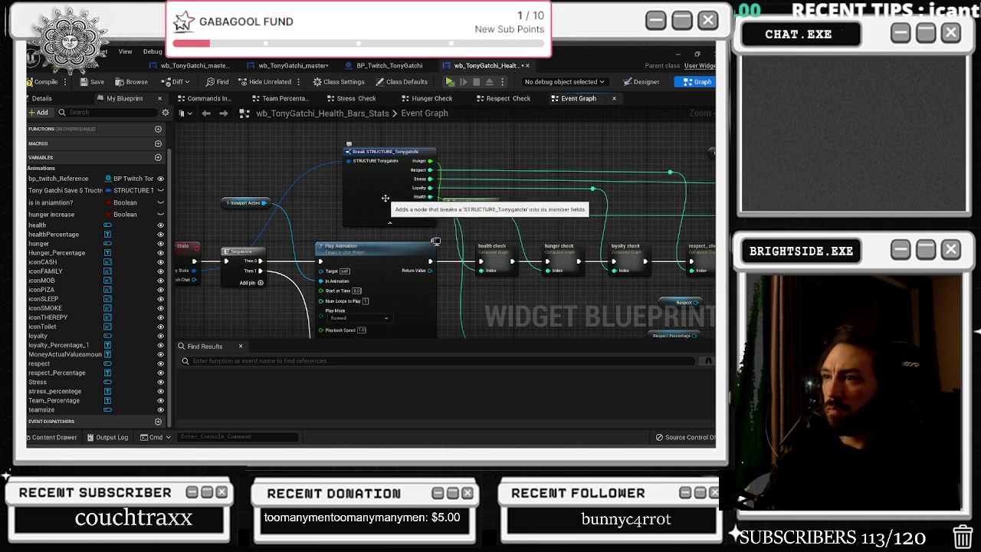
left_click_drag(380, 202, 363, 202)
mouse_move(446, 222)
left_mouse_down()
mouse_move(352, 220)
mouse_move(244, 184)
left_mouse_up()
double_click(291, 214)
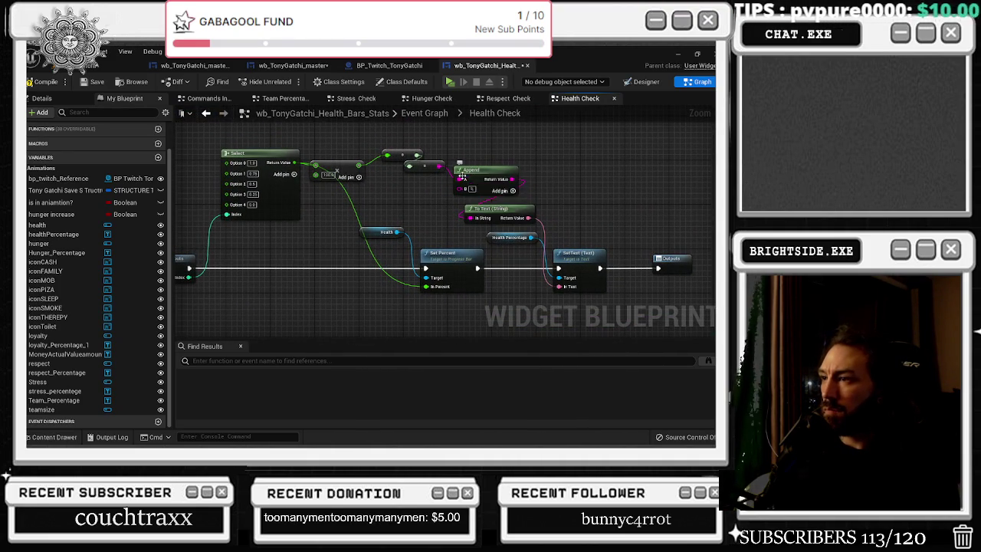
Wire Health Check's To Text result into a new 'health percent' output, then return to the Event Graph
scroll(621, 213, "up", 1)
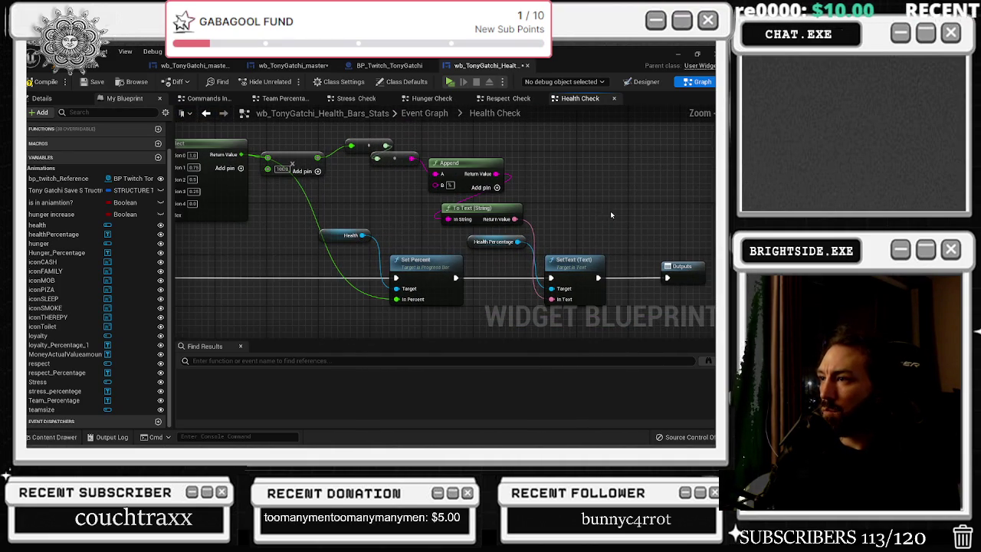
mouse_move(566, 223)
left_mouse_down()
mouse_move(545, 202)
mouse_move(616, 219)
left_mouse_up()
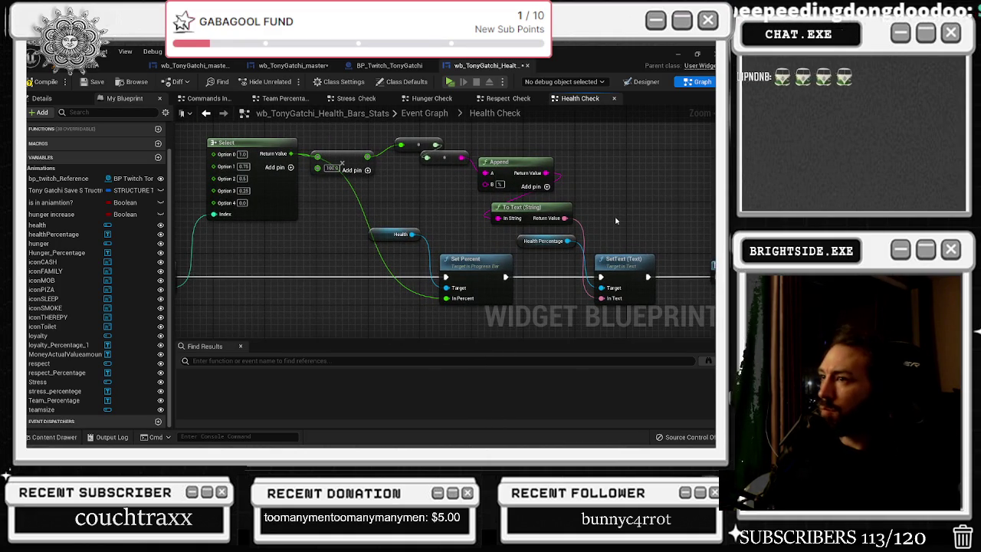
mouse_move(616, 221)
left_mouse_down()
mouse_move(483, 184)
mouse_move(590, 242)
mouse_move(604, 245)
mouse_move(590, 239)
mouse_move(604, 236)
left_mouse_up()
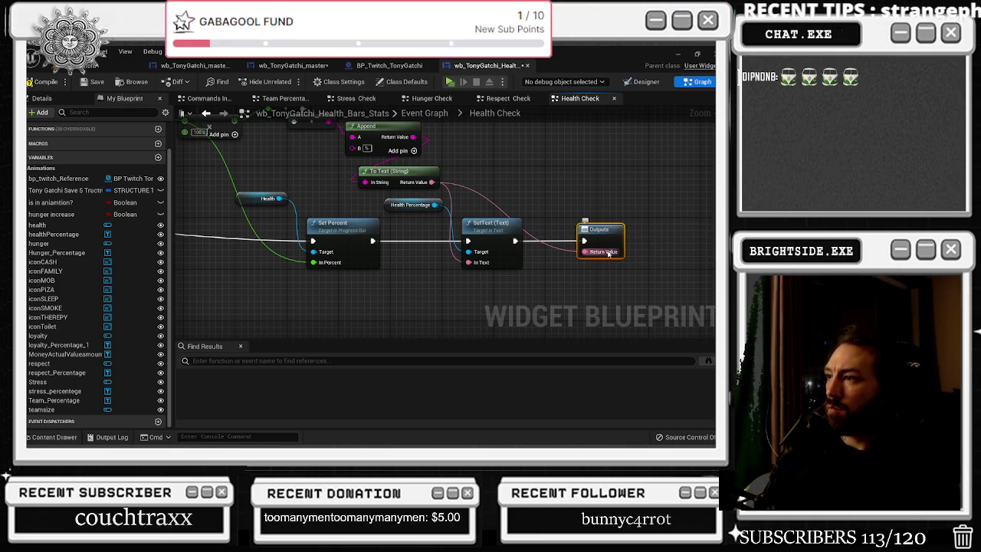
left_click(43, 99)
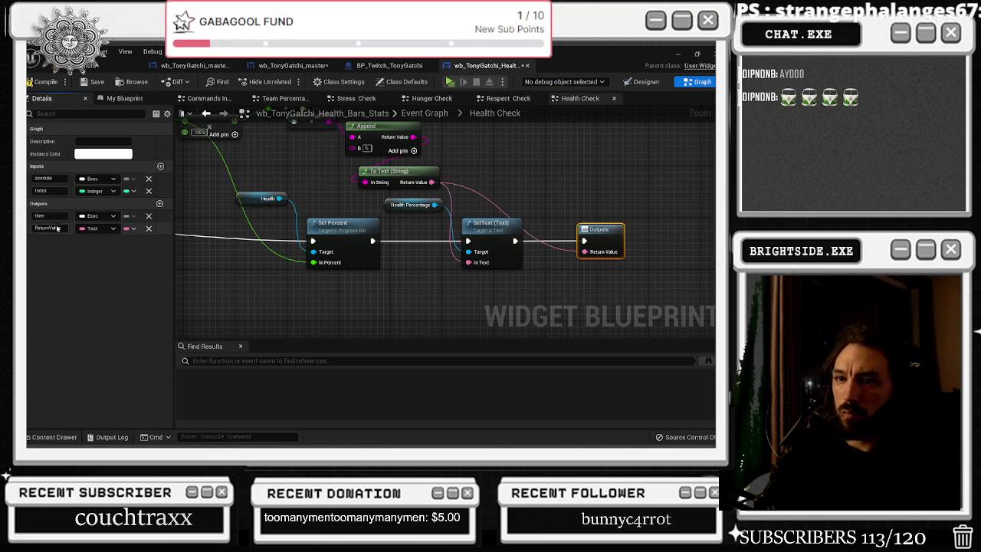
double_click(59, 227)
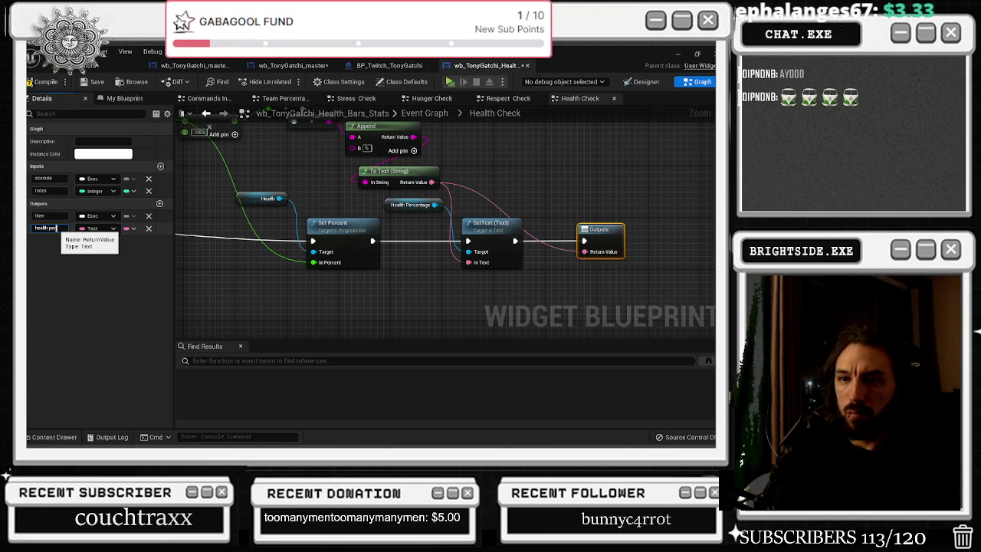
key("Return")
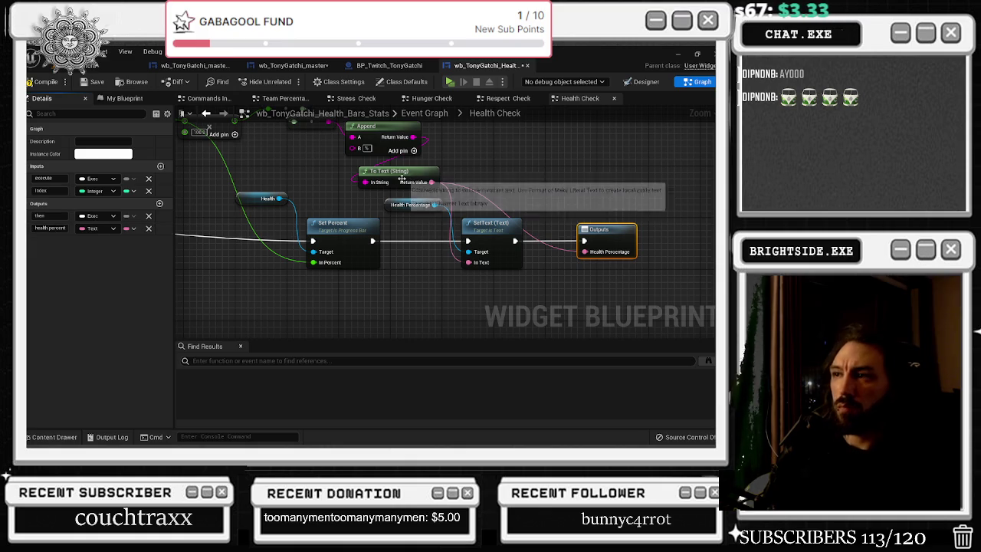
left_click(424, 113)
scroll(373, 198, "up", 6)
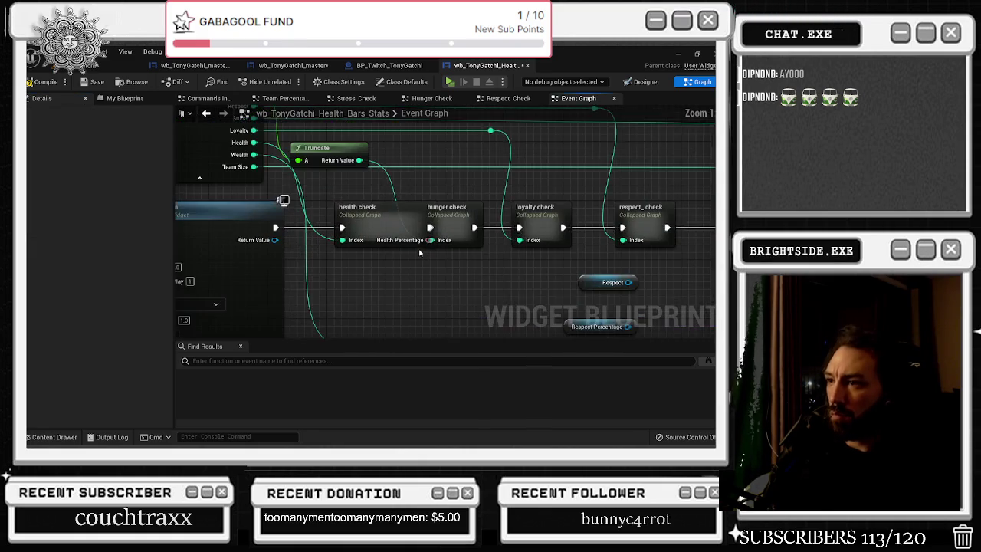
Move the hunger-through-stress check nodes to the right, keeping Health Check and the SetText/Append nodes in view
left_click(316, 207)
scroll(317, 207, "down", 1)
left_click(306, 226)
left_click_drag(257, 212, 449, 258)
left_click_drag(279, 235, 316, 234)
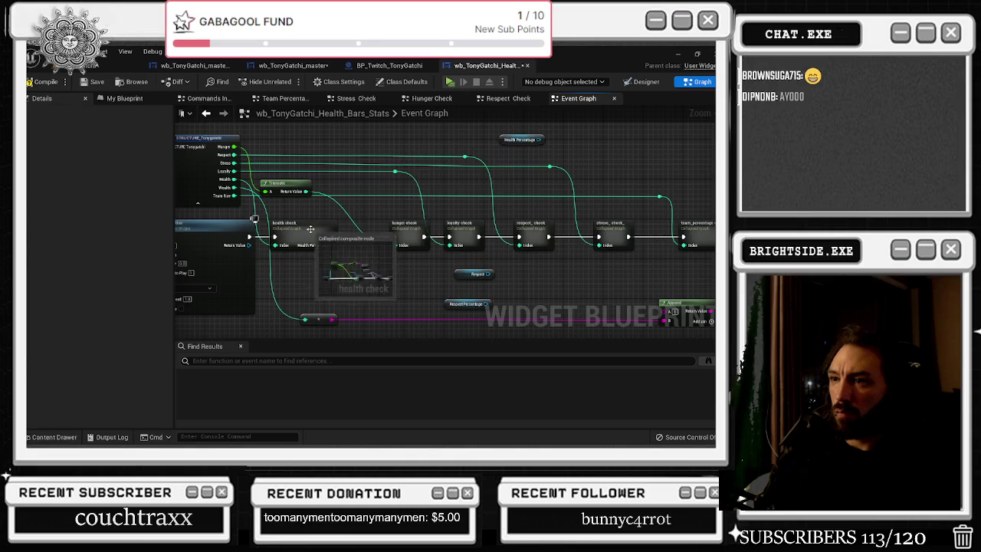
left_click(330, 239)
left_click_drag(460, 241, 300, 241)
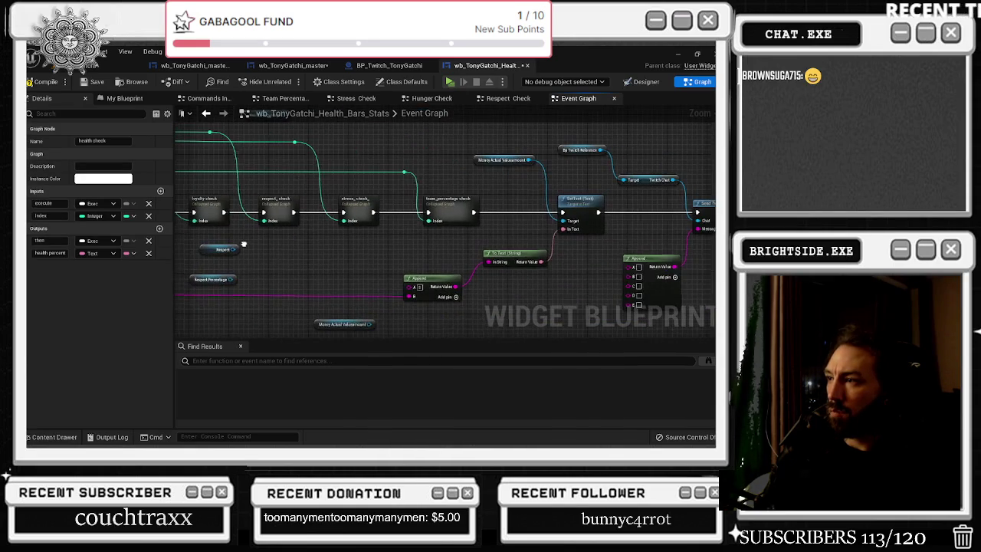
left_click_drag(450, 246, 566, 263)
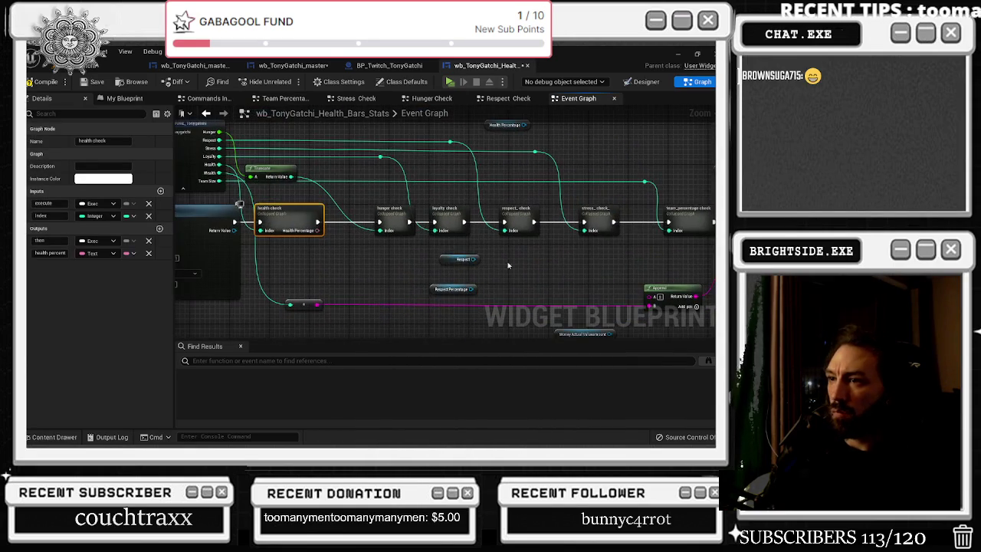
left_click_drag(394, 226, 379, 226)
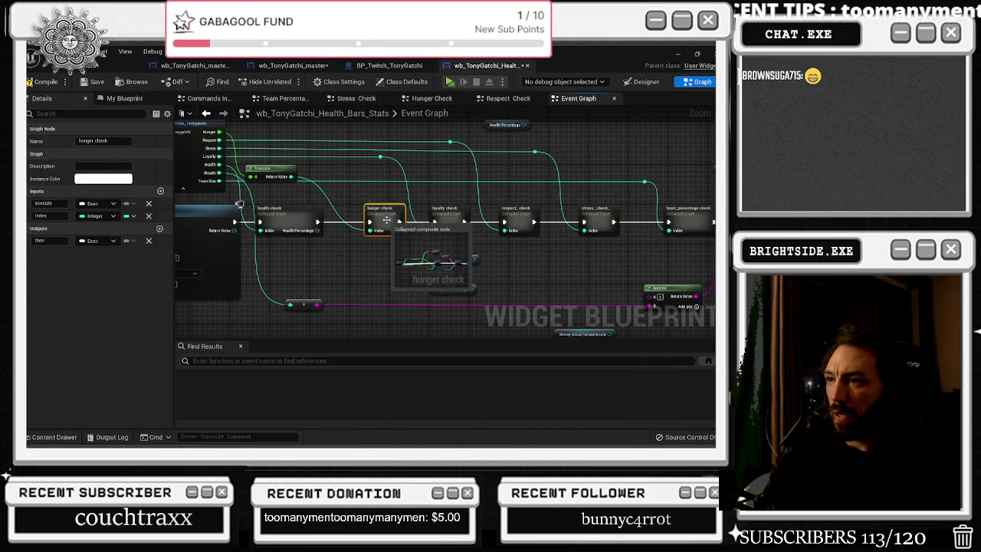
Inside Hunger Check, send the To Text result to a new 'Hunger Check' output, then return to the Event Graph
double_click(378, 226)
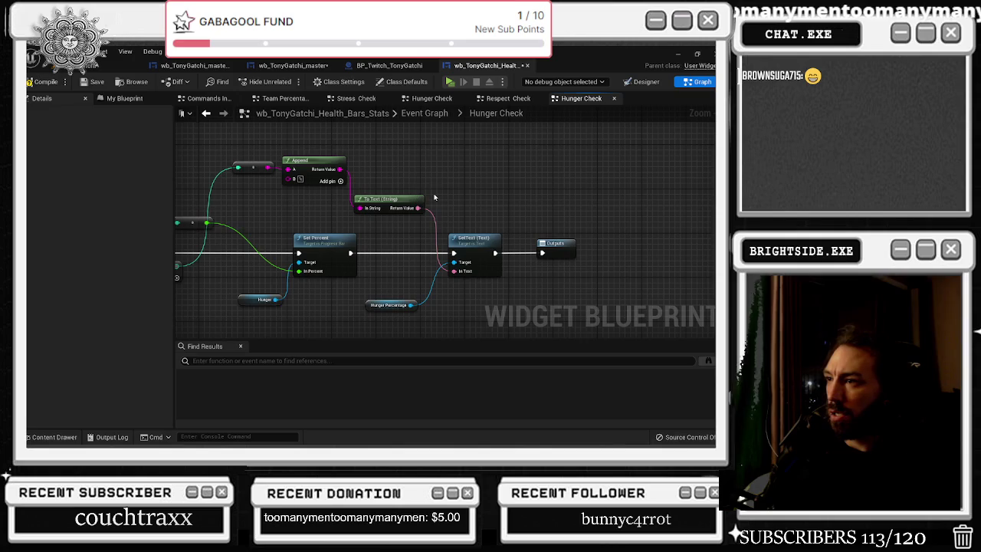
mouse_move(424, 212)
left_mouse_down()
mouse_move(587, 273)
mouse_move(556, 243)
left_mouse_up()
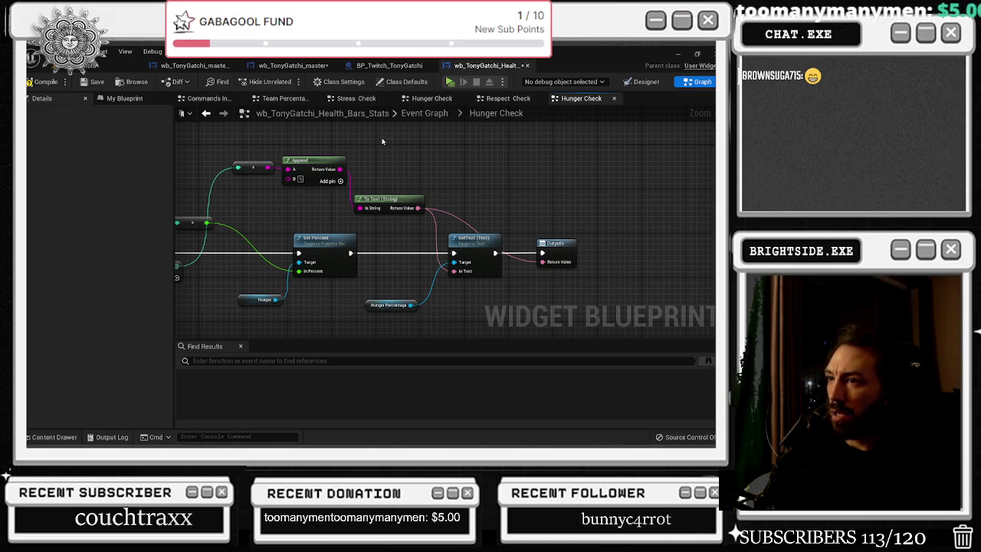
left_click(556, 244)
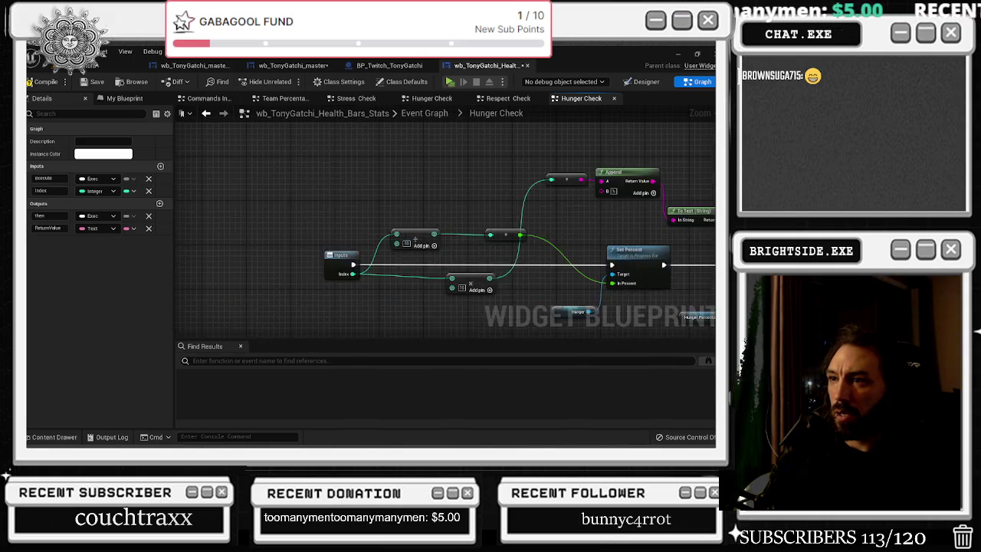
left_click_drag(700, 214, 319, 197)
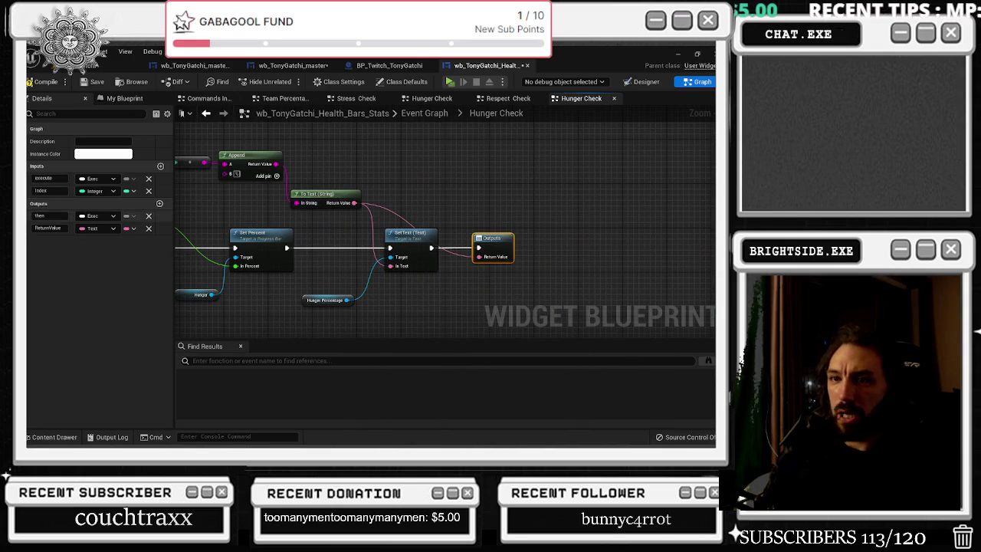
left_click(49, 229)
type("hungerche")
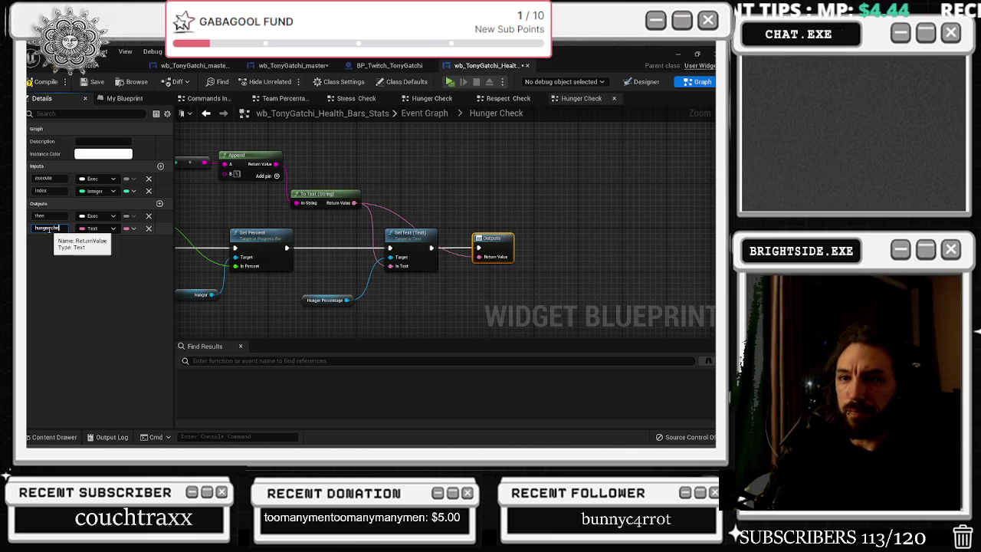
type("ck")
key("Return")
left_click(209, 113)
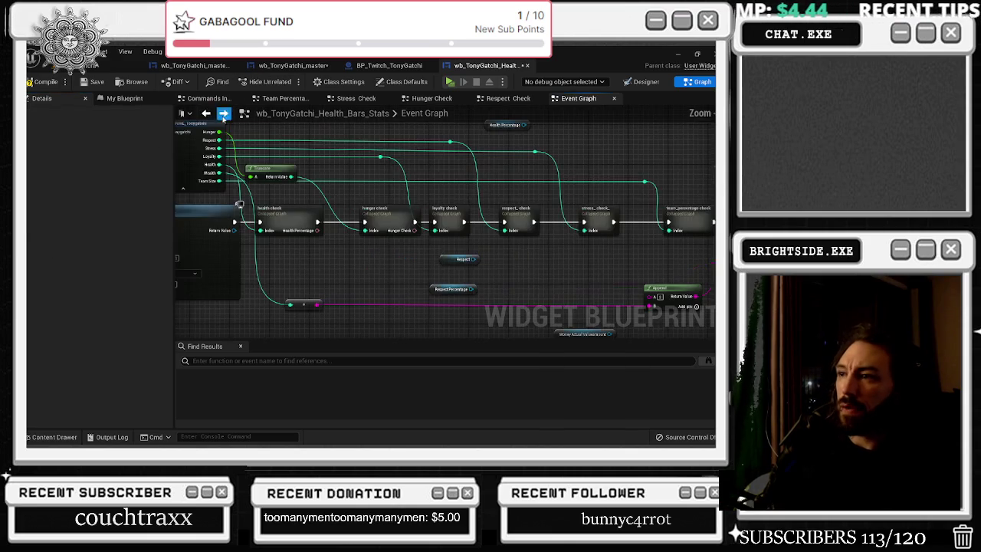
left_click(422, 207)
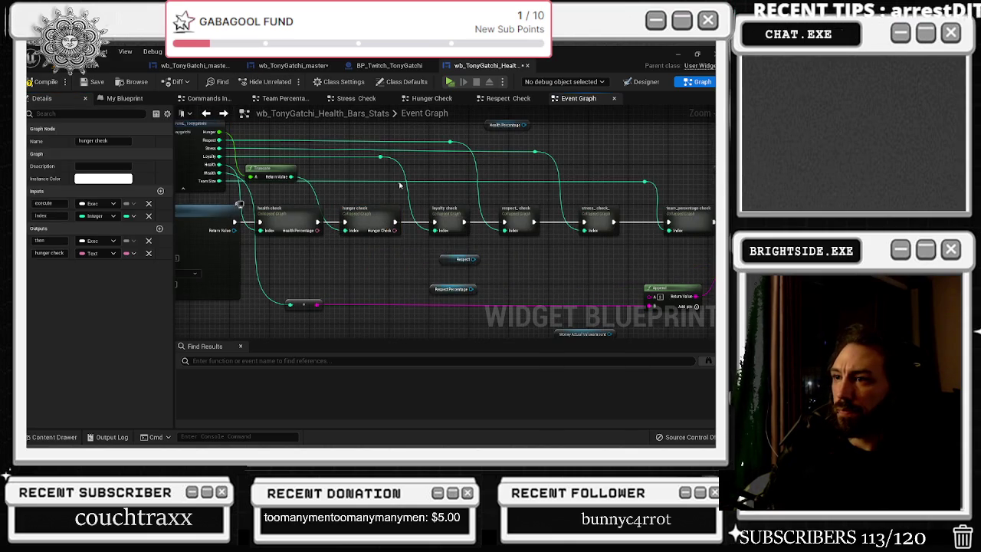
left_click_drag(422, 208, 413, 219)
Wire Loyalty Check's To Text result into a new output pin and rename that output
double_click(413, 219)
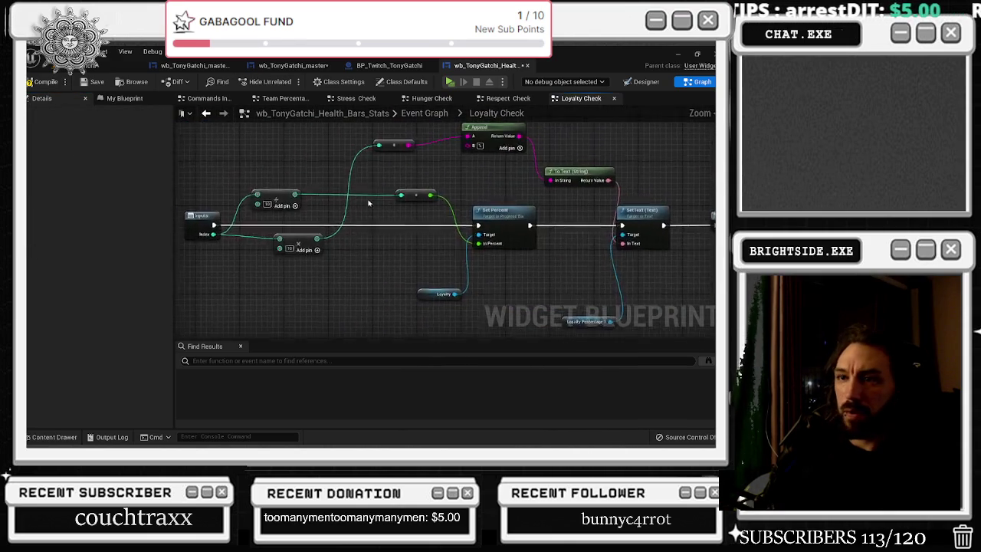
mouse_move(474, 198)
left_mouse_down()
mouse_move(574, 245)
mouse_move(567, 241)
left_mouse_up()
left_click(562, 224)
double_click(59, 229)
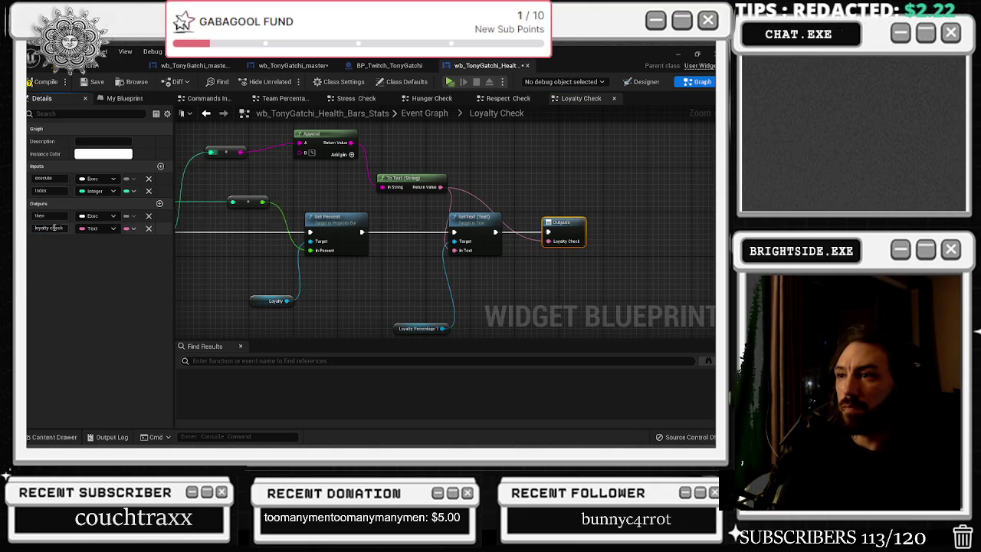
left_click(205, 113)
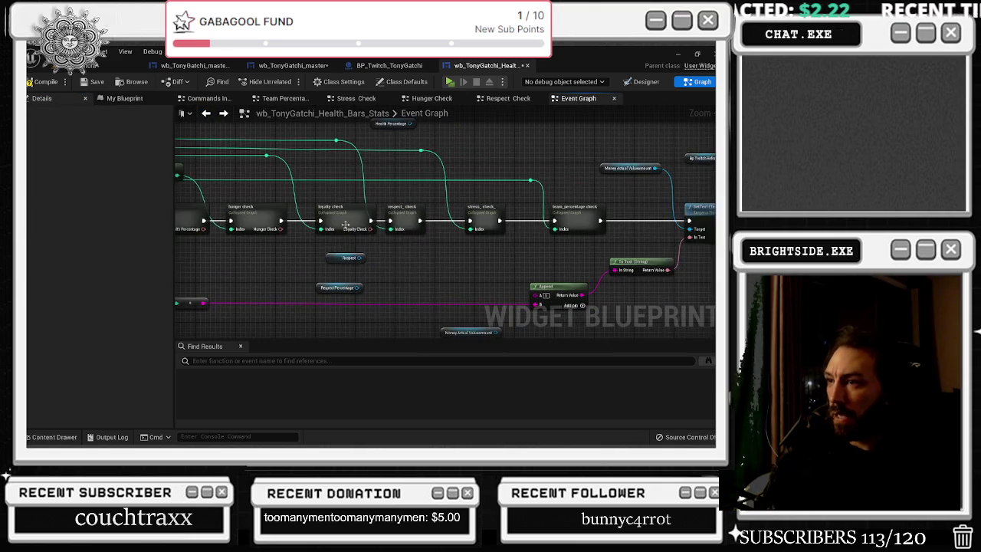
Give respect_check a 'Respect Check' output fed by its To Text result
left_click(354, 215)
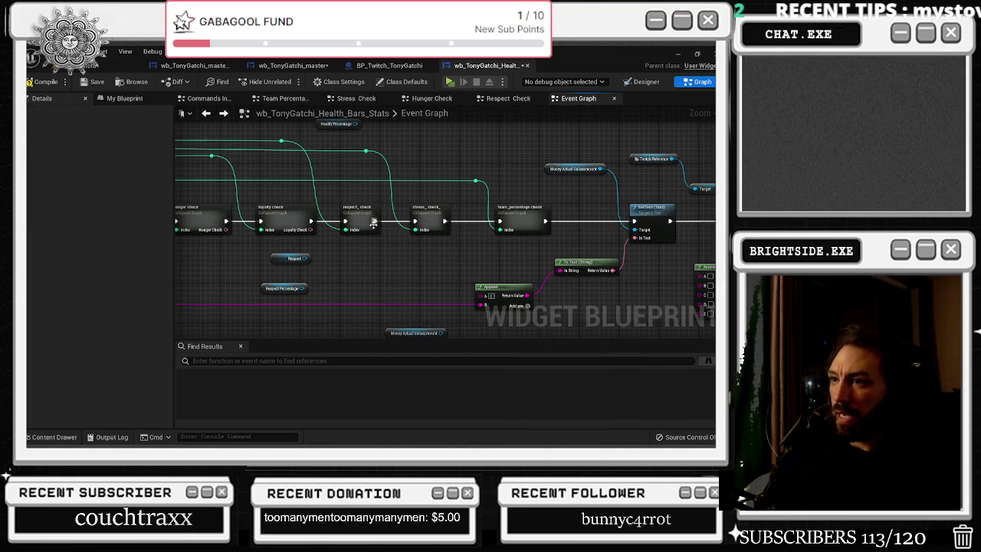
double_click(362, 215)
left_click_drag(408, 198, 549, 243)
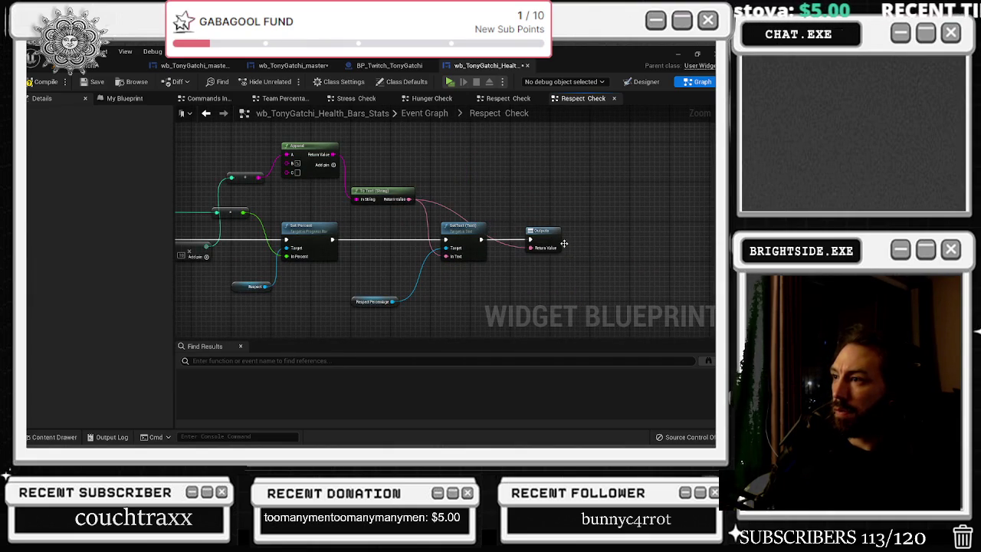
left_click(545, 236)
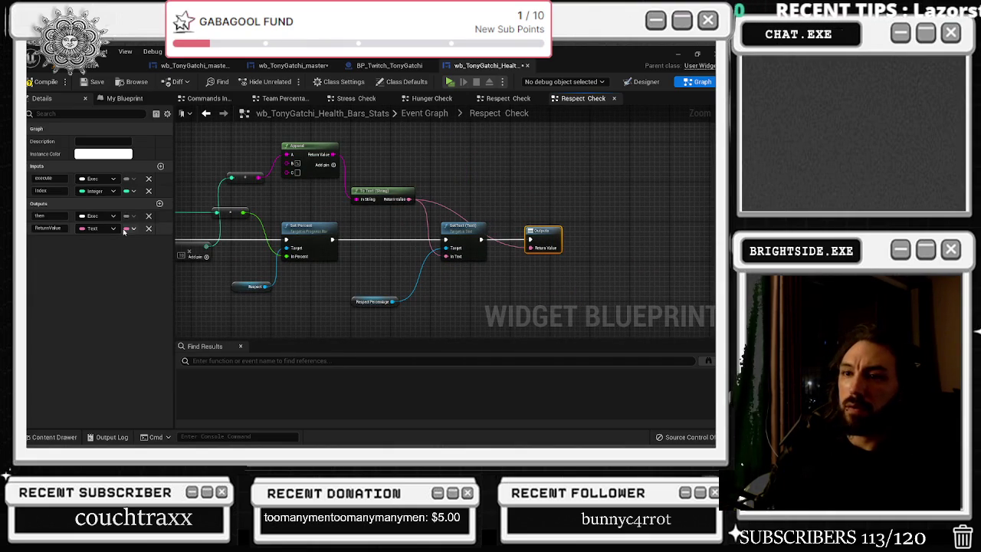
left_click(47, 227)
type("respect ch")
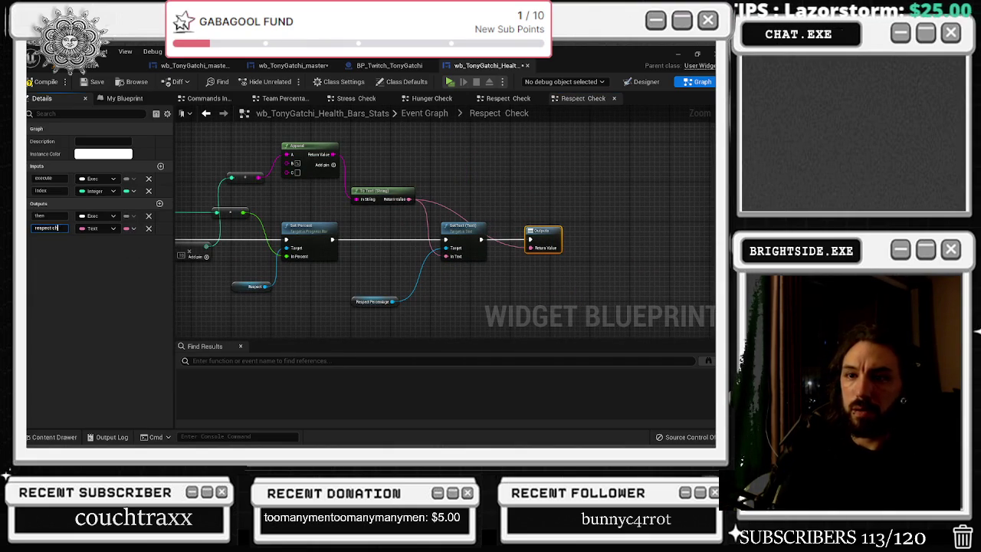
type("eck")
key("Return")
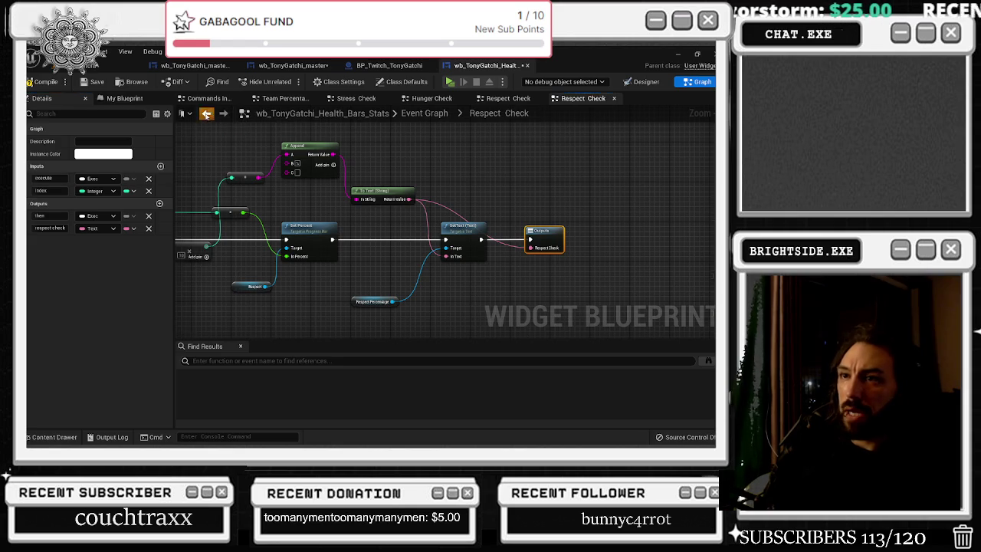
left_click(244, 112)
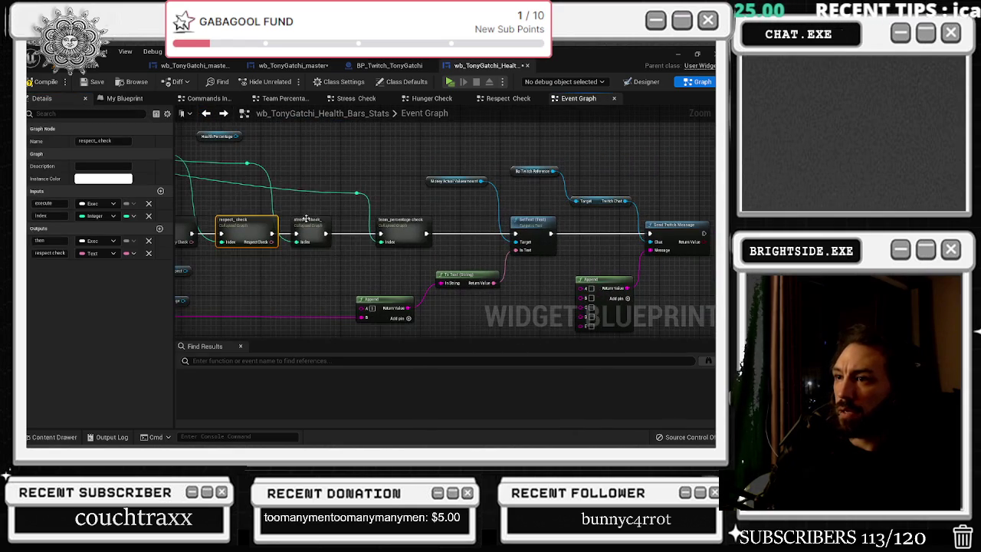
Wire Stress Check's To Text result into its Outputs node
double_click(305, 224)
mouse_move(443, 197)
left_mouse_down()
mouse_move(591, 245)
mouse_move(581, 239)
left_mouse_up()
key("alt+Left")
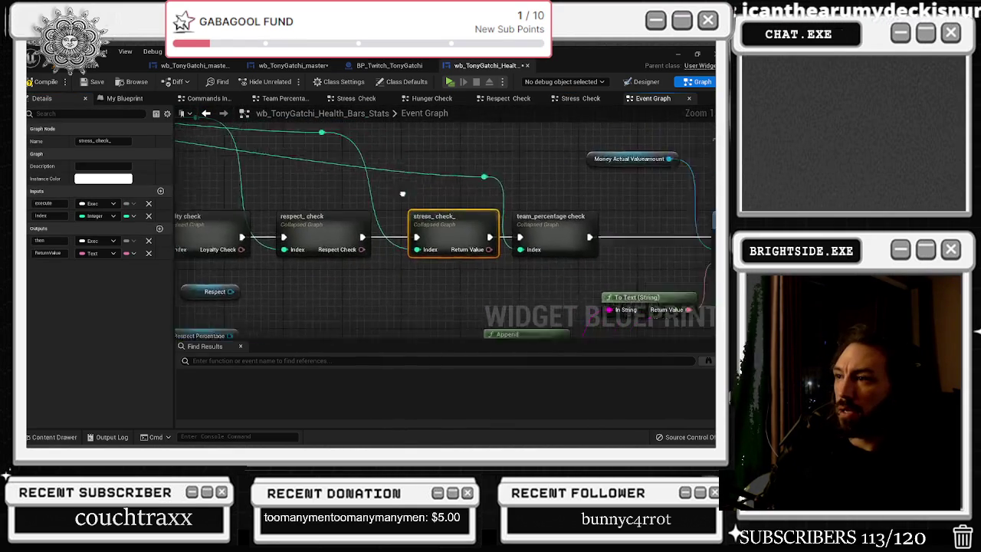
double_click(353, 218)
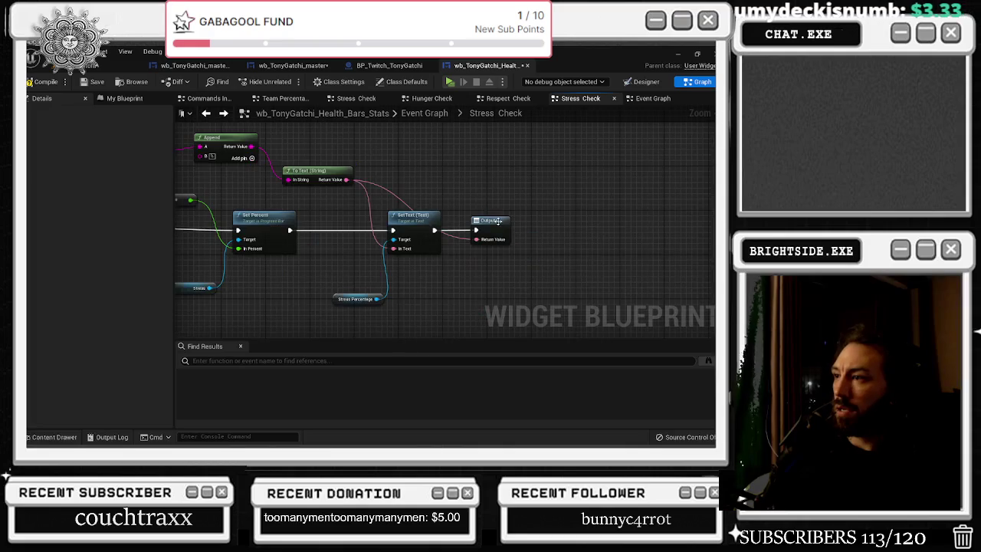
left_click(489, 222)
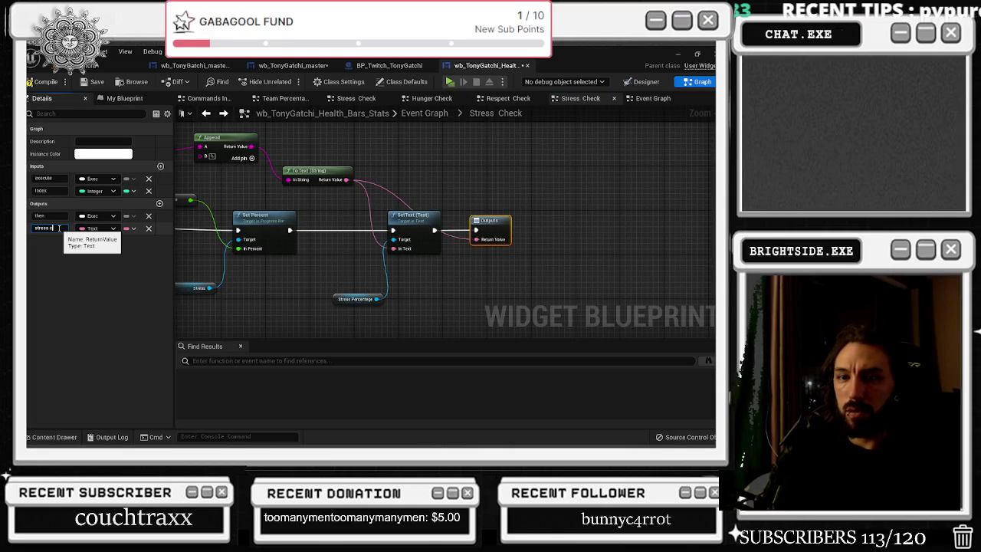
type("stress check")
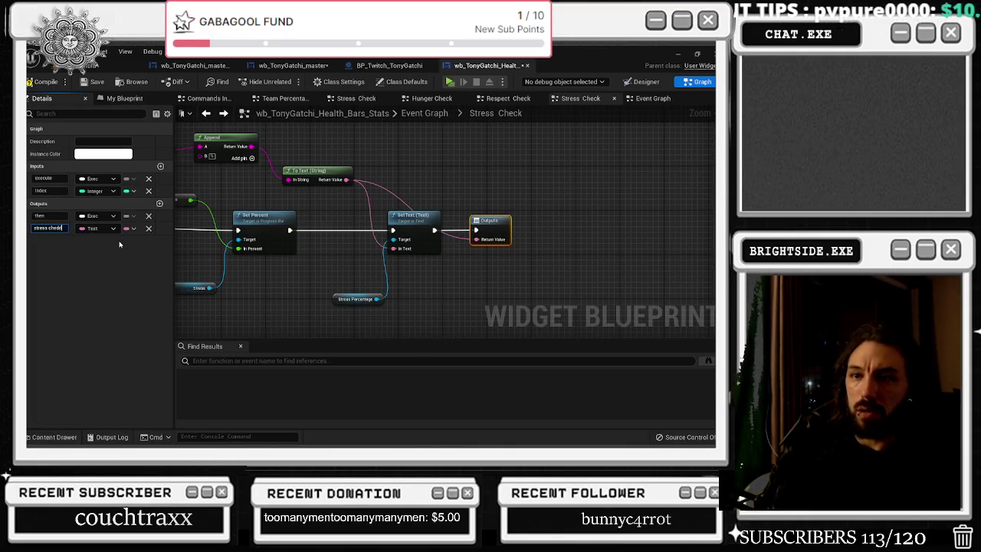
left_click(205, 112)
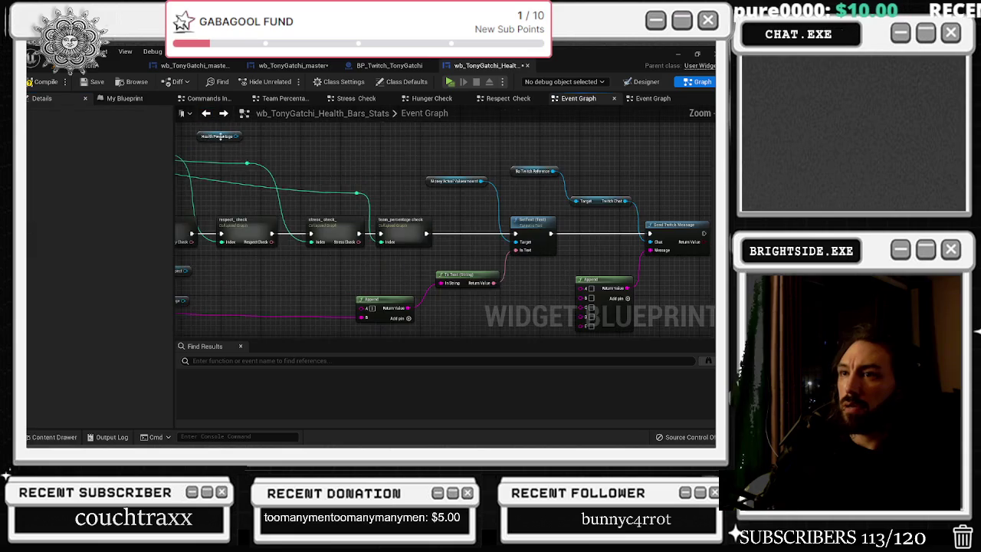
Give team_percentage check a 'team percentage' output fed by its To Text (String) node
left_click_drag(401, 200, 306, 193)
double_click(314, 227)
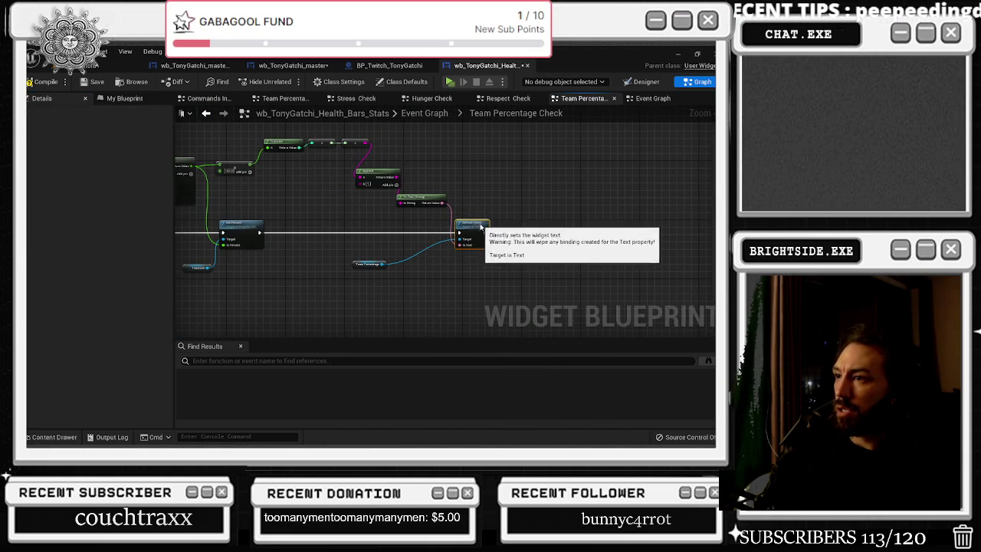
left_click(554, 229)
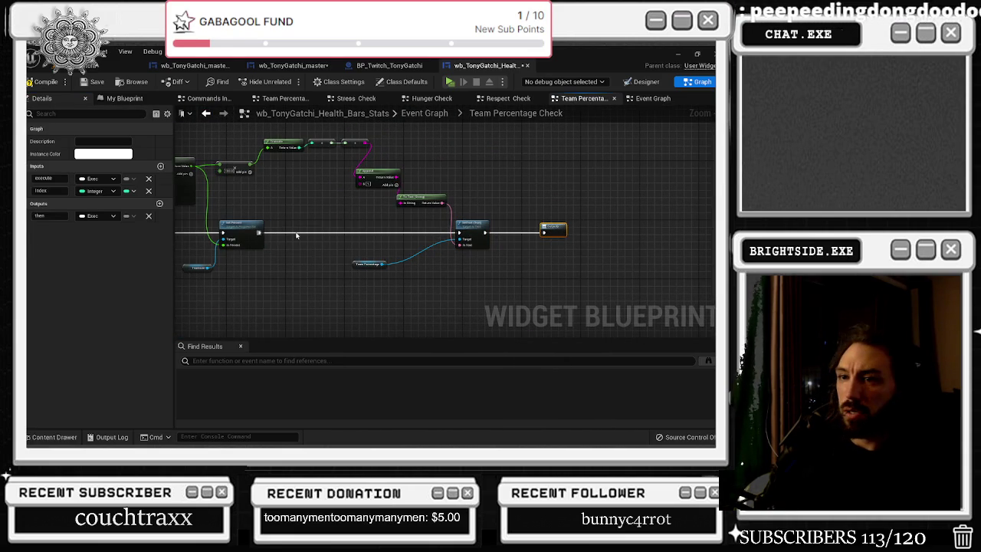
left_click(160, 203)
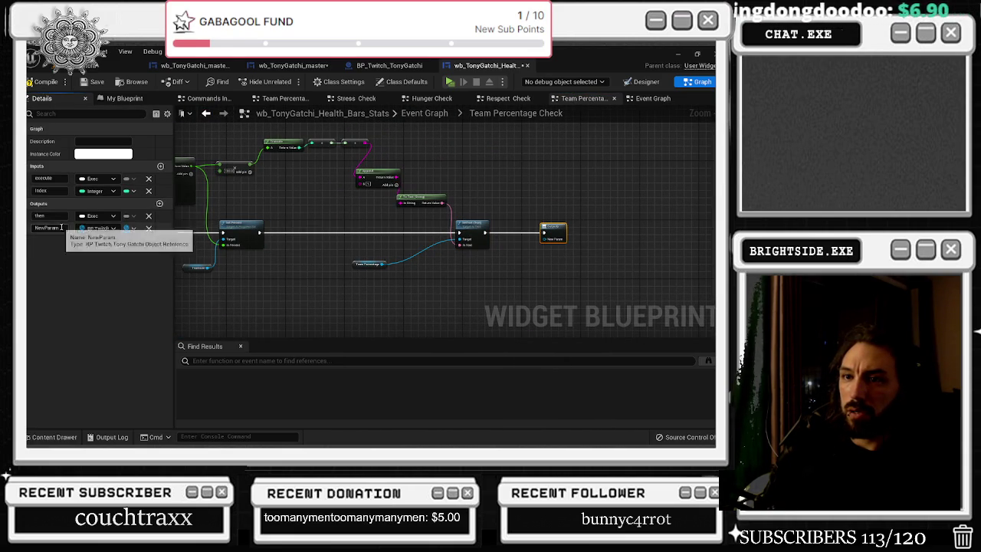
key("ctrl+z")
left_click_drag(443, 203, 548, 237)
left_click(58, 228)
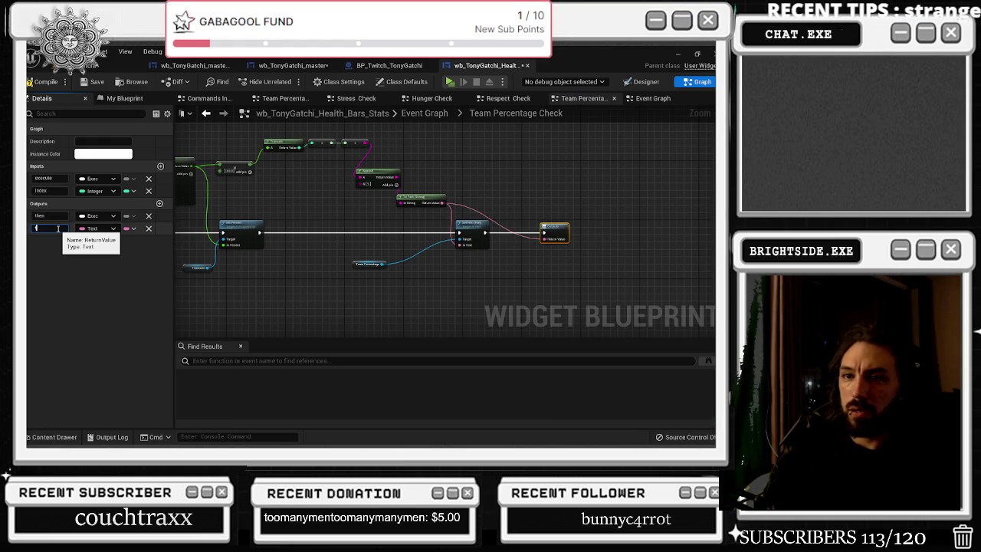
type("percentage")
key("Return")
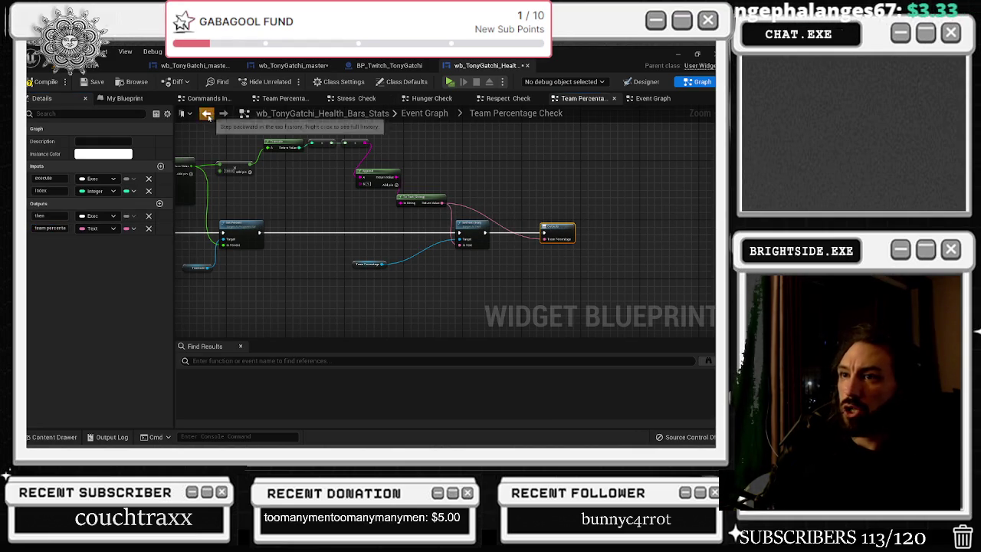
left_click(206, 114)
left_click_drag(360, 233, 467, 278)
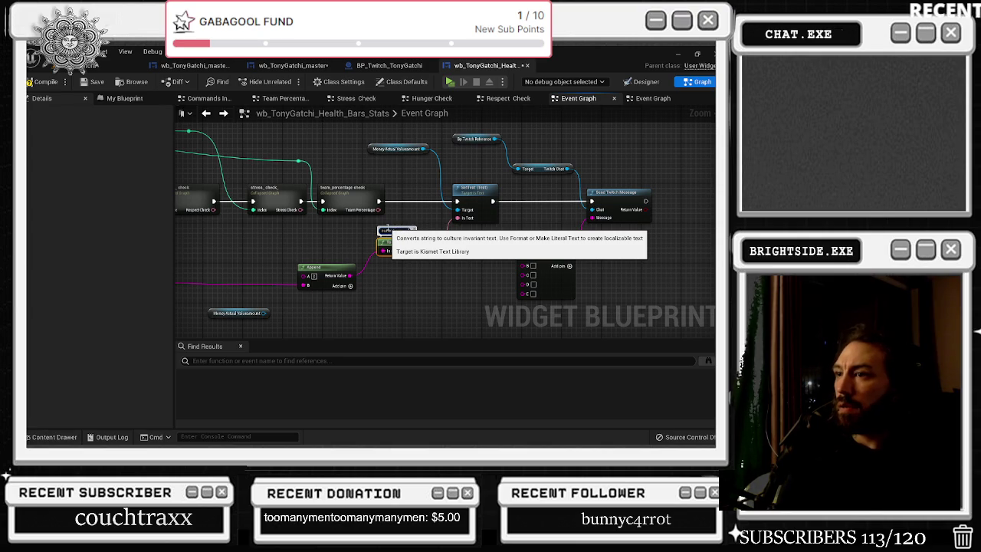
Move the Append node down a little and add a print node from its wire
scroll(387, 228, "down", 3)
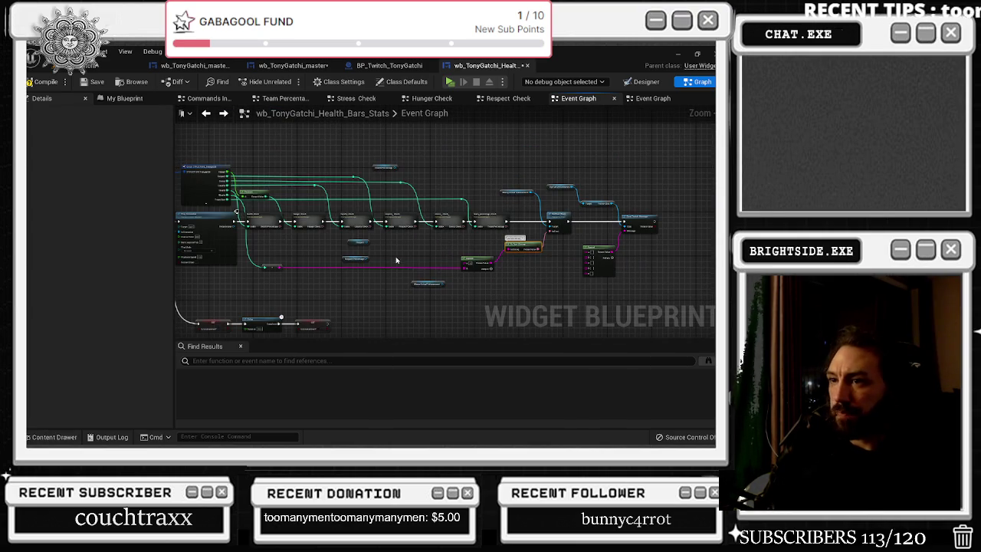
scroll(460, 263, "up", 2)
mouse_move(624, 254)
left_mouse_down()
mouse_move(623, 271)
mouse_move(642, 298)
mouse_move(591, 288)
left_mouse_up()
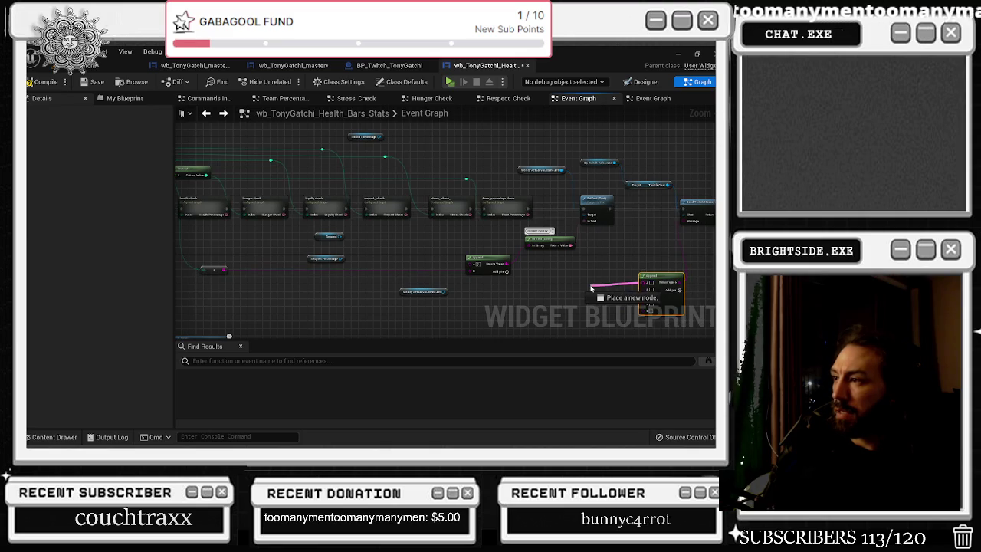
type("print")
key("Return")
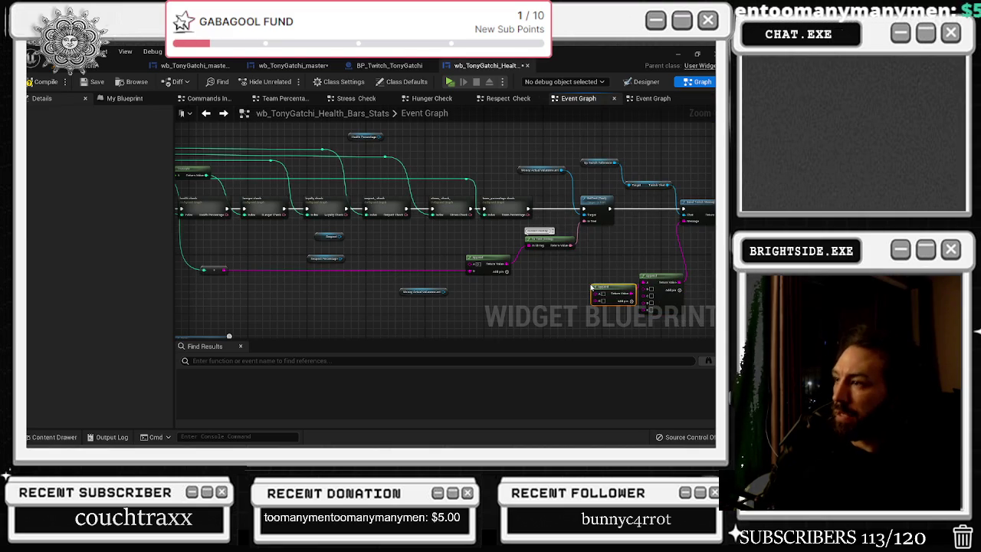
Add an Append labelled 'Tonys overall health is' with Health Percentage converted into its B input
right_click(538, 273)
left_click(568, 252)
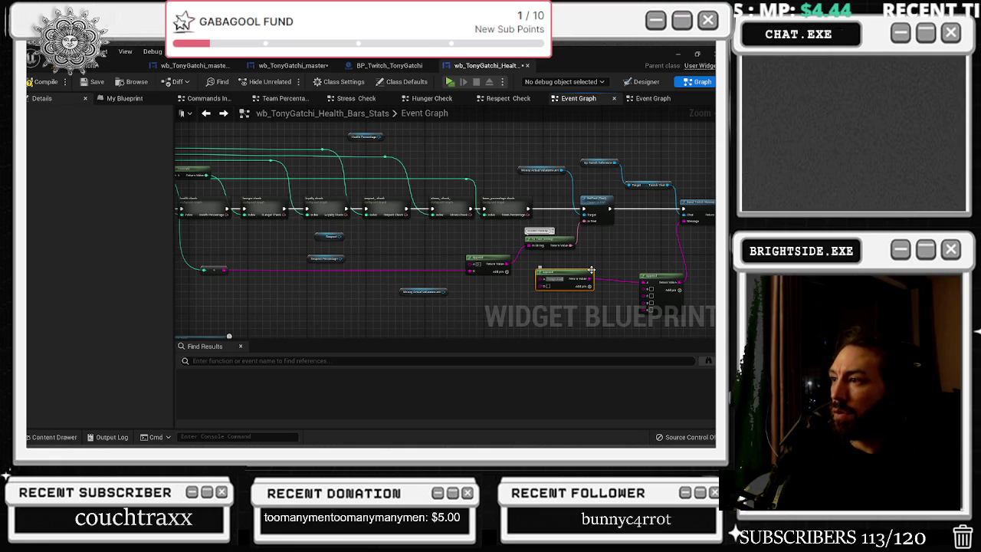
type("Health")
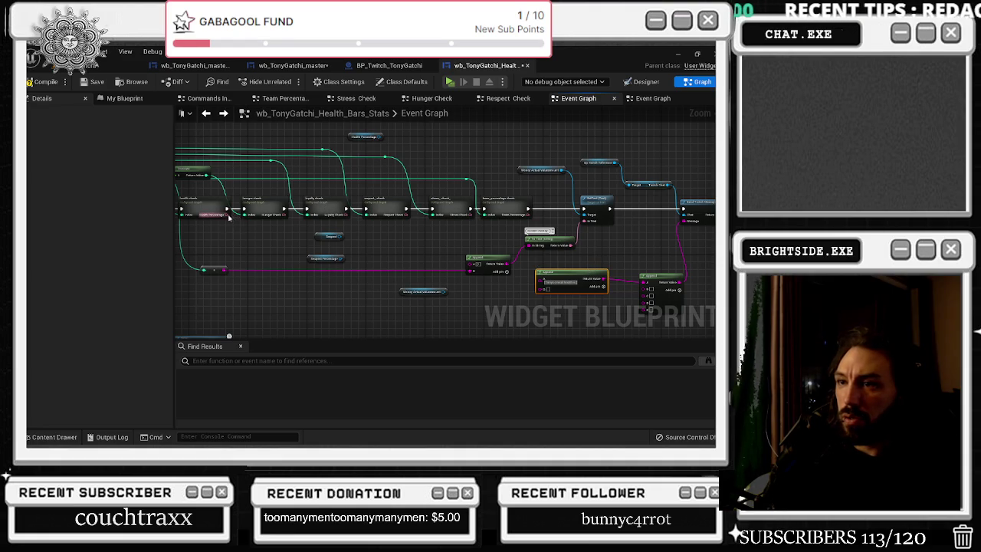
left_click_drag(227, 215, 543, 286)
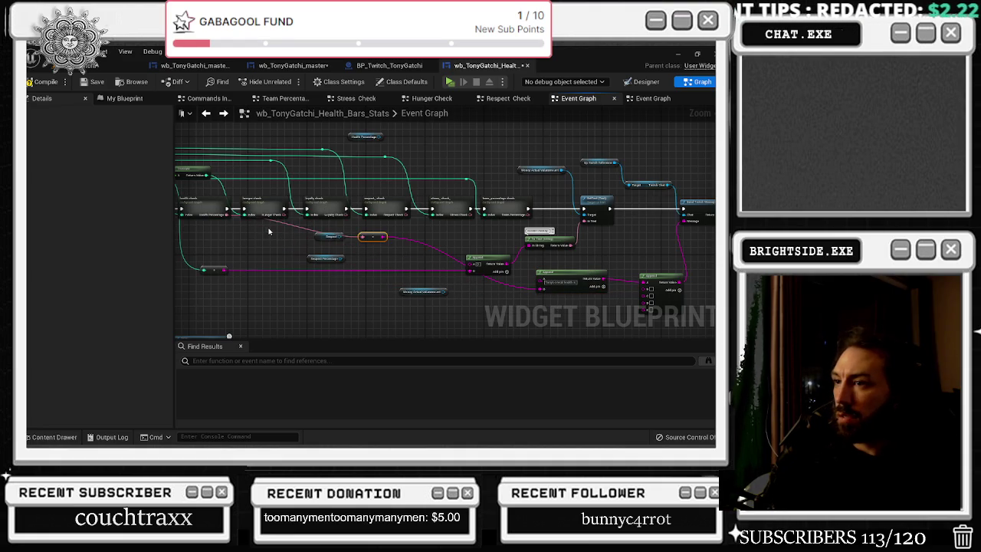
mouse_move(372, 238)
left_mouse_down()
mouse_move(276, 292)
mouse_move(252, 291)
left_mouse_up()
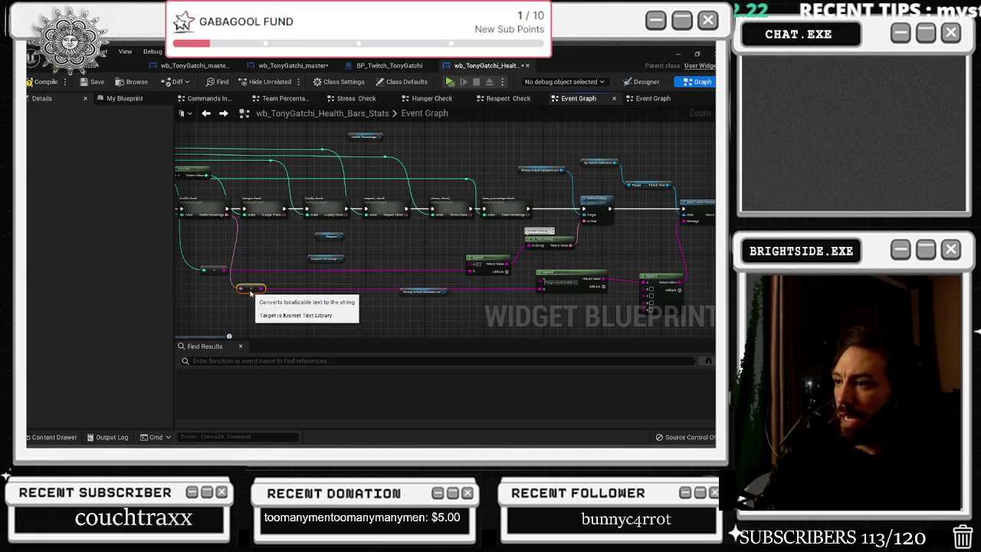
left_click_drag(423, 292, 246, 310)
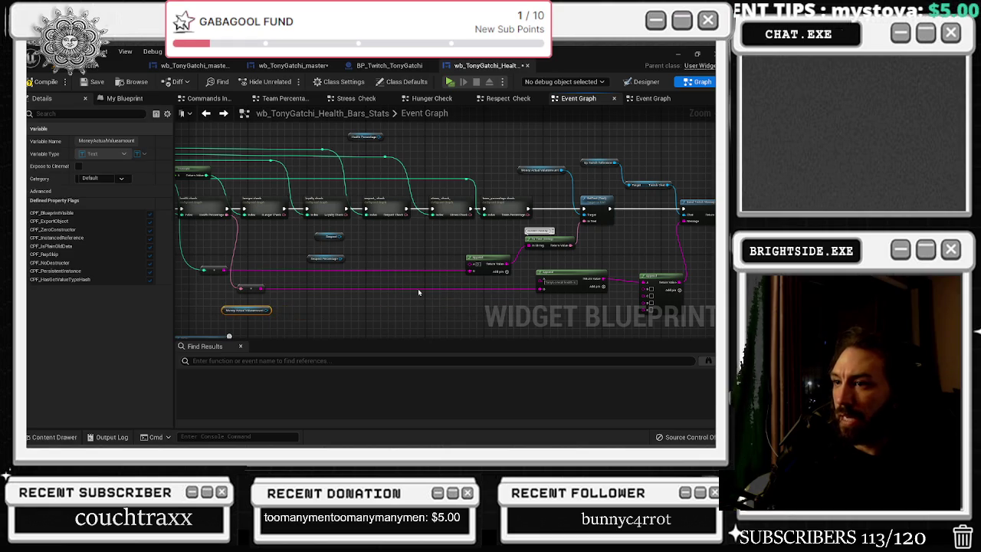
left_click_drag(564, 288, 437, 247)
left_click(431, 249)
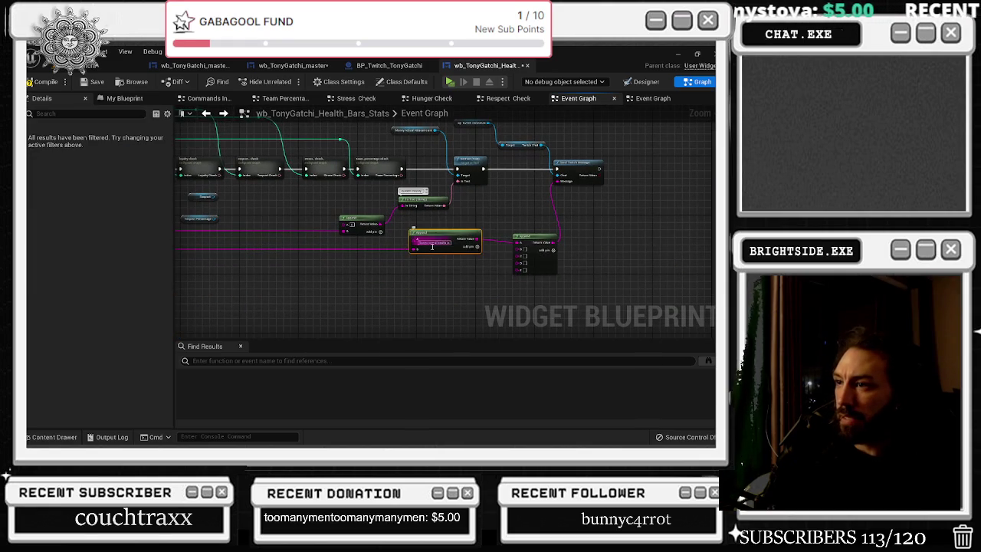
mouse_move(591, 246)
left_mouse_down()
mouse_move(431, 268)
mouse_move(507, 260)
mouse_move(529, 243)
left_mouse_up()
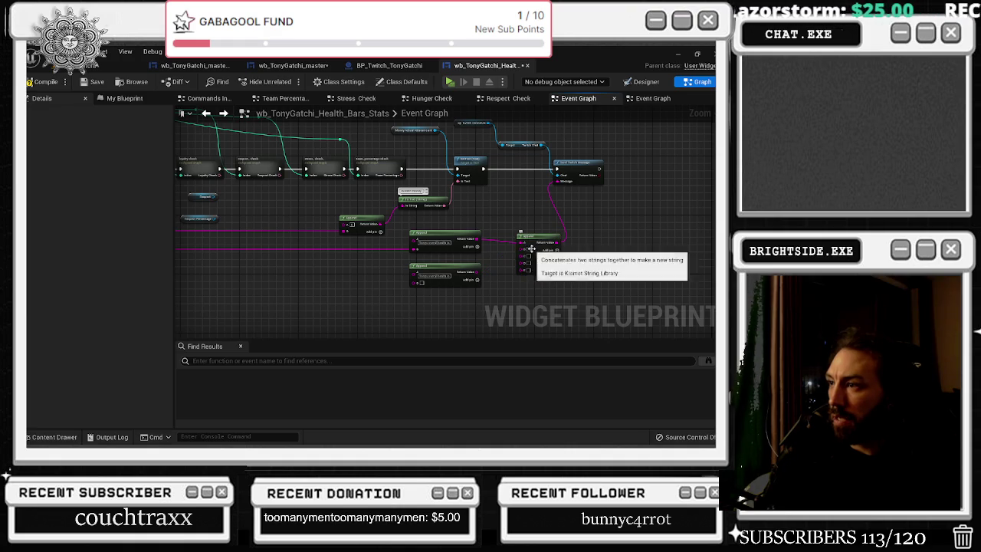
Add a C input to the middle Append and feed the lower Append into the final Append's B
scroll(527, 247, "up", 4)
left_click(441, 241)
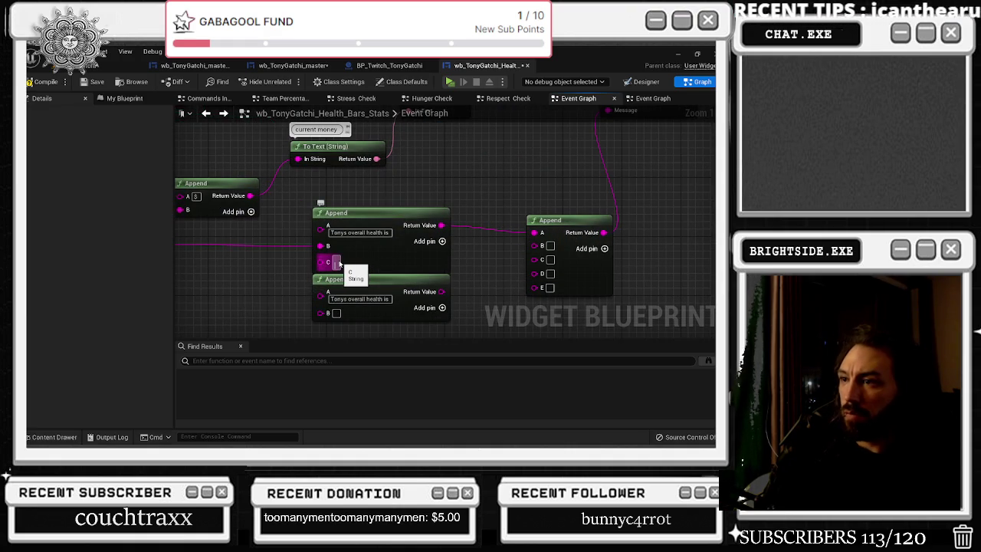
left_click_drag(441, 291, 534, 245)
left_click(401, 283)
scroll(481, 244, "down", 3)
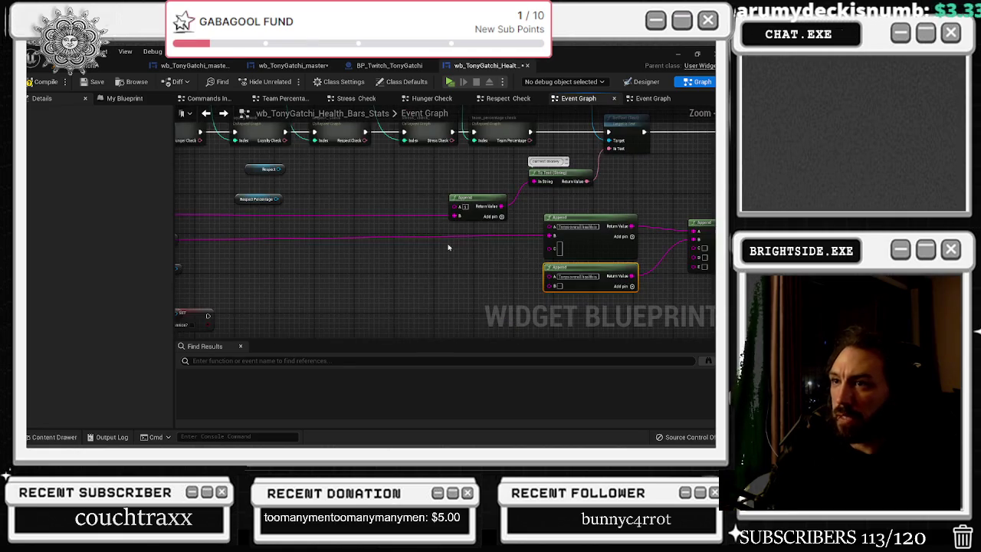
left_click_drag(445, 285, 289, 211)
Label the lower Append 'Tonys hunger level is' and wire Hunger Check's output into it via a reroute node
double_click(476, 250)
type("Tonys hunger level is")
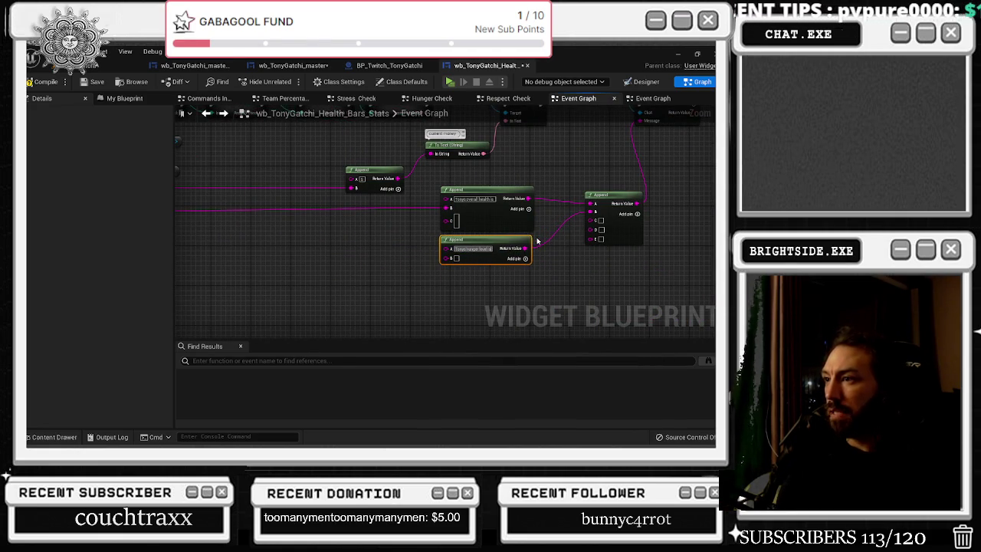
key("Return")
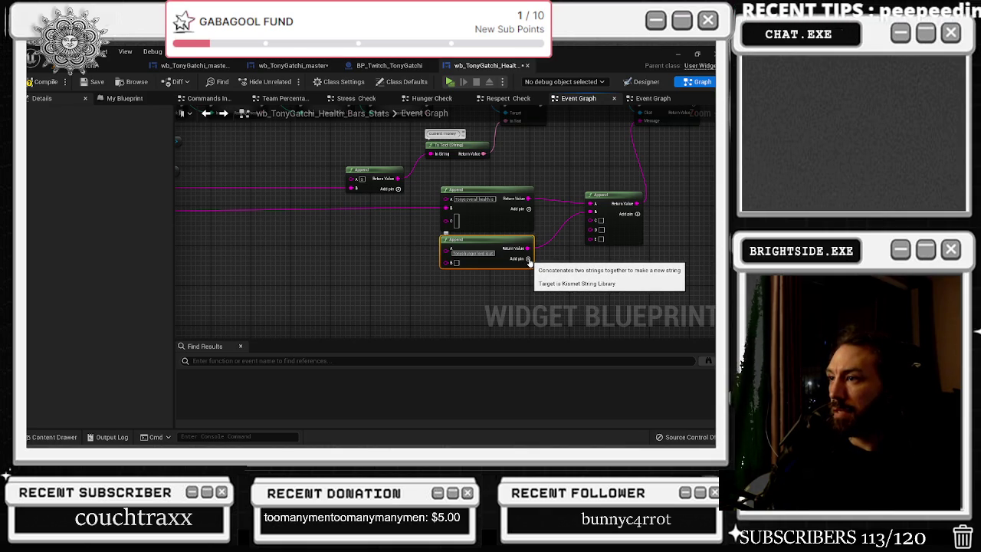
left_click(528, 260)
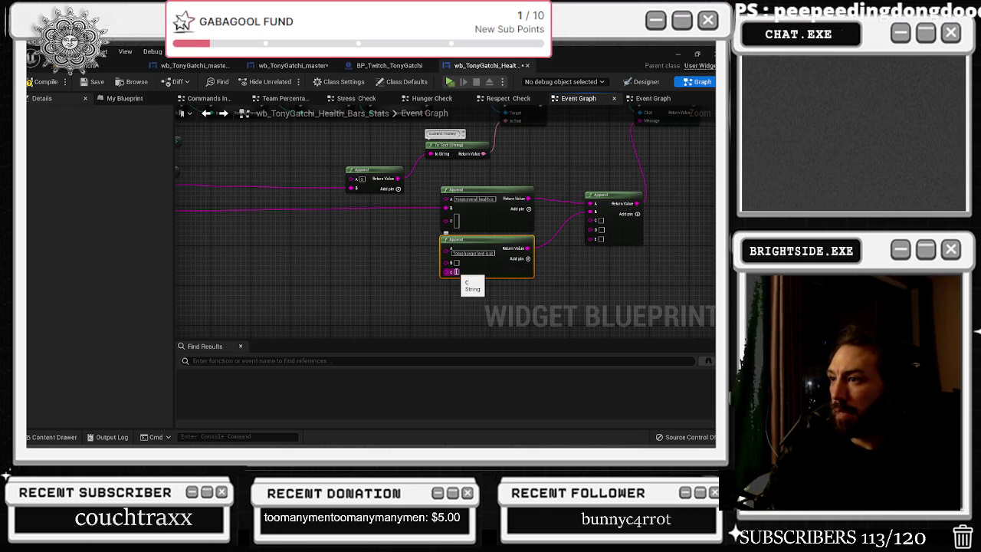
mouse_move(408, 164)
left_mouse_down()
mouse_move(460, 230)
mouse_move(580, 282)
mouse_move(537, 298)
left_mouse_up()
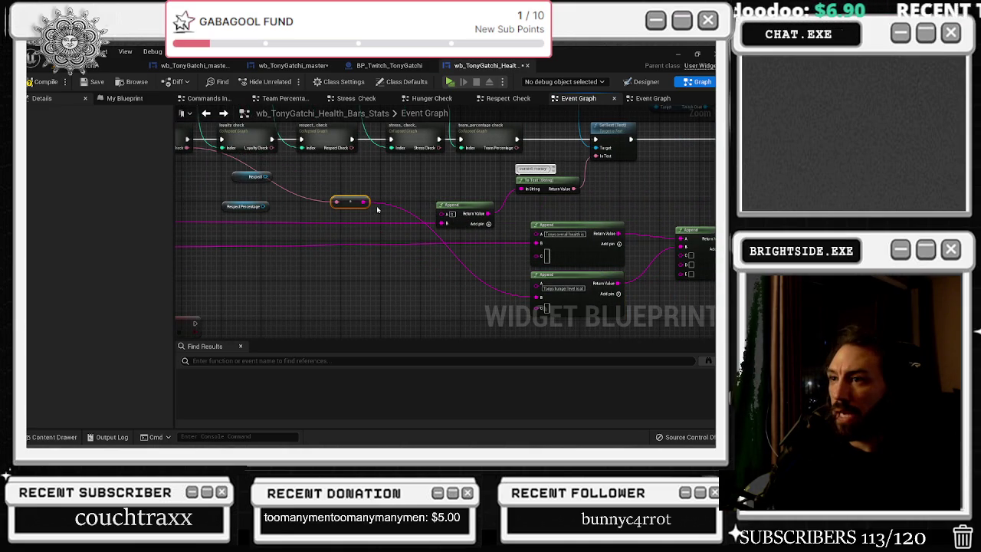
mouse_move(342, 204)
left_mouse_down()
mouse_move(229, 283)
mouse_move(221, 299)
left_mouse_up()
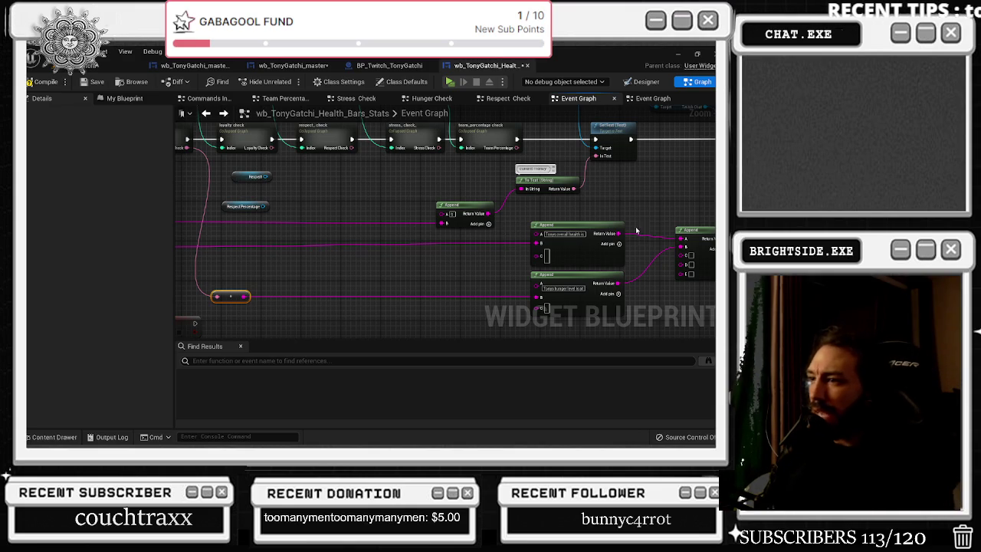
left_click_drag(482, 243, 389, 262)
Duplicate the hunger Append and feed the copy into the final Append's C input
left_click_drag(520, 238, 531, 259)
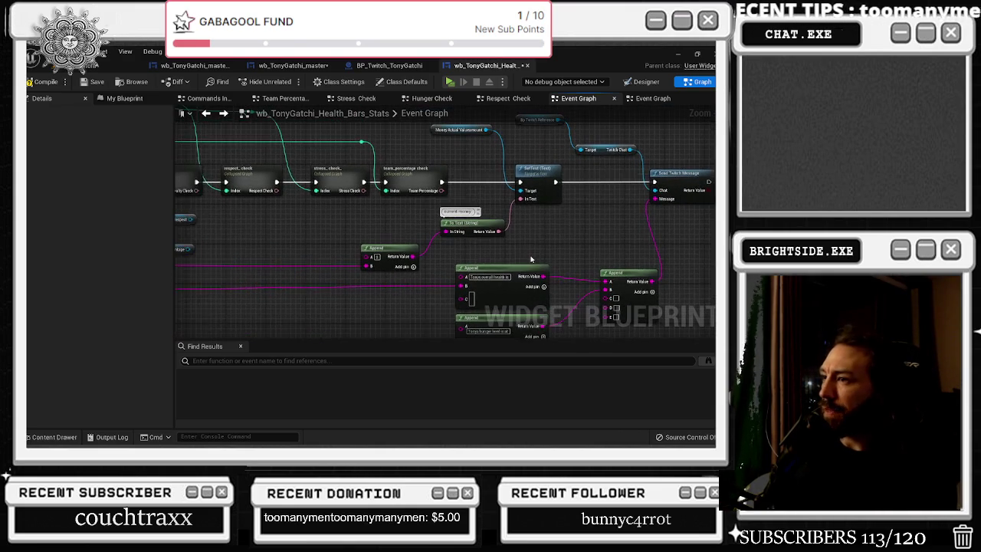
mouse_move(374, 233)
left_mouse_down()
mouse_move(528, 228)
mouse_move(441, 207)
left_mouse_up()
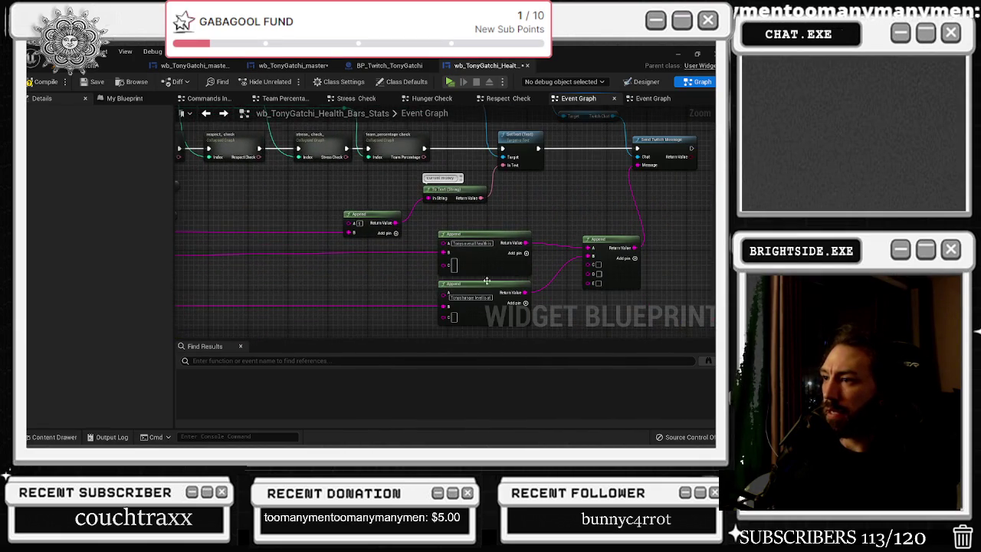
left_click_drag(488, 282, 487, 238)
left_click(488, 239)
key("ctrl+d")
mouse_move(537, 290)
left_mouse_down()
mouse_move(520, 295)
mouse_move(580, 221)
left_mouse_up()
left_click_drag(478, 295, 472, 294)
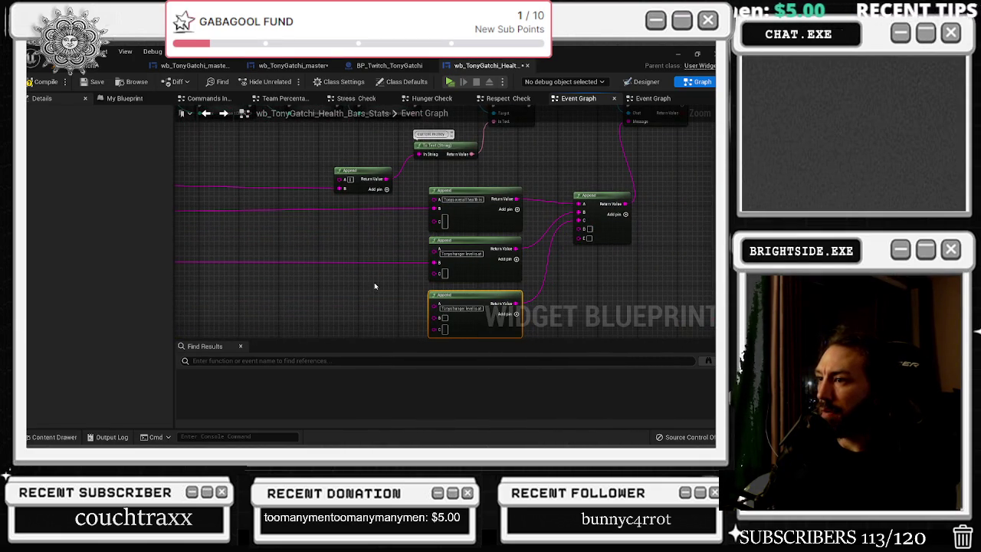
Connect Loyalty Check's output to the new Append and edit its A label text
left_click_drag(213, 184, 494, 280)
left_click_drag(510, 312, 368, 247)
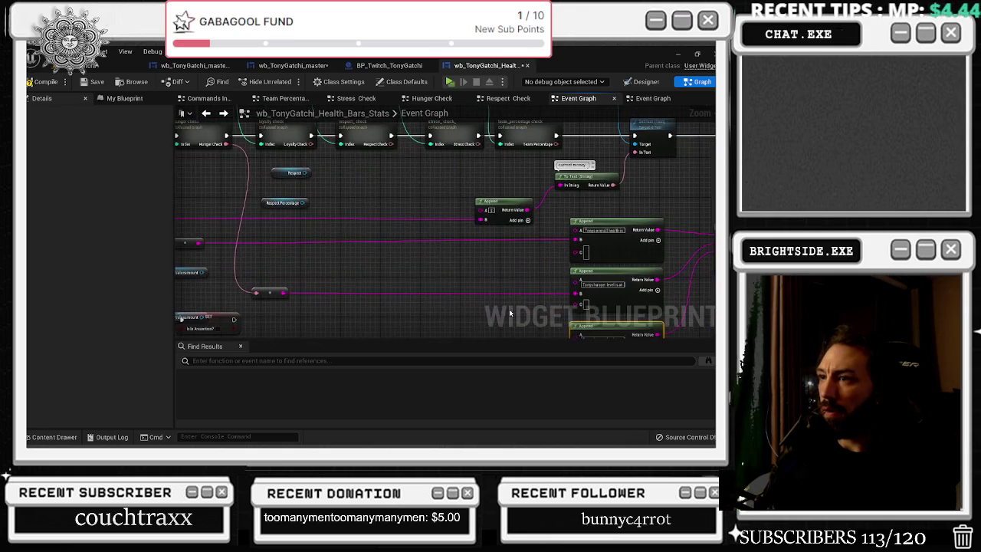
mouse_move(312, 144)
left_mouse_down()
mouse_move(364, 167)
mouse_move(574, 340)
mouse_move(574, 246)
left_mouse_up()
mouse_move(502, 223)
left_mouse_down()
mouse_move(498, 241)
mouse_move(510, 226)
mouse_move(449, 284)
mouse_move(405, 306)
mouse_move(407, 319)
mouse_move(241, 257)
left_mouse_up()
left_click(518, 255)
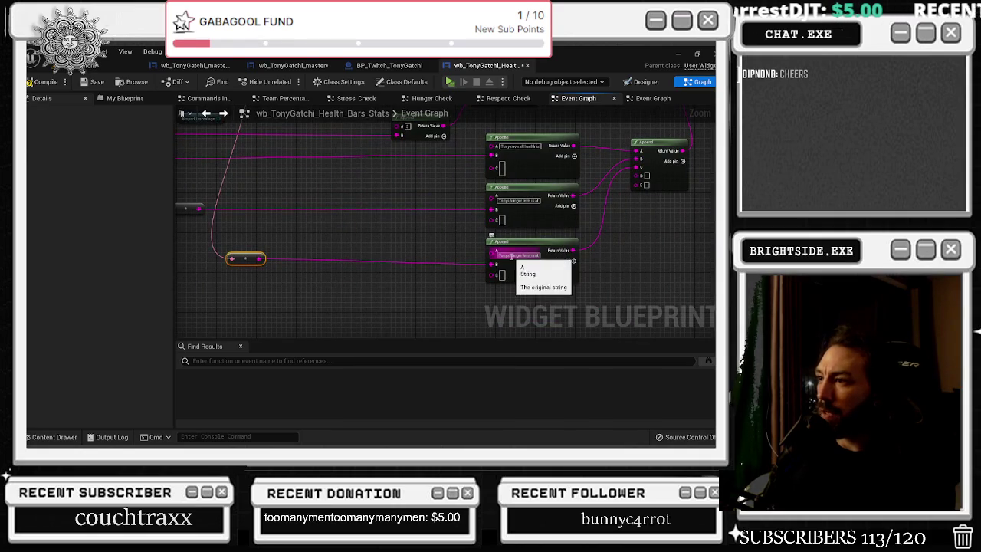
type("Tonys he")
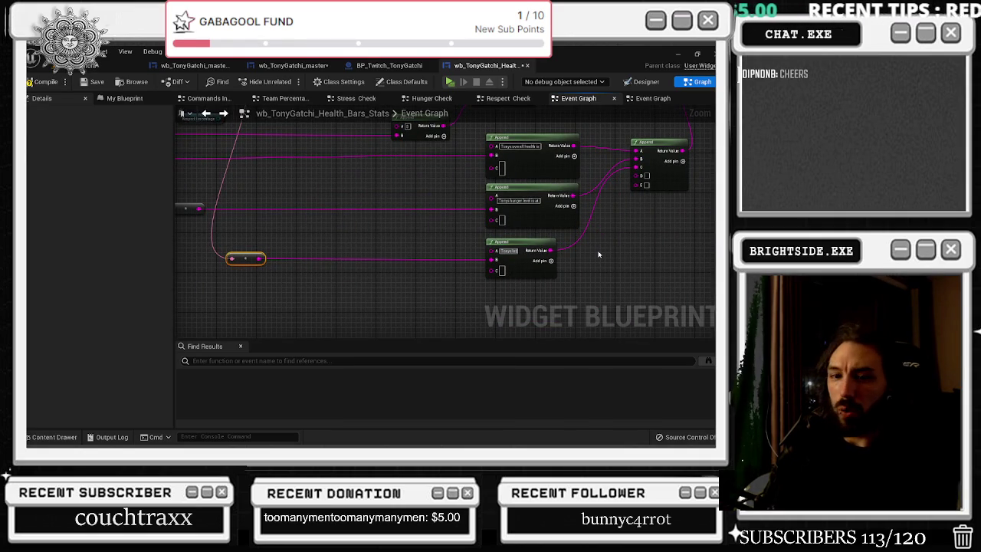
type("alth is")
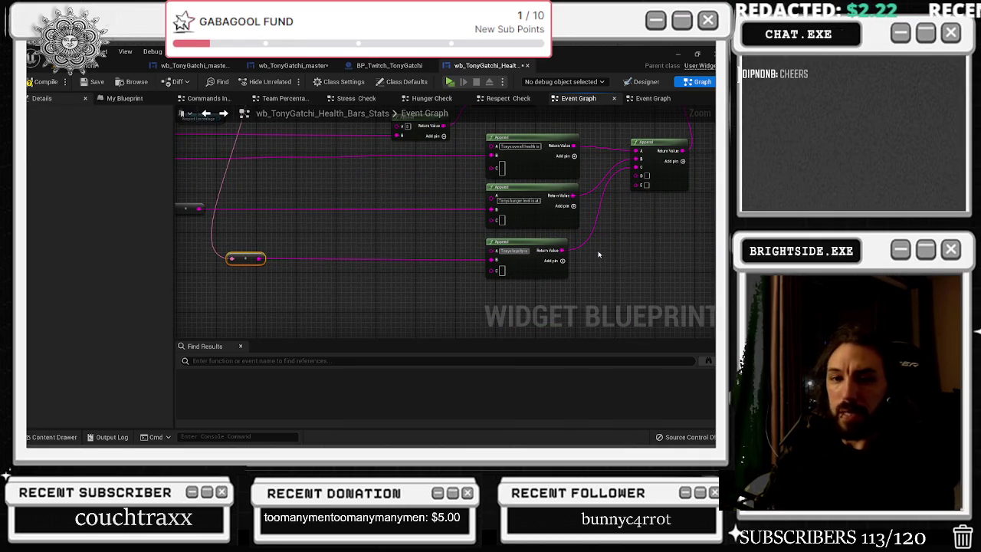
type(" i")
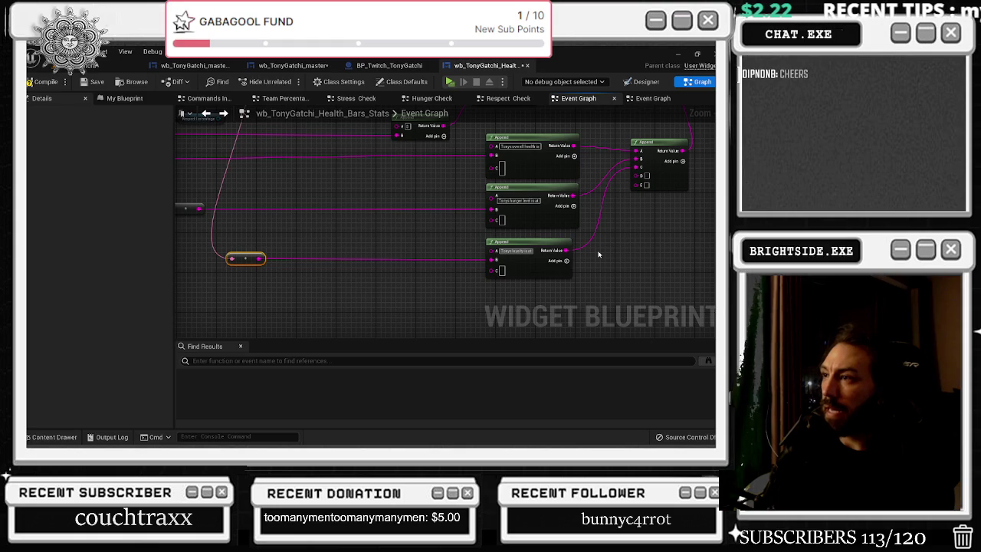
key("BackSpace")
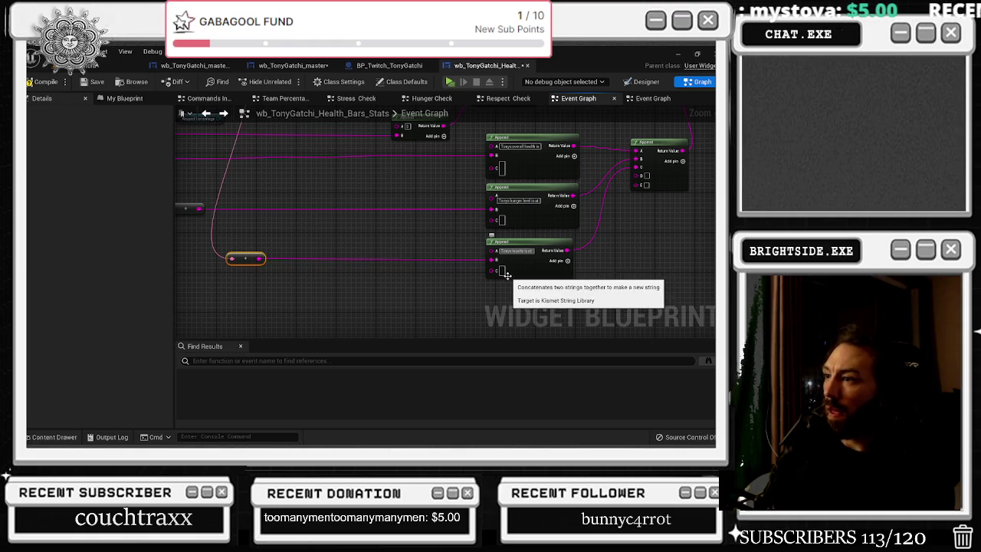
left_click(539, 201)
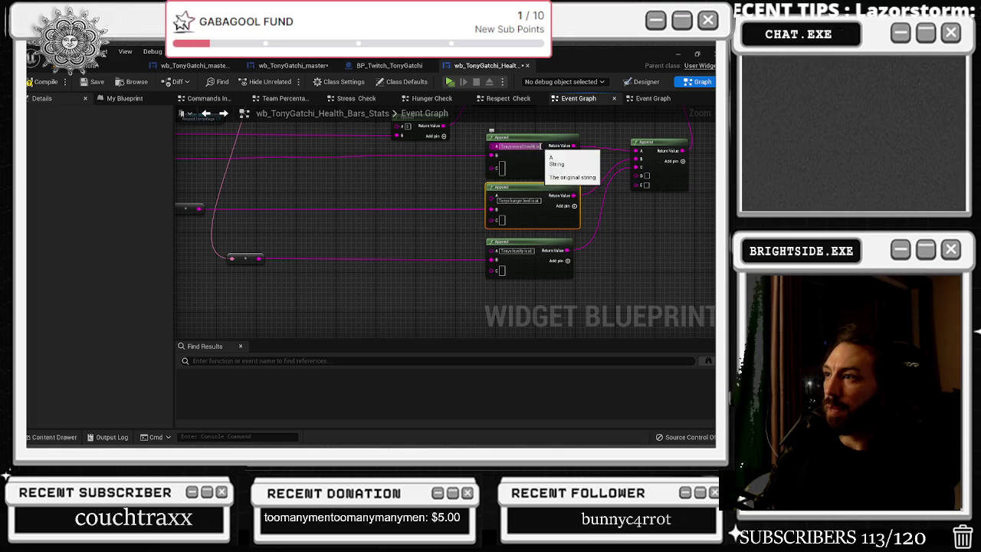
scroll(541, 247, "down", 4)
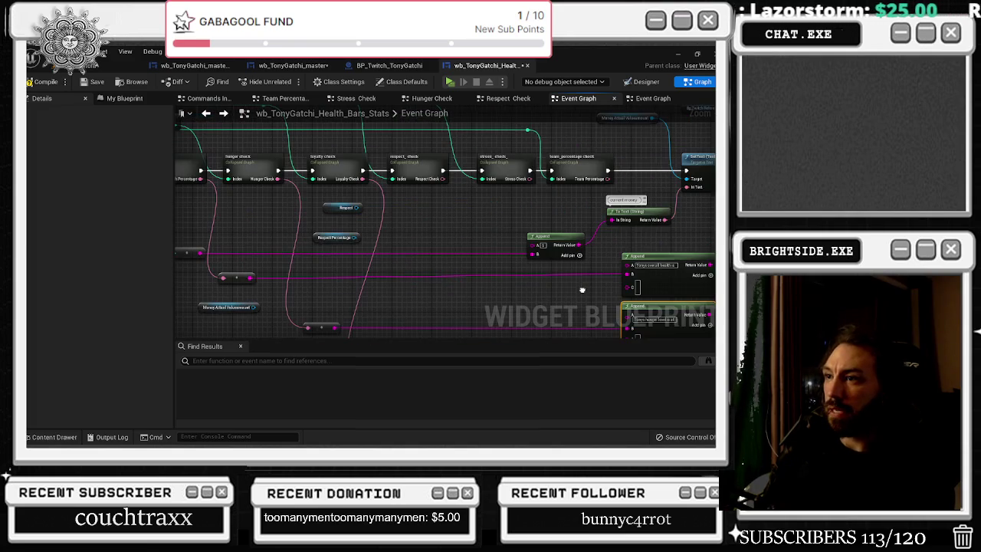
scroll(453, 225, "up", 4)
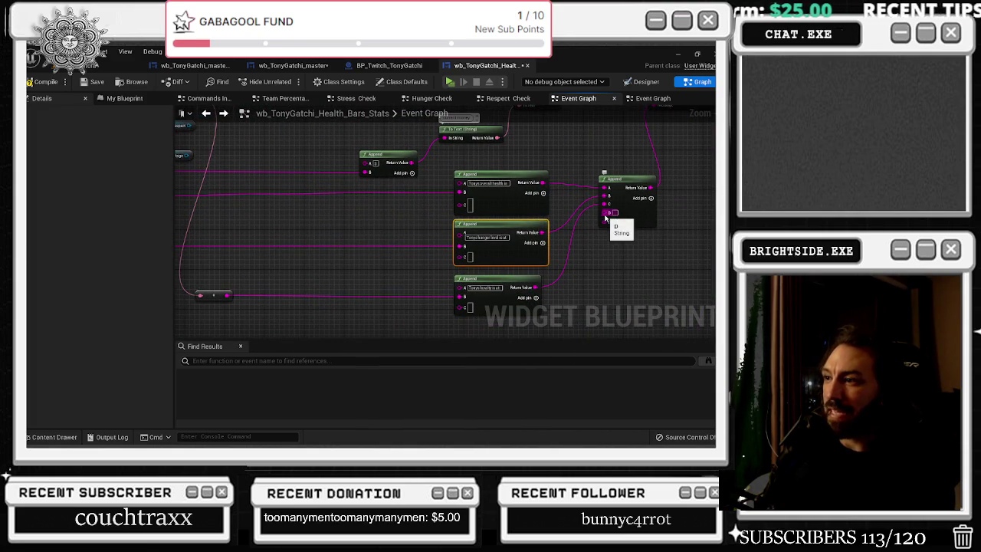
left_click_drag(512, 284, 668, 318)
Copy the loyalty Append, wire the copy into input D, and feed respect_check into it
key("ctrl+c")
key("ctrl+v")
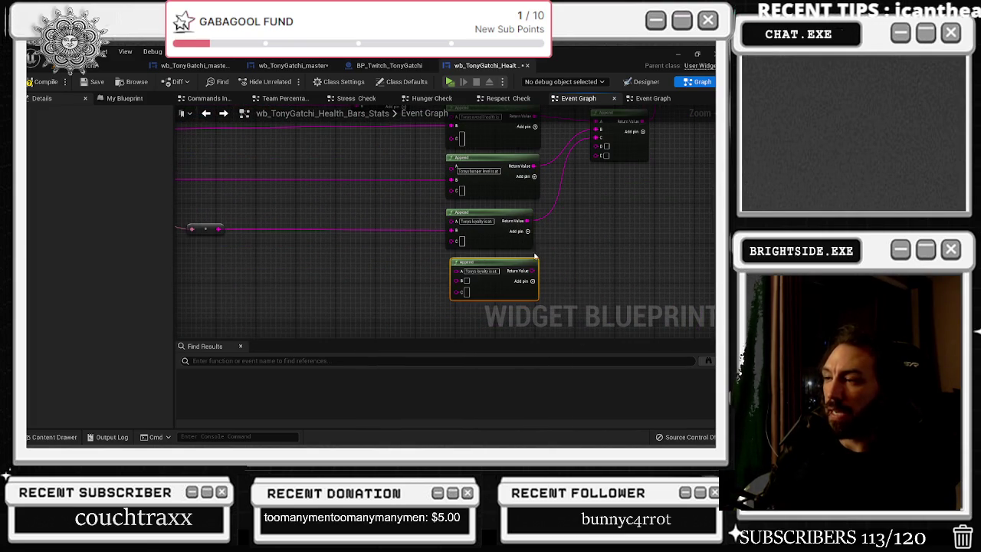
left_click_drag(534, 265, 594, 150)
left_click_drag(375, 258, 440, 398)
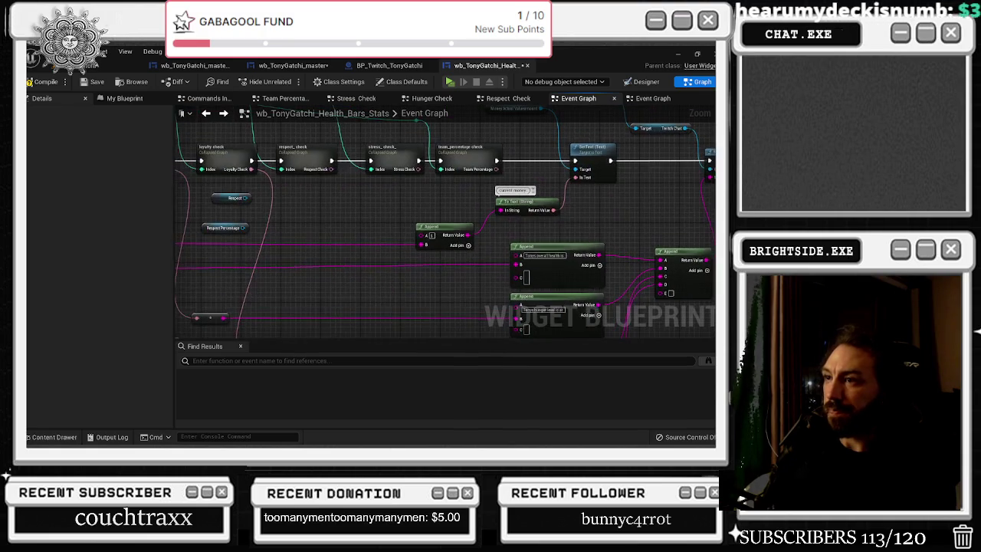
mouse_move(338, 172)
left_mouse_down()
mouse_move(373, 212)
mouse_move(438, 337)
mouse_move(518, 277)
left_mouse_up()
scroll(457, 255, "down", 2)
mouse_move(426, 163)
left_mouse_down()
mouse_move(437, 248)
mouse_move(373, 302)
mouse_move(364, 322)
left_mouse_up()
scroll(438, 248, "up", 2)
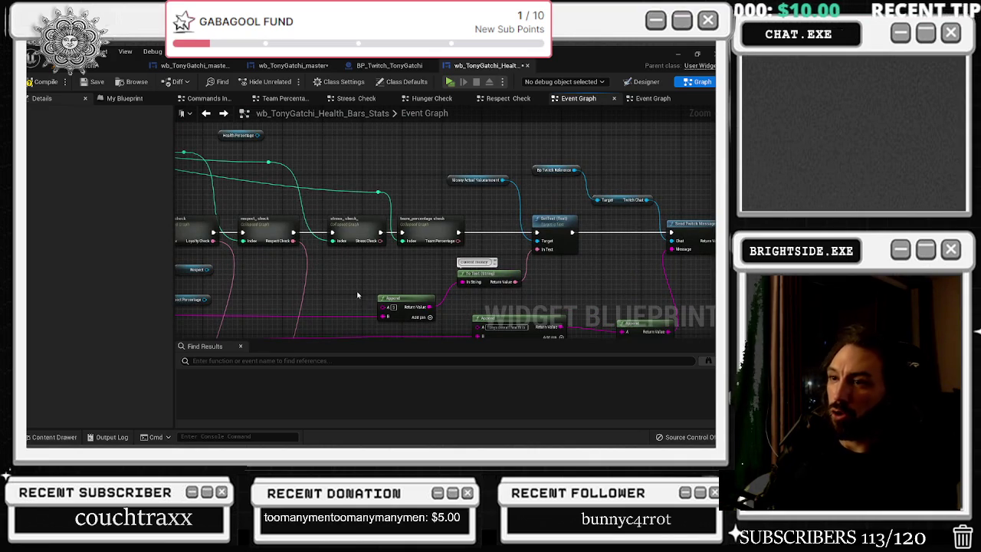
mouse_move(357, 293)
left_mouse_down()
mouse_move(357, 270)
mouse_move(288, 115)
mouse_move(284, 90)
mouse_move(294, 92)
left_mouse_up()
Set the new Append's label to 'Tonys respect is at'
type("Tonys respect")
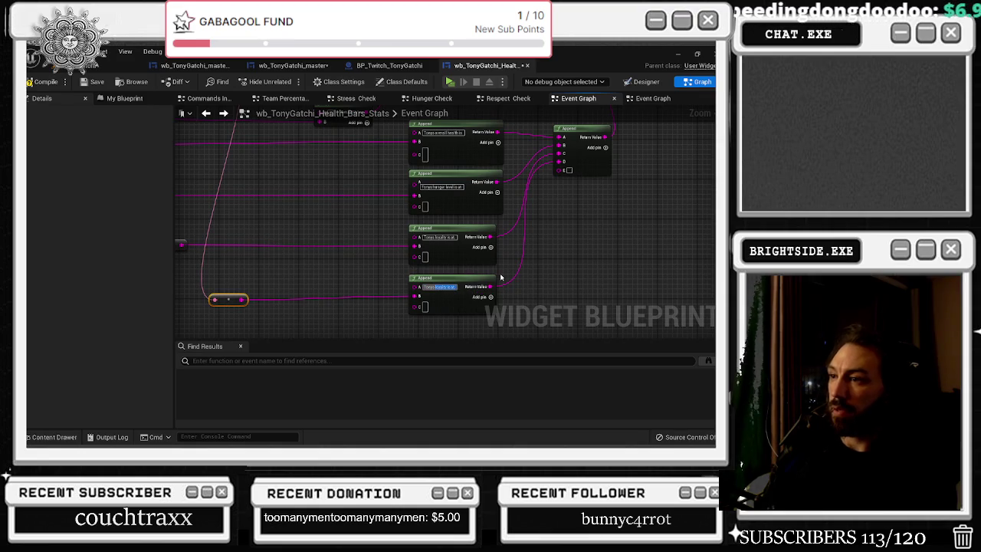
type(" is at")
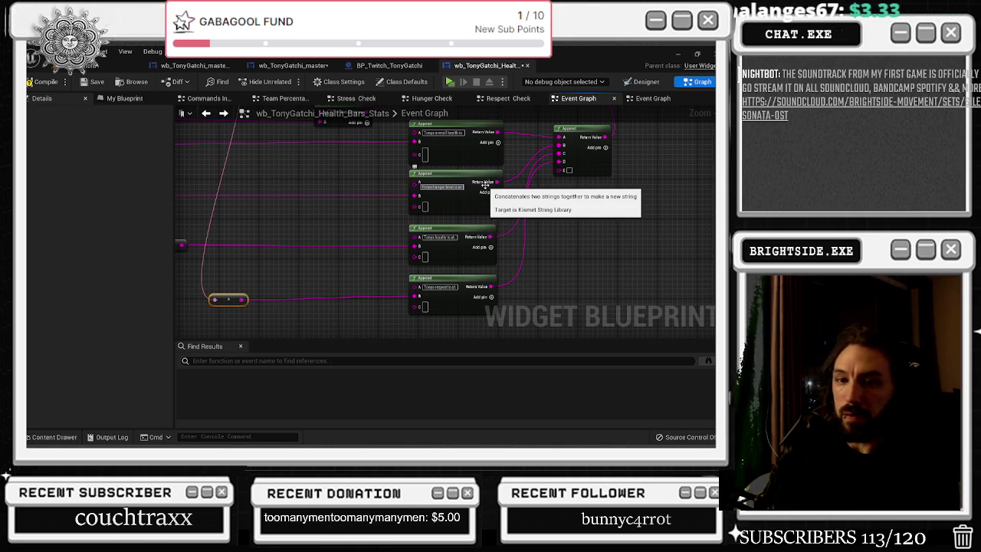
scroll(541, 220, "up", 3)
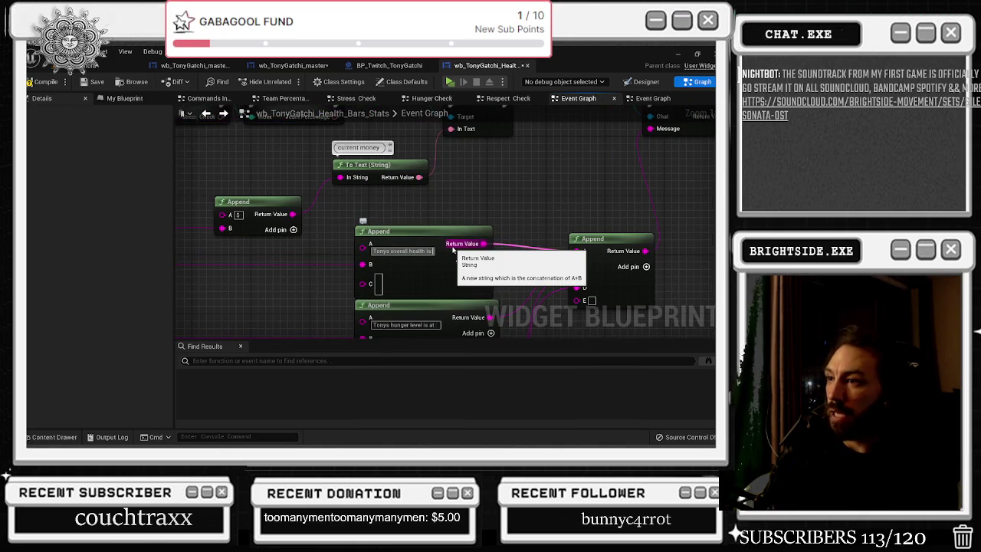
scroll(468, 196, "down", 2)
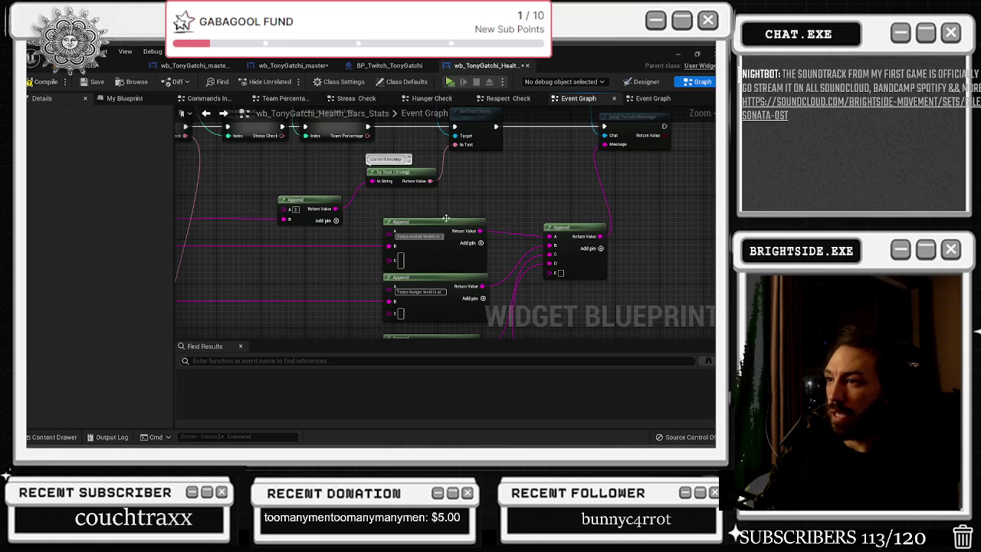
scroll(452, 220, "down", 1)
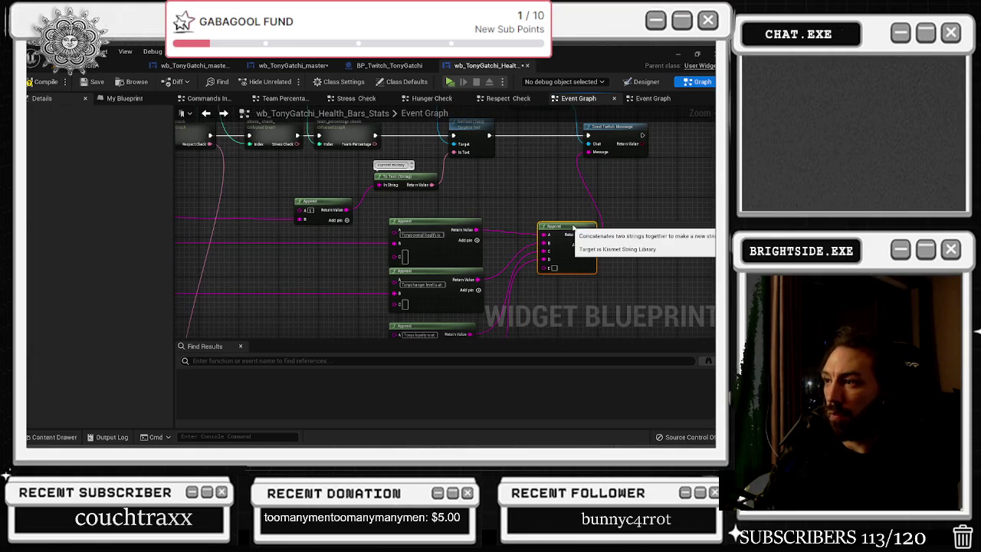
left_click(571, 241)
scroll(540, 244, "down", 3)
left_click_drag(480, 268, 449, 259)
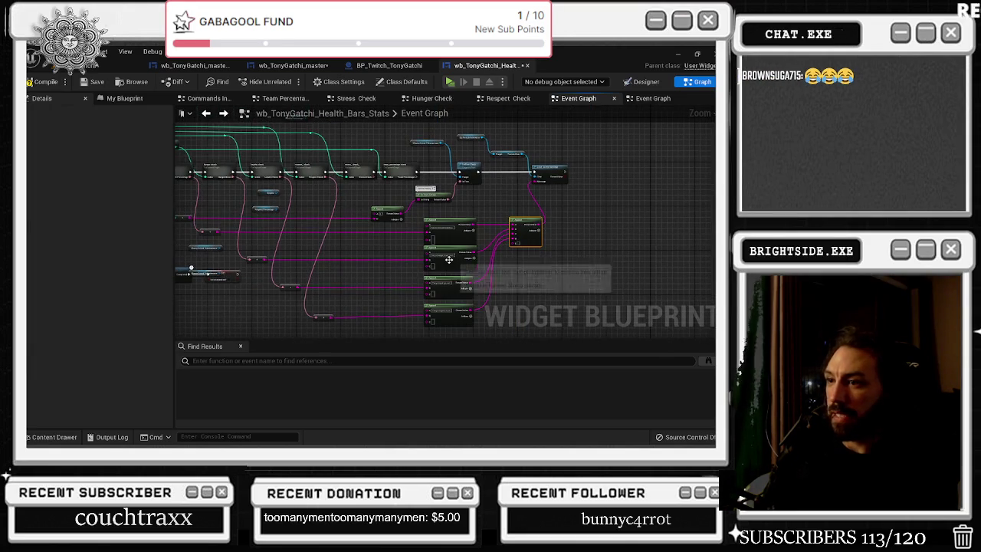
scroll(390, 270, "up", 4)
Paste a copy of the respect Append and connect it into the combined message Append's E input
left_click(443, 234)
key("ctrl+c")
key("ctrl+v")
mouse_move(482, 296)
left_mouse_down()
mouse_move(428, 336)
mouse_move(503, 177)
mouse_move(508, 134)
left_mouse_up()
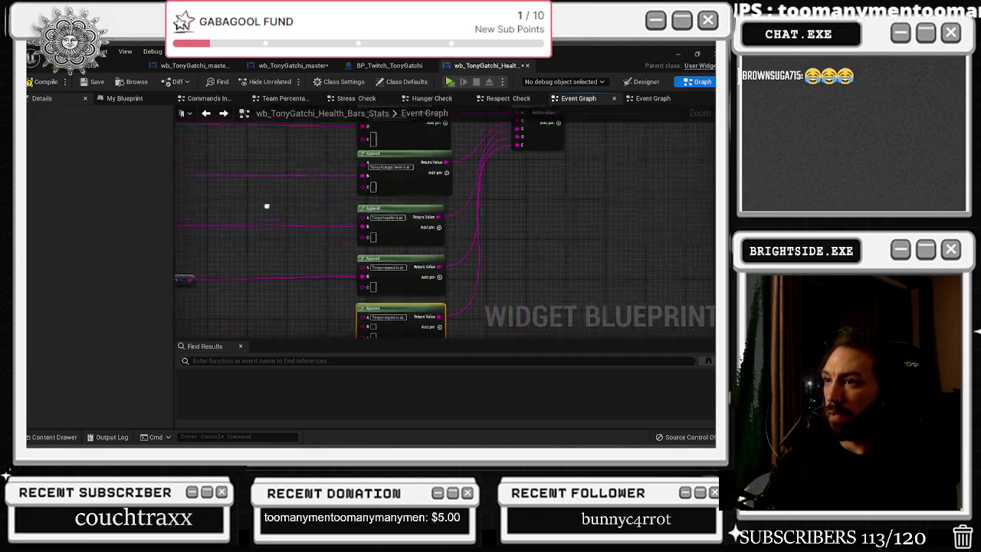
left_click_drag(258, 197, 406, 341)
scroll(402, 222, "down", 2)
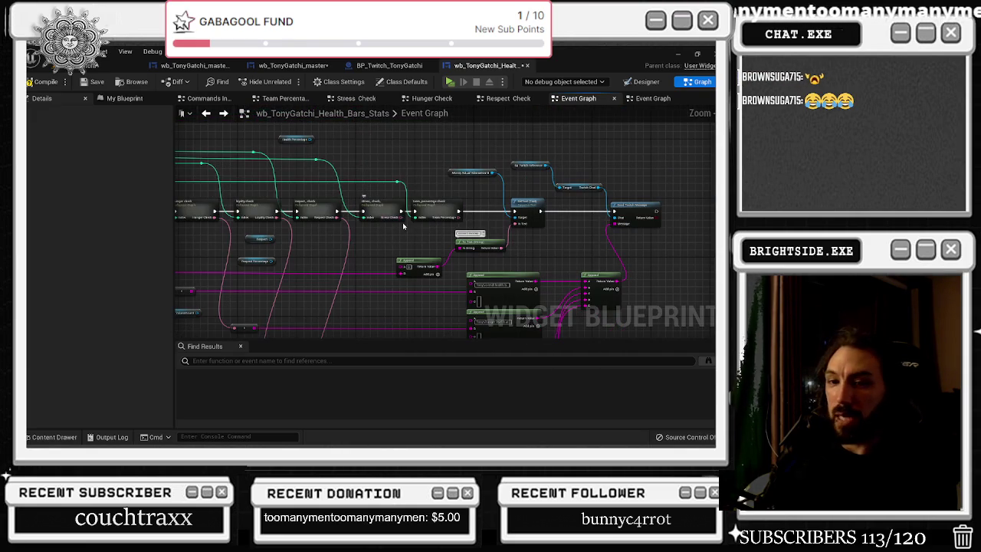
Feed stress_check's output into the new Append and edit its label to 'Tonys Stress is at'
left_click(395, 215)
scroll(400, 218, "up", 3)
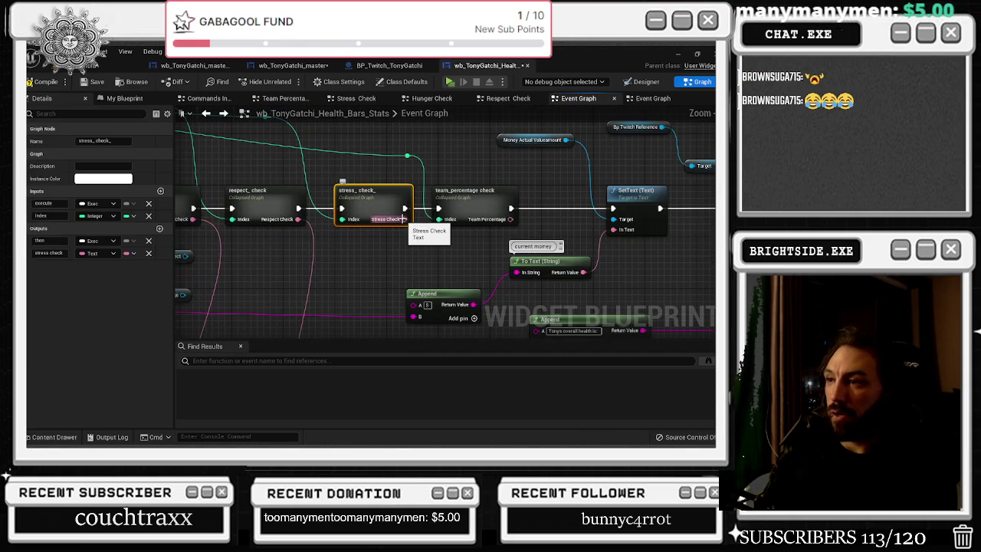
mouse_move(402, 219)
left_mouse_down()
mouse_move(449, 280)
mouse_move(446, 331)
mouse_move(444, 268)
left_mouse_up()
left_click(329, 277)
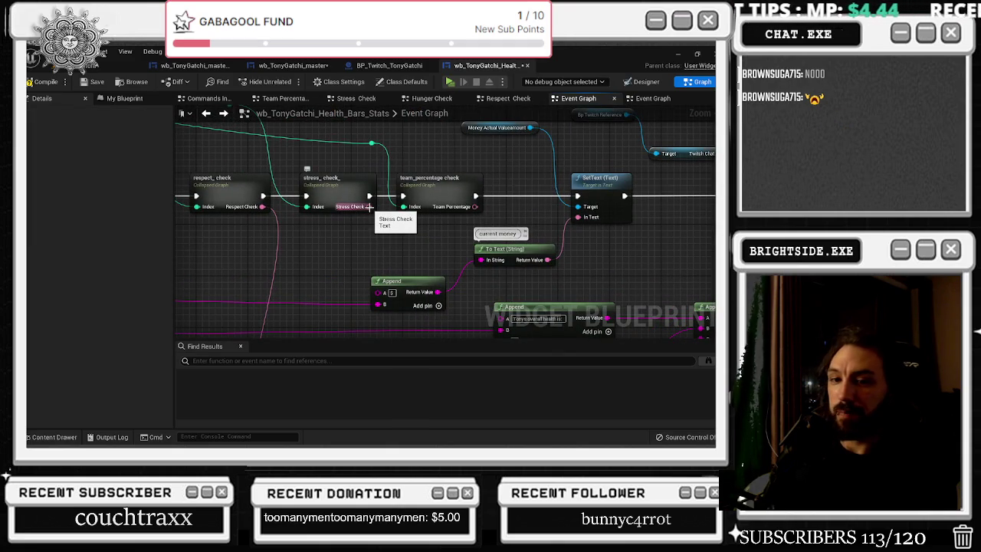
mouse_move(370, 206)
left_mouse_down()
mouse_move(476, 280)
mouse_move(471, 176)
mouse_move(508, 290)
left_mouse_up()
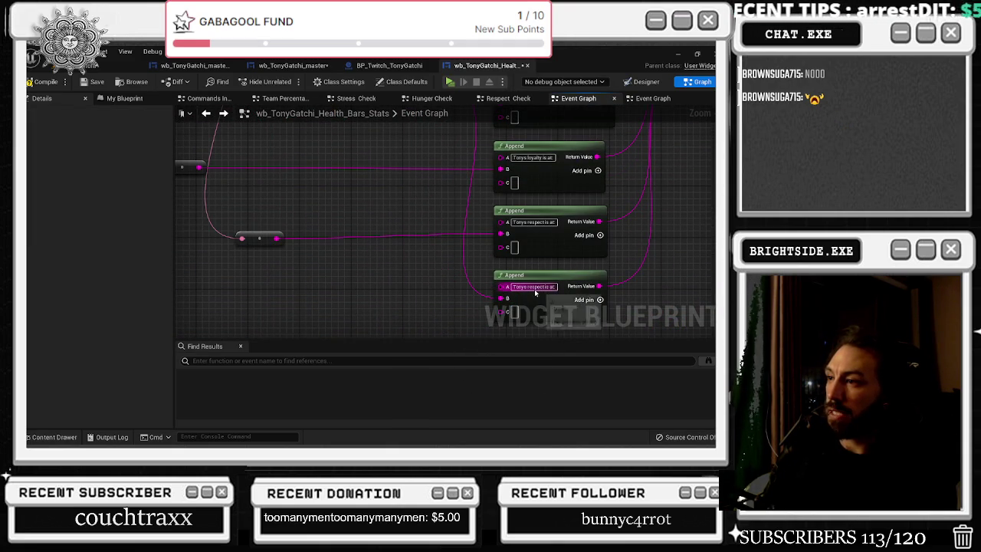
left_click(540, 286)
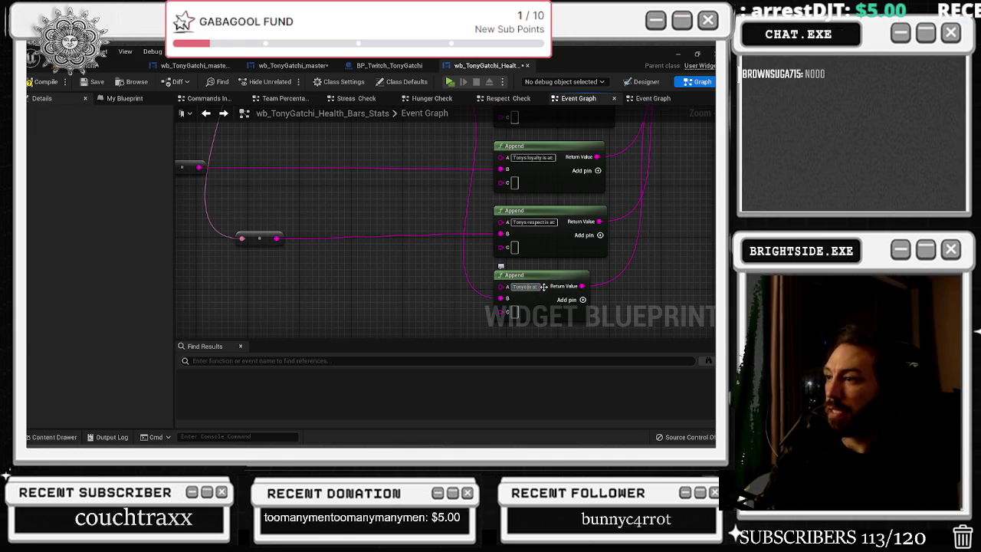
type("is at:")
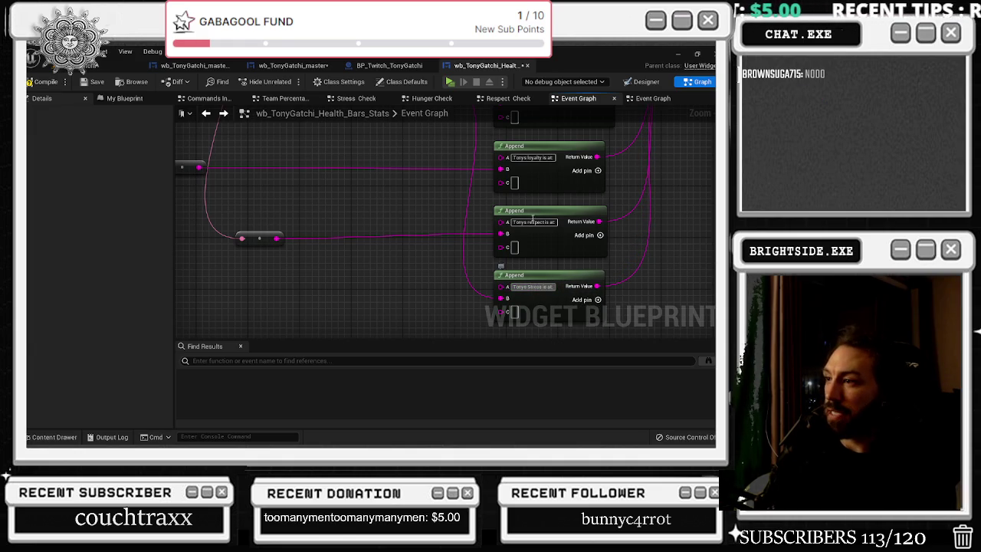
scroll(388, 232, "down", 1)
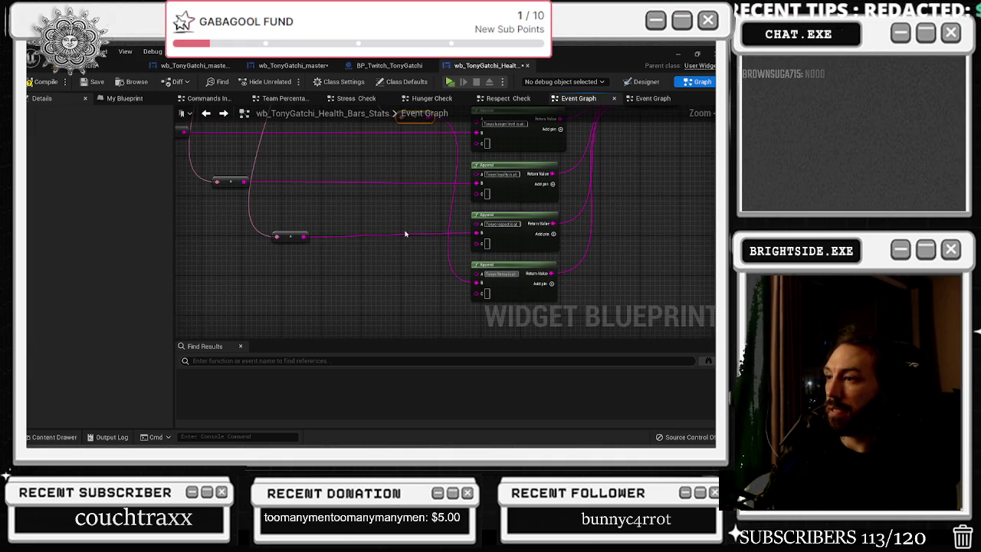
mouse_move(410, 232)
left_mouse_down()
mouse_move(360, 338)
mouse_move(371, 364)
mouse_move(415, 244)
mouse_move(410, 325)
mouse_move(398, 317)
mouse_move(398, 327)
left_mouse_up()
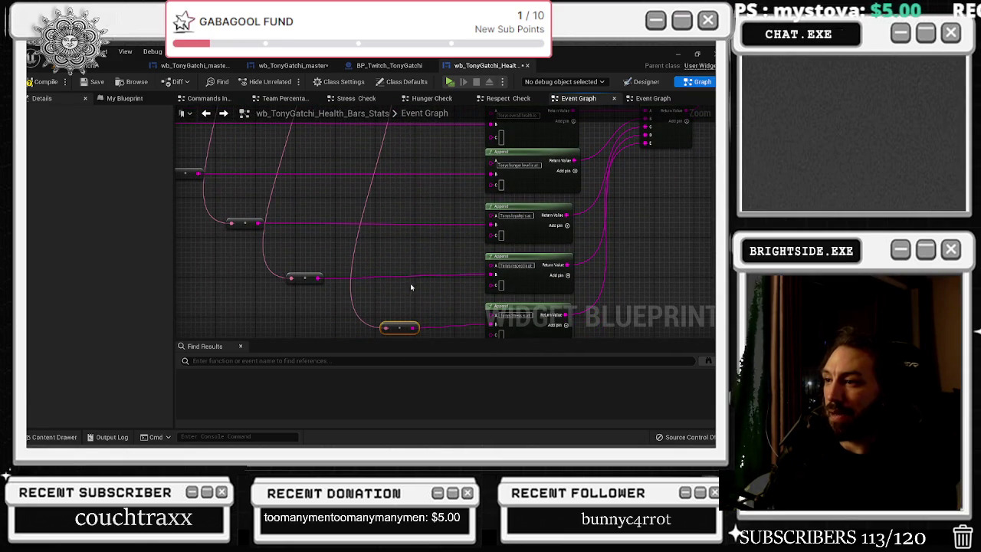
scroll(414, 281, "down", 3)
scroll(353, 253, "up", 3)
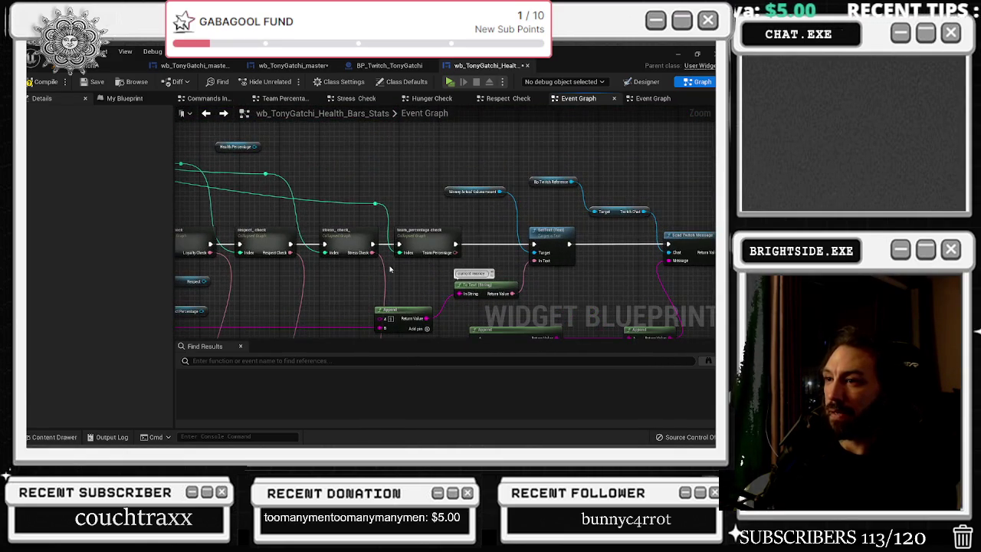
Tidy the nearby nodes and paste a duplicate of the 'Tonys Stress is at' Append below it
left_click(347, 243)
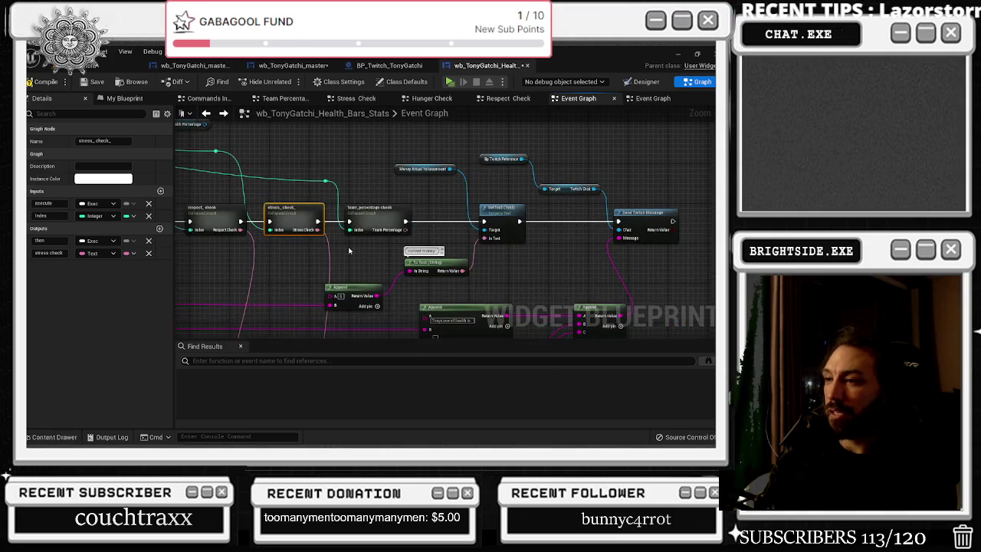
left_click(377, 213)
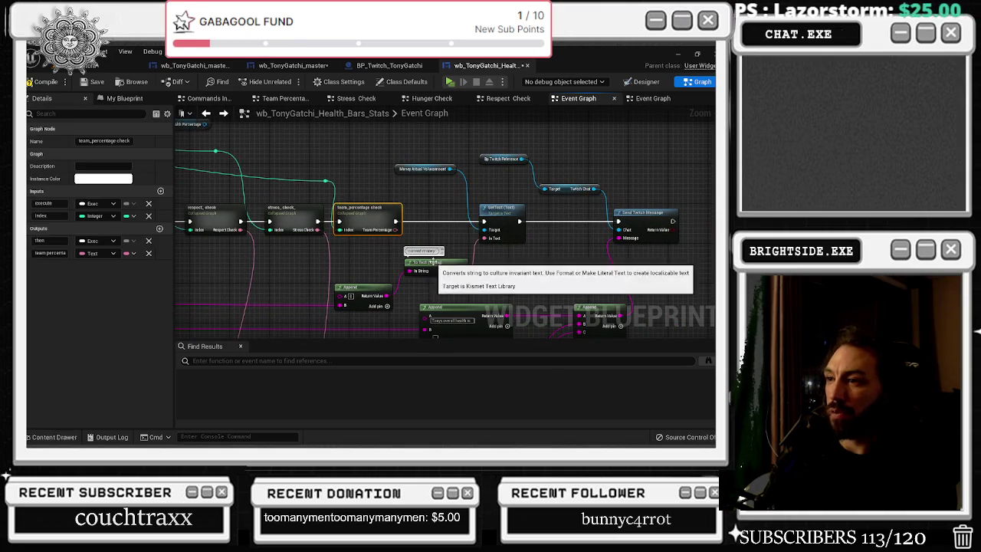
left_click_drag(499, 218, 522, 218)
left_click(460, 254)
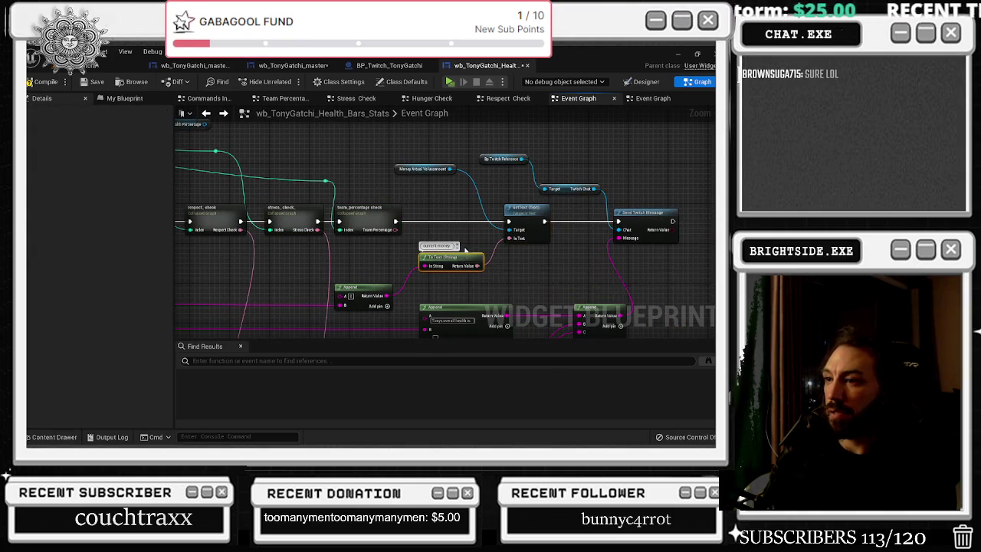
mouse_move(370, 223)
left_mouse_down()
mouse_move(389, 355)
mouse_move(394, 298)
mouse_move(388, 307)
mouse_move(294, 293)
left_mouse_up()
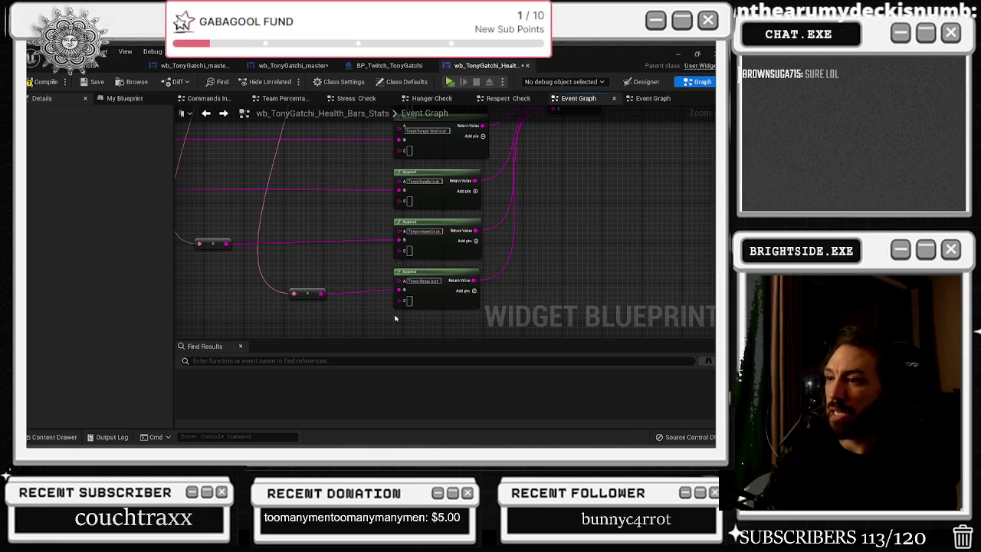
key("ctrl+v")
mouse_move(406, 261)
left_mouse_down()
mouse_move(395, 266)
mouse_move(406, 218)
mouse_move(360, 171)
left_mouse_up()
Add an F input to the combined message Append and wire the new Append's output into it
left_click(386, 209)
left_click_drag(392, 209, 353, 240)
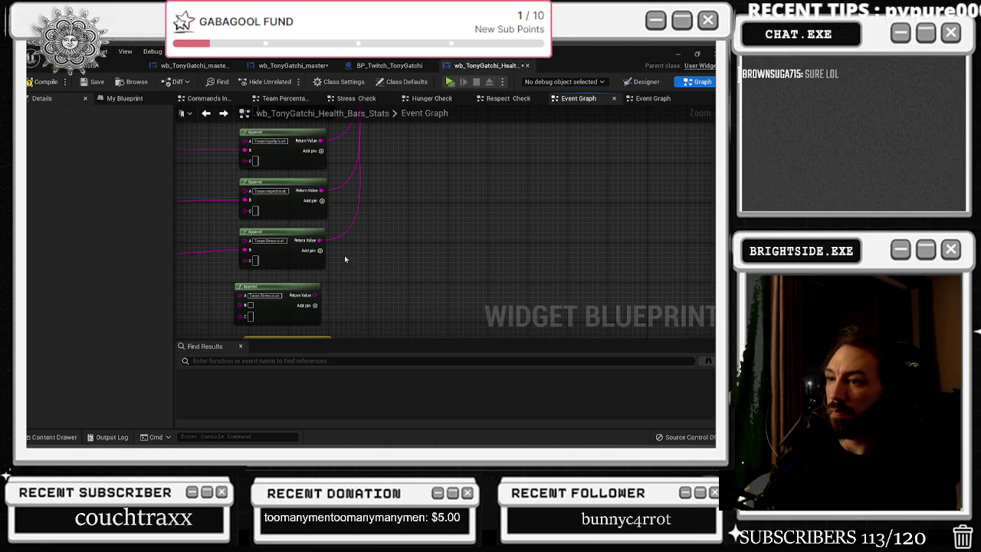
mouse_move(322, 295)
left_mouse_down()
mouse_move(405, 153)
mouse_move(395, 122)
mouse_move(401, 149)
mouse_move(376, 329)
mouse_move(323, 289)
left_mouse_up()
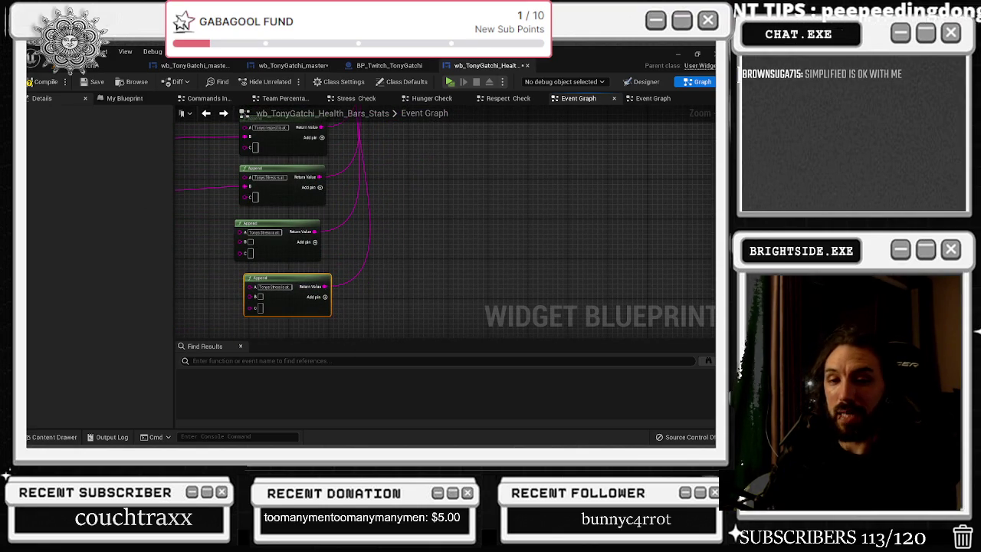
scroll(373, 236, "down", 2)
Rearrange the Append and To Text nodes and feed Team Percentage into the new Append's B pin
mouse_move(377, 198)
left_mouse_down()
mouse_move(395, 207)
mouse_move(432, 188)
left_mouse_up()
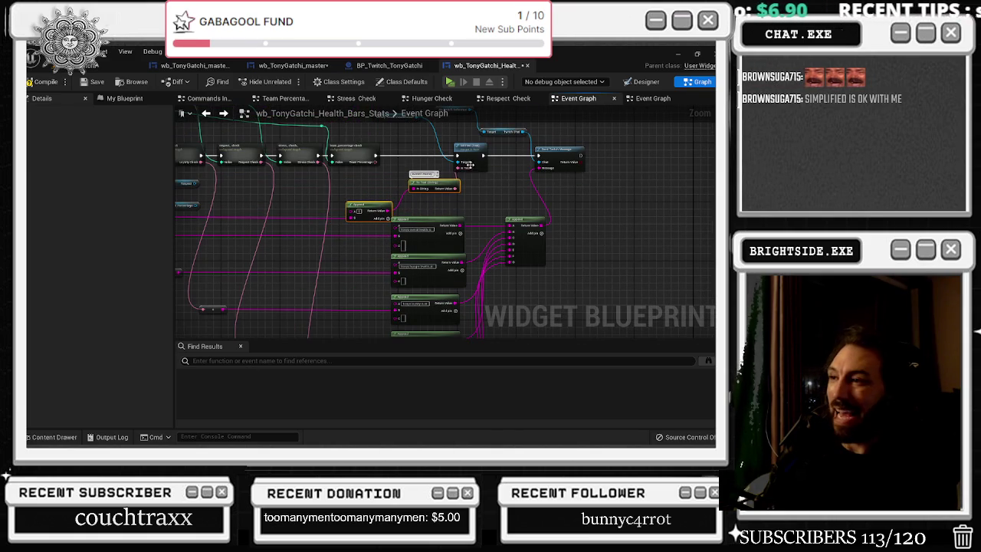
left_click(470, 164)
scroll(376, 167, "up", 2)
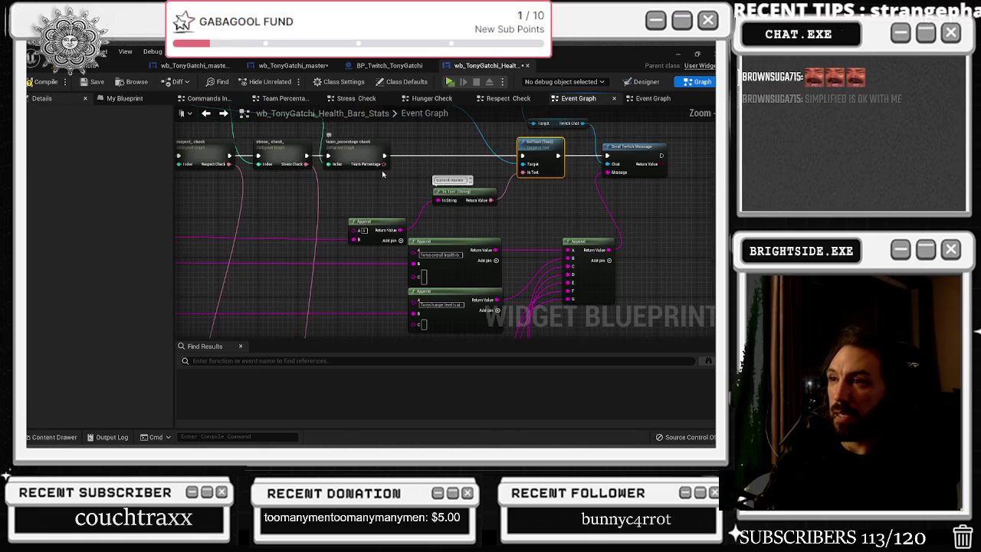
left_click_drag(366, 223, 361, 212)
mouse_move(382, 164)
left_mouse_down()
mouse_move(427, 285)
mouse_move(411, 324)
mouse_move(426, 287)
mouse_move(414, 251)
left_mouse_up()
Rewrite the third Append node's text fields, entering 'Tonys Health' and '/100'
scroll(352, 227, "up", 2)
right_click(385, 257)
left_click(417, 285)
type("Tonys Health")
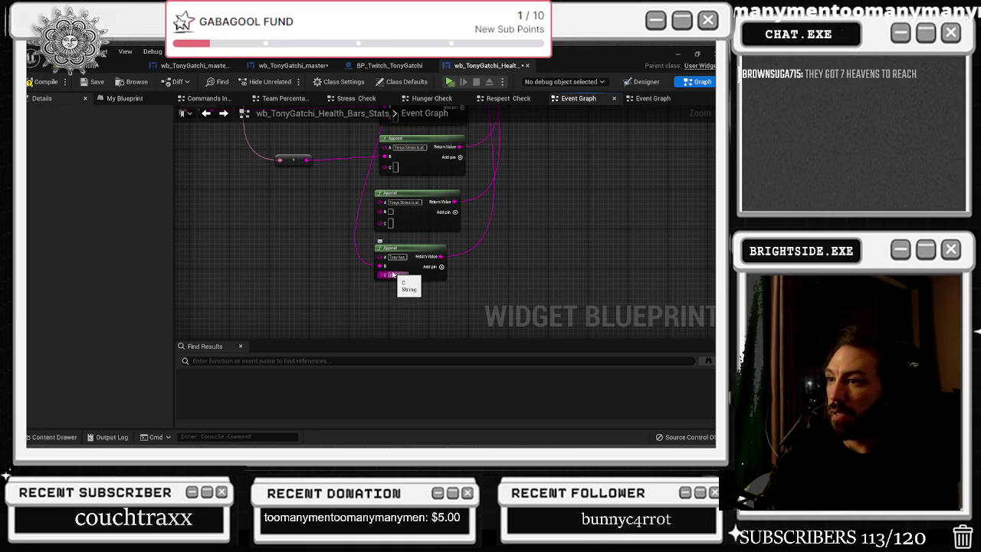
type("/100")
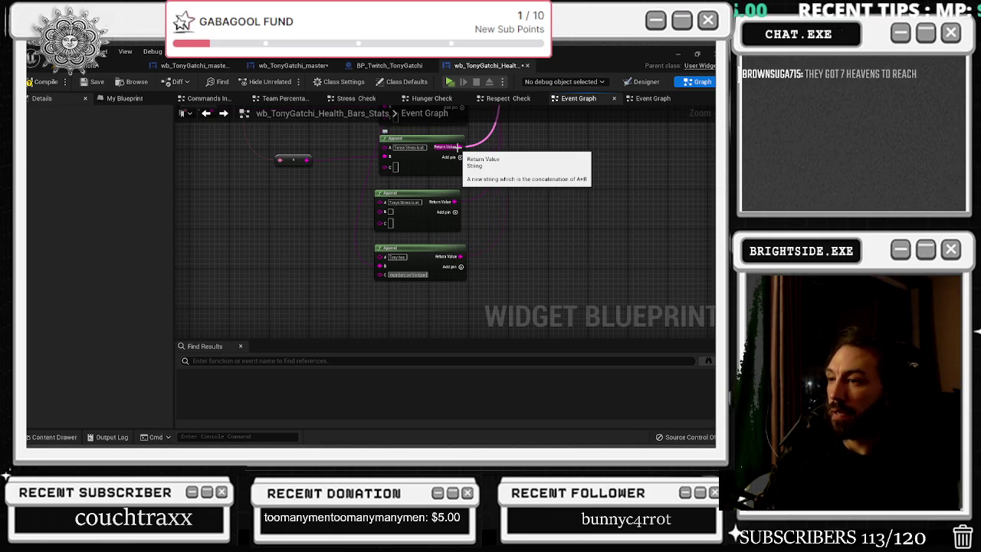
Add a D input to the team Append node and reposition the middle Append node
left_click(461, 266)
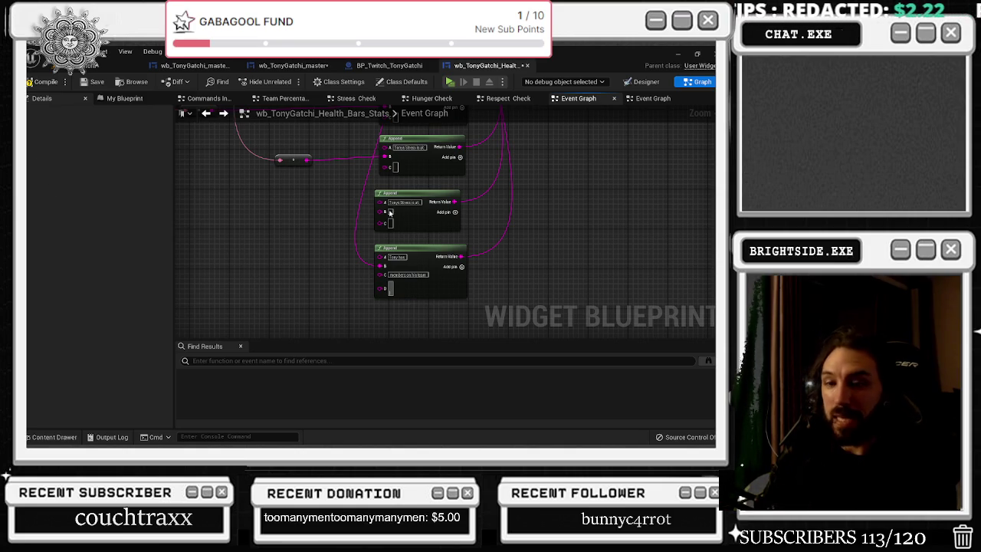
left_click_drag(428, 248, 428, 243)
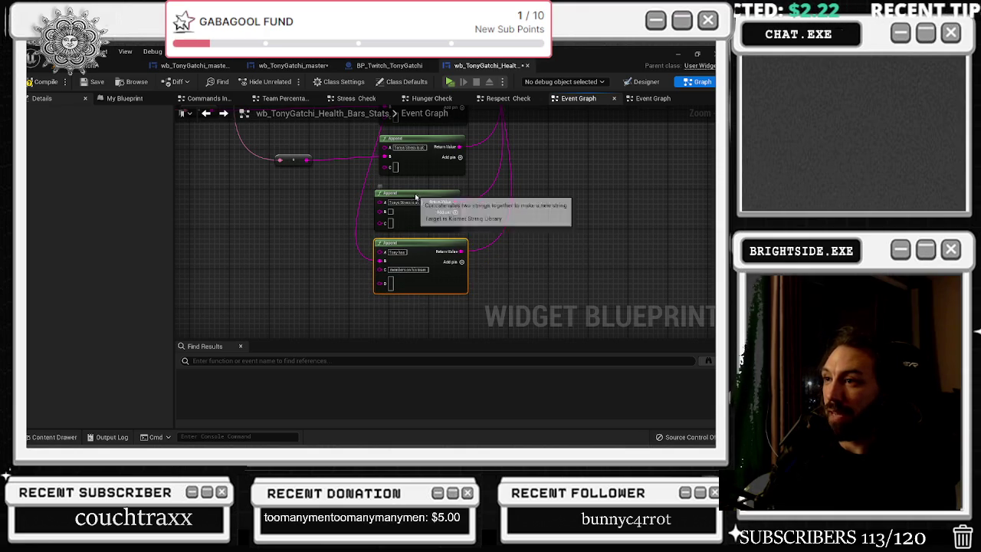
left_click_drag(416, 195, 424, 190)
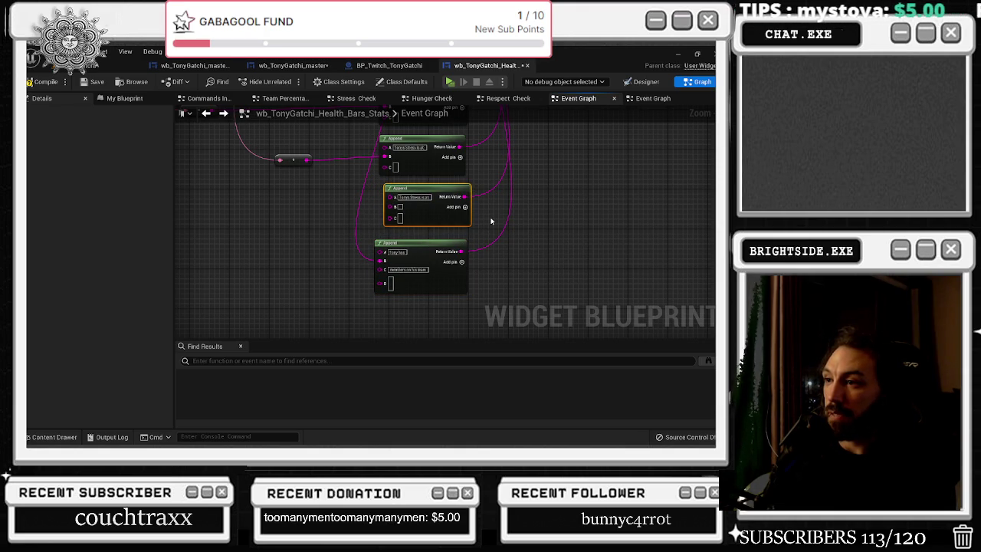
scroll(491, 221, "down", 4)
scroll(475, 272, "up", 4)
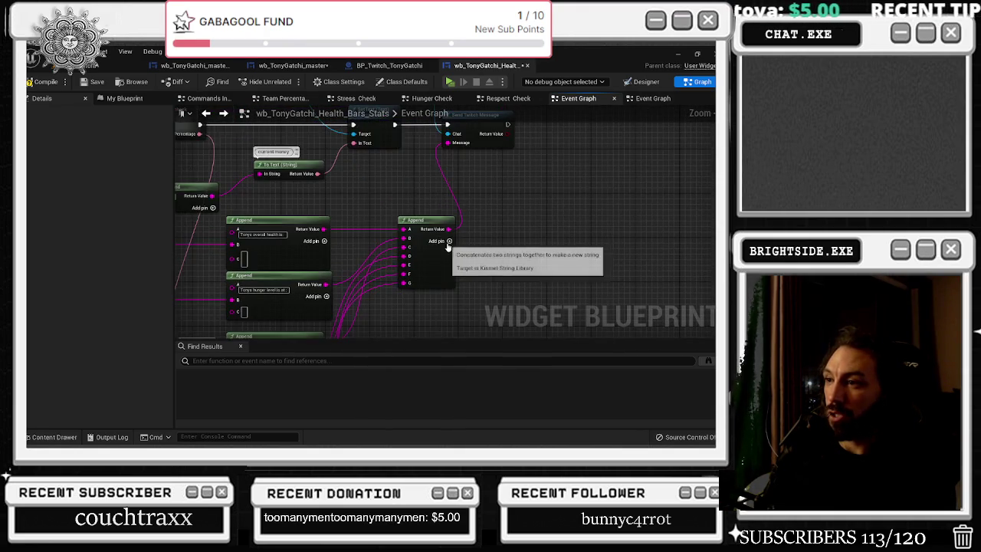
Copy the team-members Append node, paste it below the others, and trim its A text
scroll(460, 226, "down", 3)
scroll(458, 203, "up", 3)
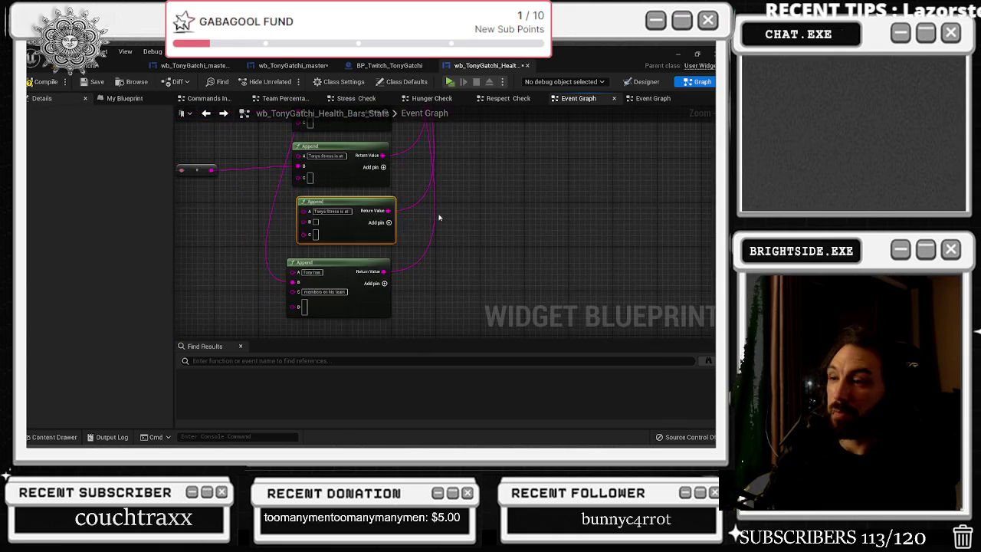
left_click(338, 262)
key("ctrl+c")
key("ctrl+v")
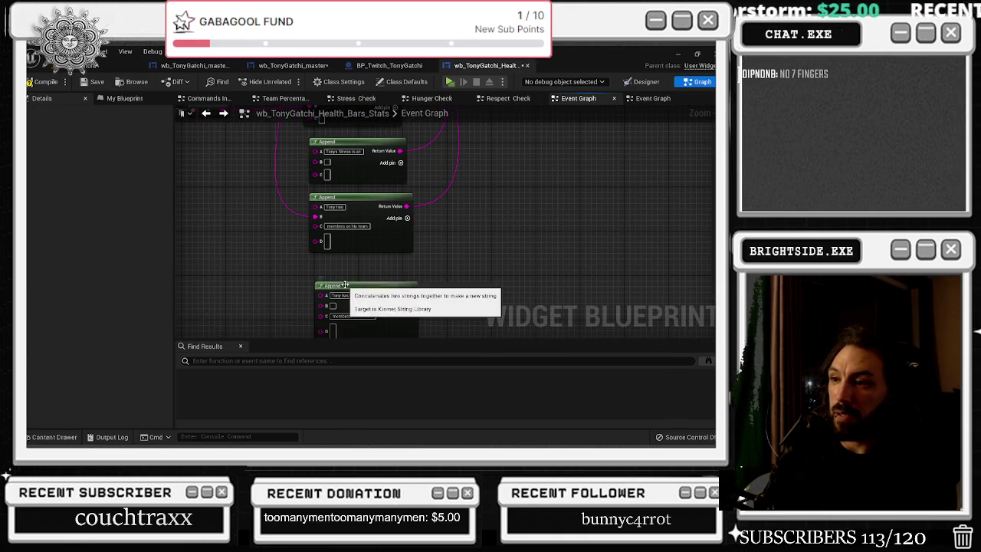
left_click_drag(345, 285, 338, 267)
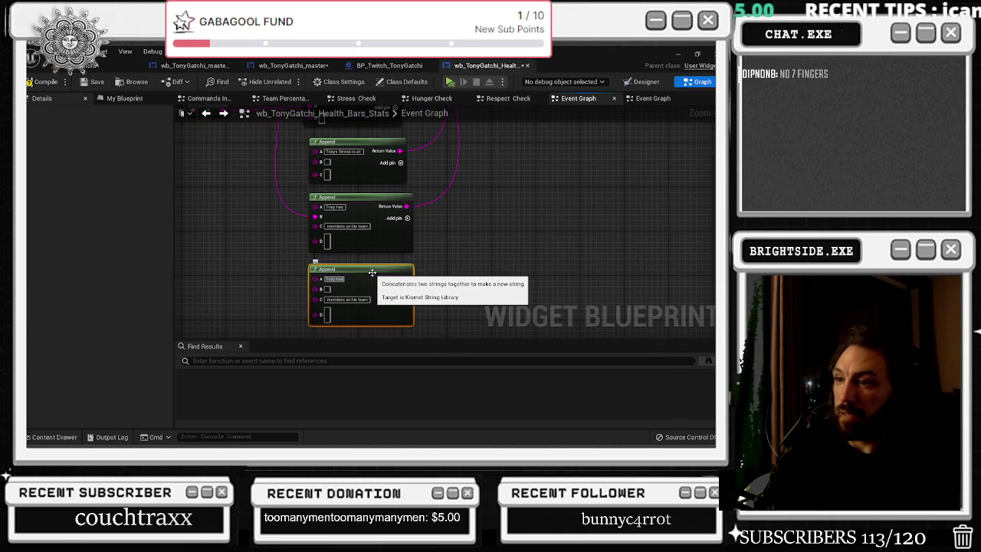
key("BackSpace")
key("BackSpace")
key("BackSpace")
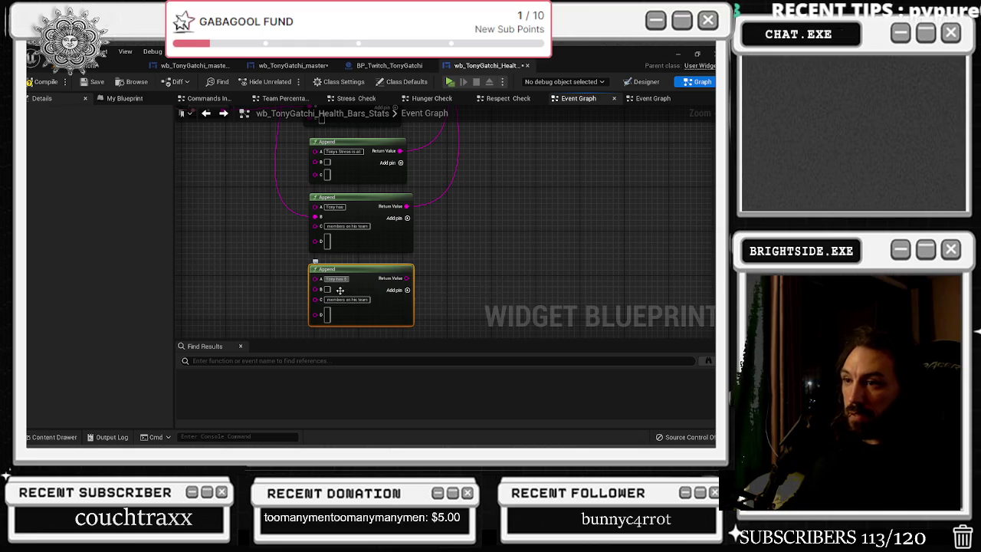
Reword the copy's C text to 'saved up to' … 'for right now!' about pocket money
left_click(347, 300)
type("saved up")
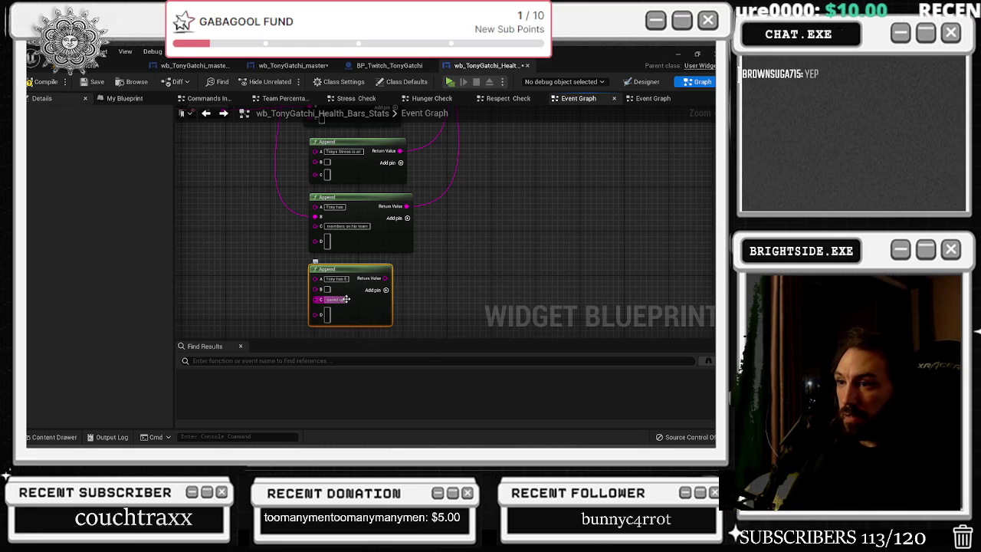
type(" to")
key("BackSpace")
key("BackSpace")
key("BackSpace")
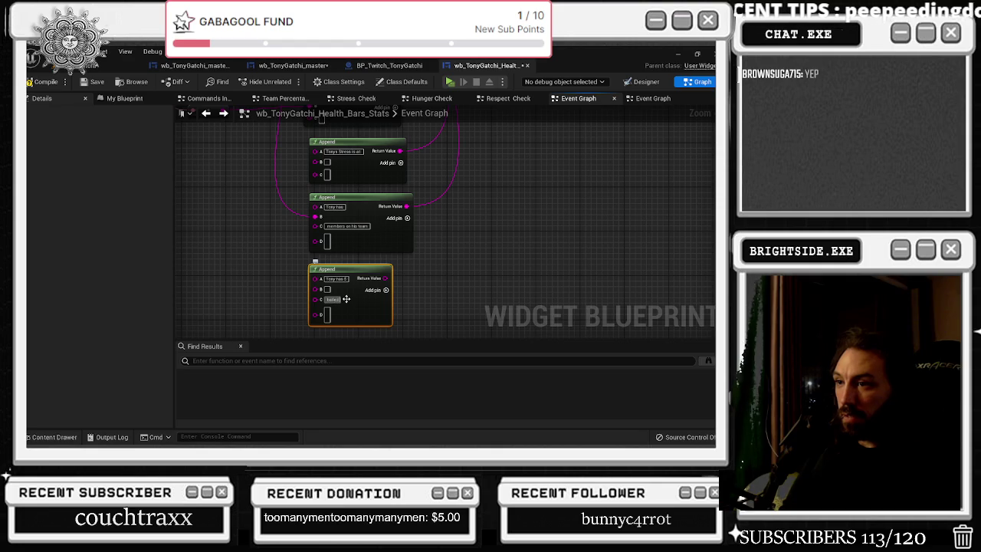
type("for")
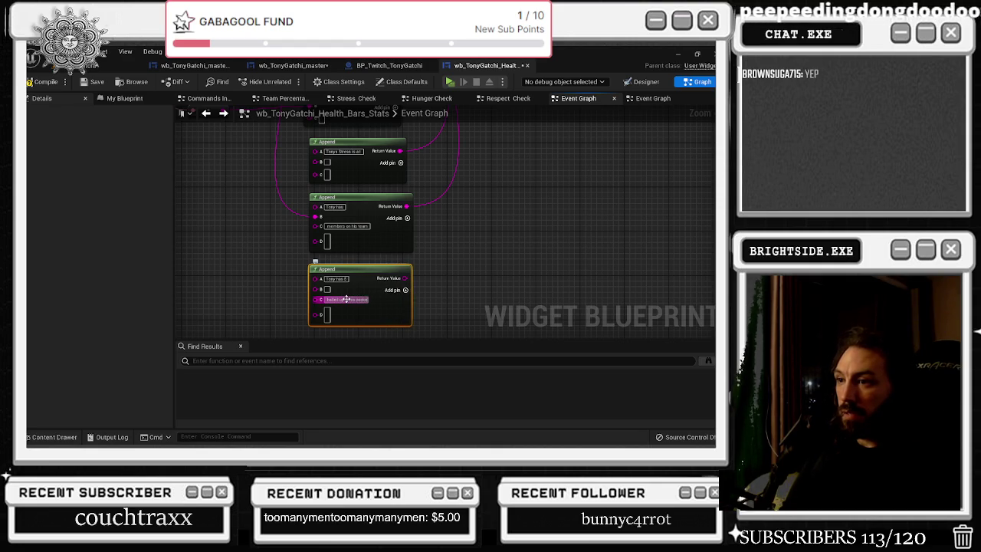
type(" ri")
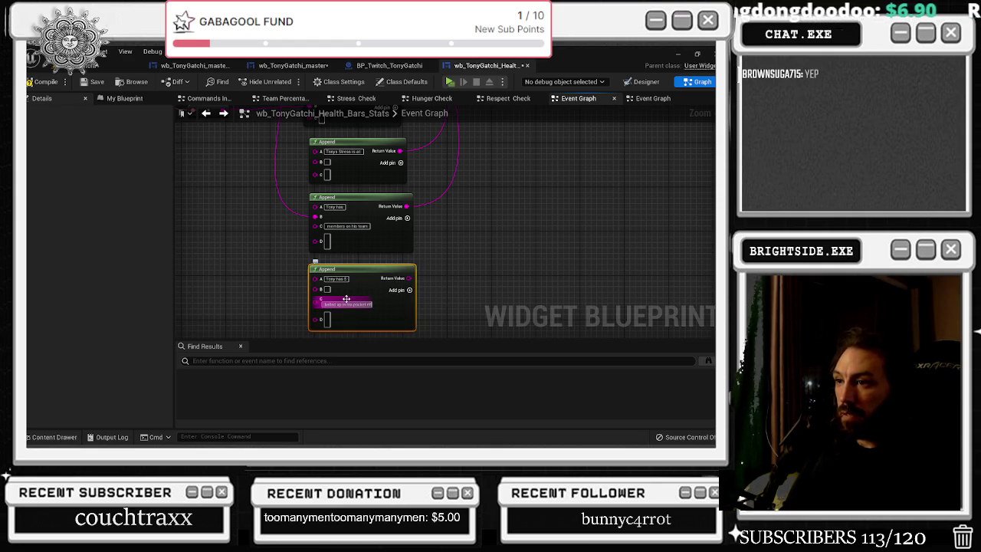
type("ght now!")
key("Return")
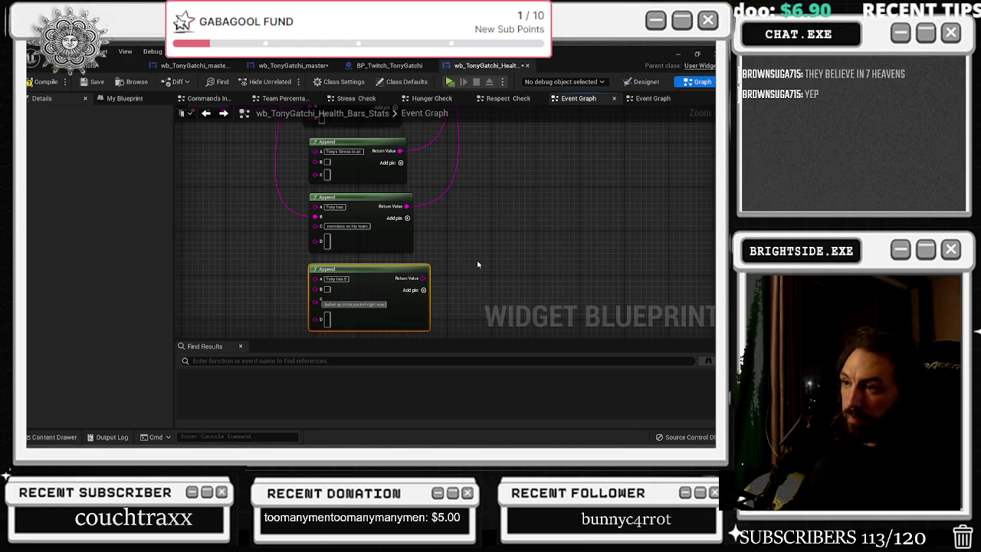
Connect the money Append's output to the combined message's H input and shift the node group right
scroll(443, 261, "down", 2)
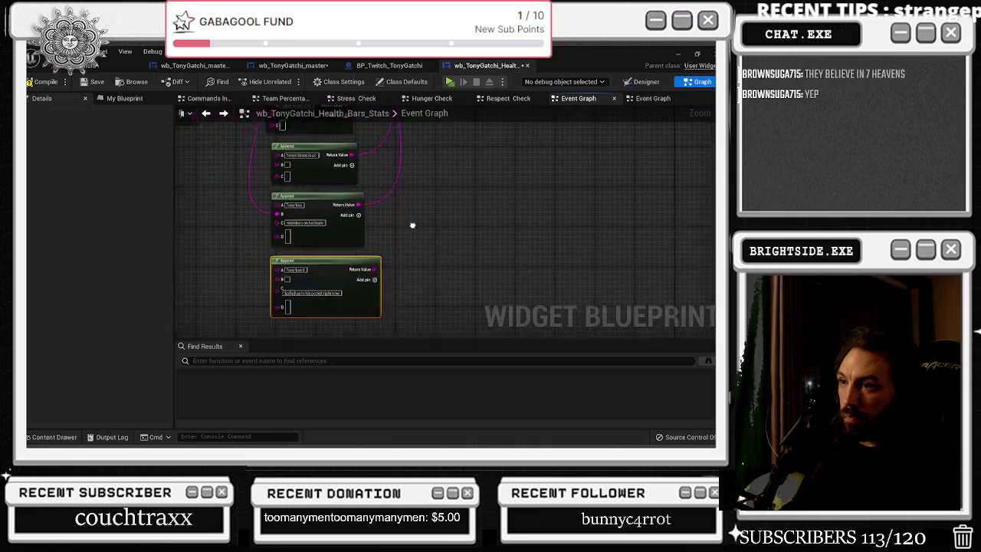
mouse_move(372, 241)
left_mouse_down()
mouse_move(386, 258)
mouse_move(458, 153)
mouse_move(437, 280)
mouse_move(449, 211)
mouse_move(426, 191)
mouse_move(421, 157)
mouse_move(442, 108)
left_mouse_up()
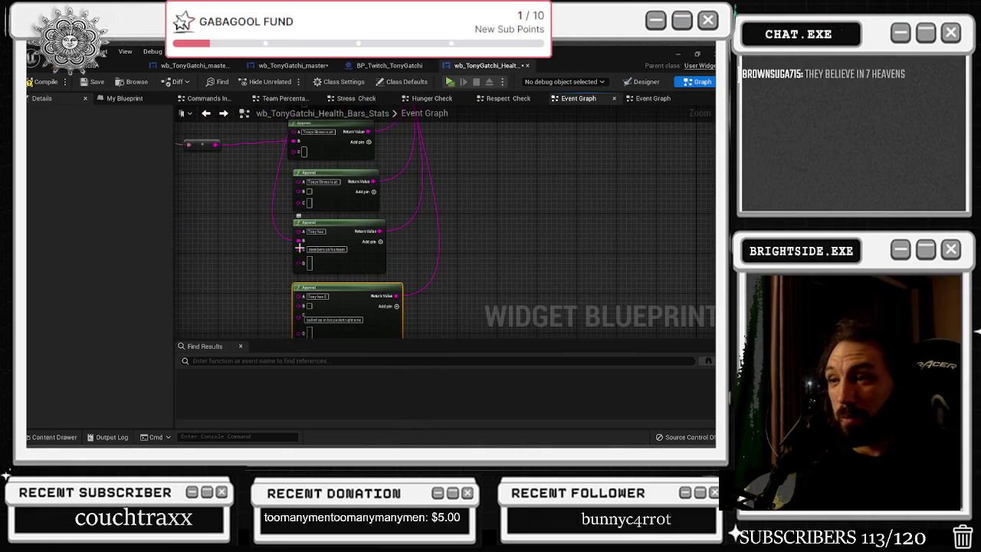
scroll(297, 253, "down", 5)
left_click_drag(365, 235, 376, 304)
mouse_move(313, 167)
left_mouse_down()
mouse_move(296, 217)
mouse_move(398, 337)
mouse_move(405, 318)
left_mouse_up()
left_click_drag(355, 208, 377, 208)
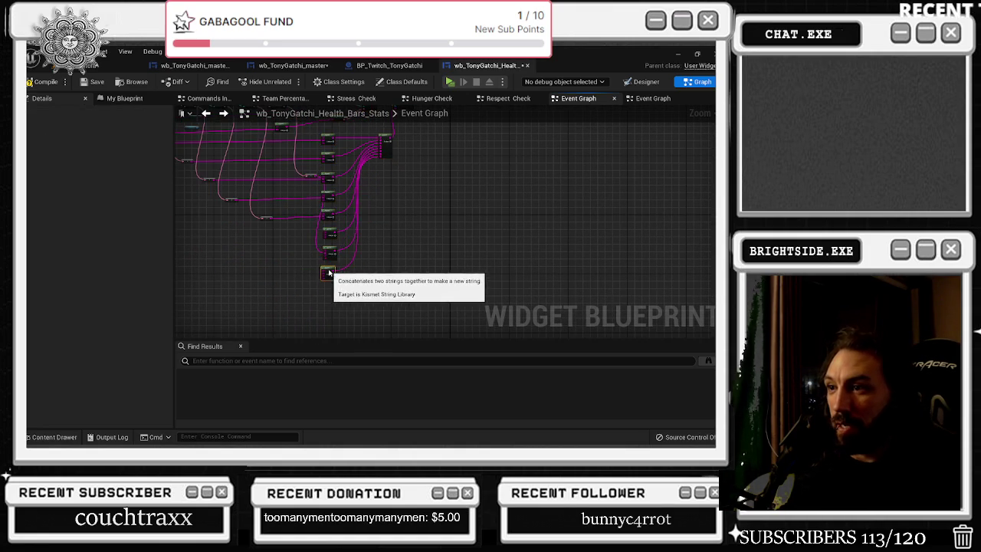
Wire the current money To Text Return Value into the money Append's B pin
scroll(330, 219, "up", 5)
scroll(353, 200, "down", 3)
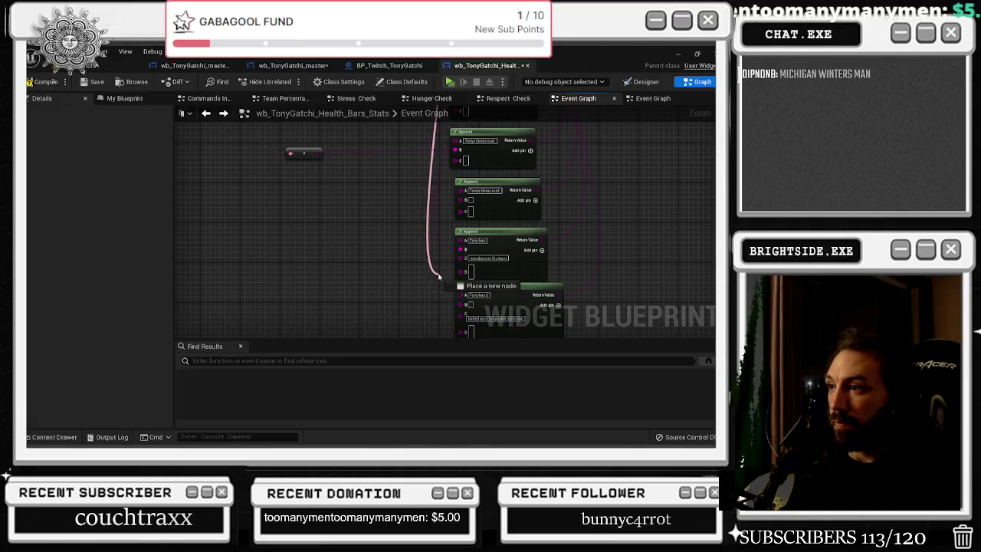
scroll(365, 223, "up", 3)
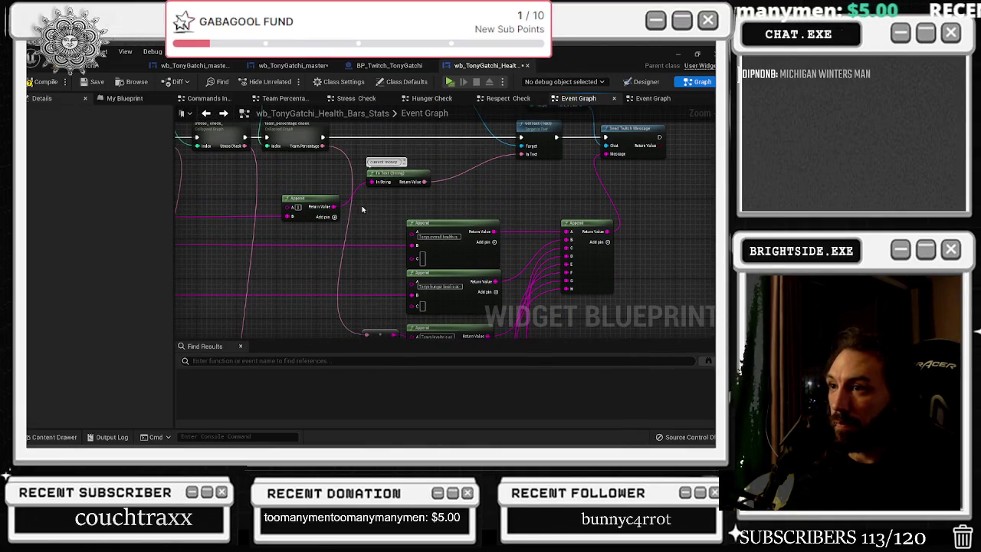
mouse_move(366, 262)
left_mouse_down()
mouse_move(330, 200)
mouse_move(327, 158)
left_mouse_up()
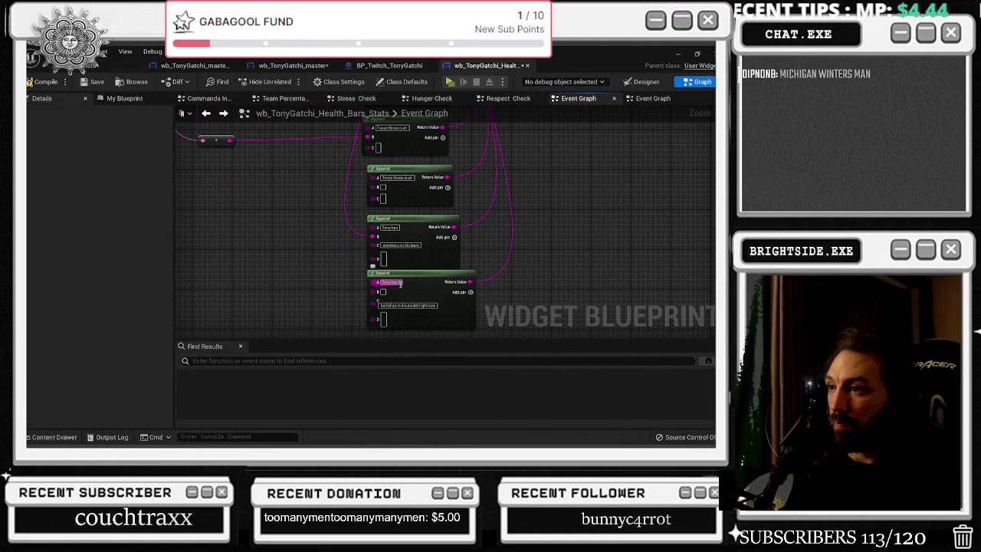
mouse_move(407, 277)
left_mouse_down()
mouse_move(330, 263)
mouse_move(381, 175)
mouse_move(368, 268)
mouse_move(387, 331)
mouse_move(375, 325)
mouse_move(376, 292)
mouse_move(333, 247)
left_mouse_up()
key("Escape")
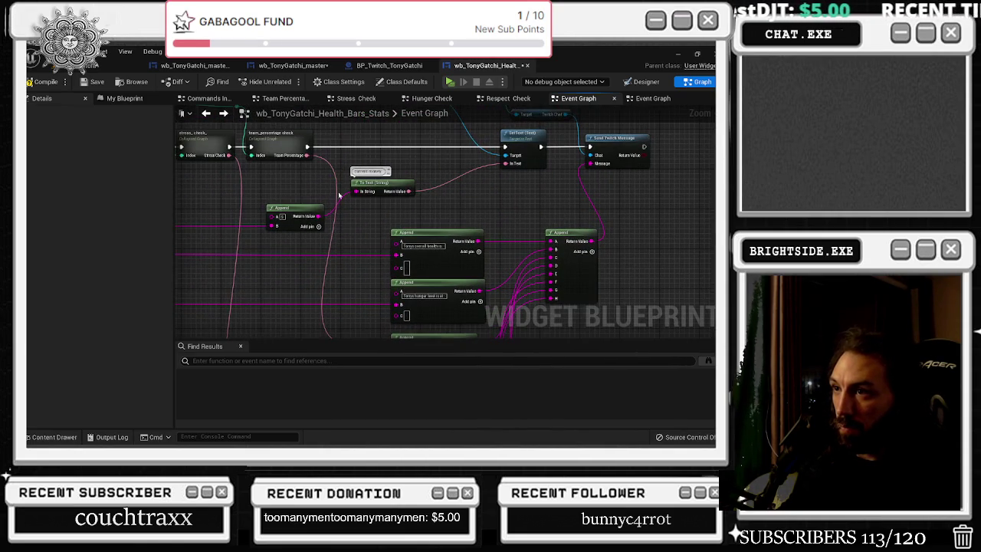
mouse_move(411, 178)
left_mouse_down()
mouse_move(387, 344)
mouse_move(378, 271)
mouse_move(398, 335)
mouse_move(416, 322)
mouse_move(404, 260)
left_mouse_up()
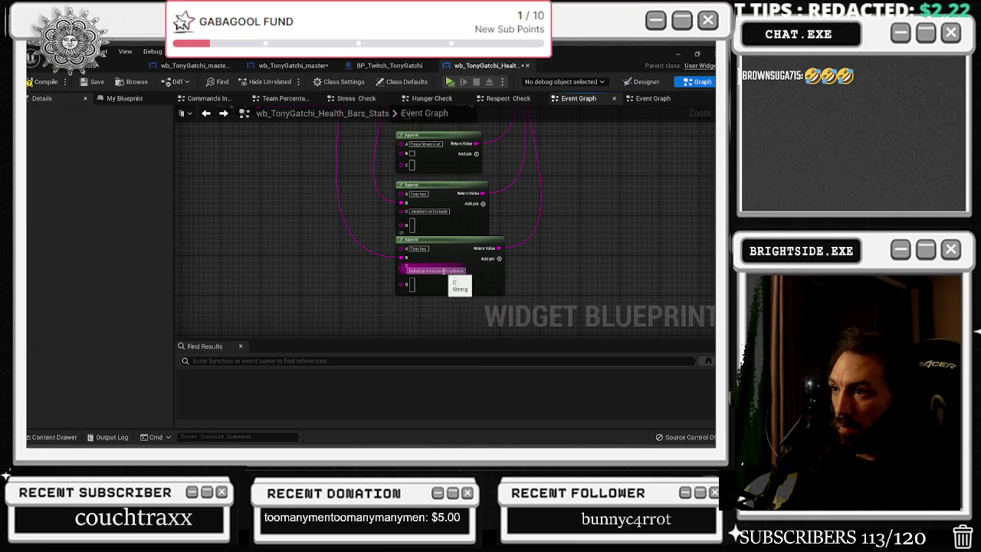
mouse_move(513, 230)
left_mouse_down()
mouse_move(529, 303)
mouse_move(527, 282)
left_mouse_up()
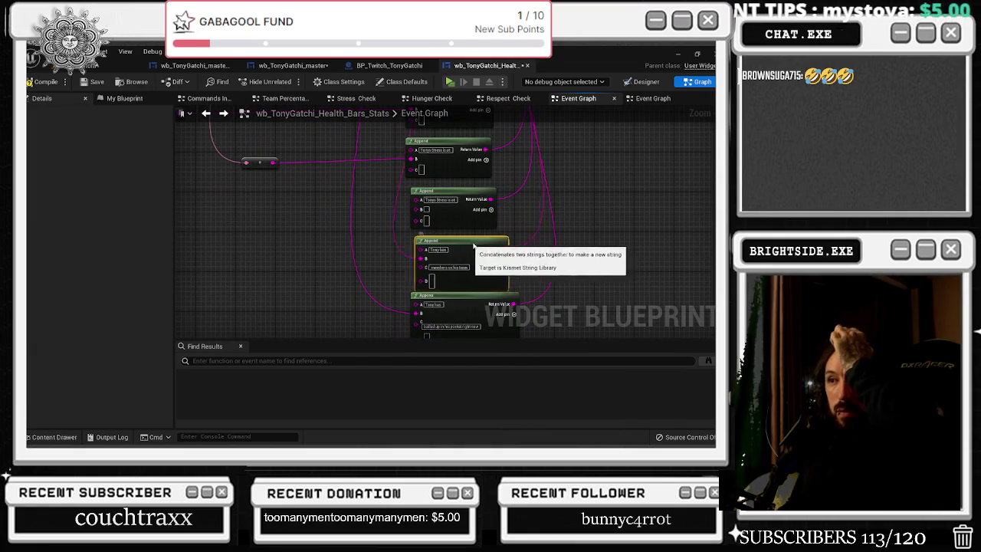
mouse_move(469, 246)
left_mouse_down()
mouse_move(489, 238)
mouse_move(459, 238)
mouse_move(472, 240)
mouse_move(405, 262)
left_mouse_up()
Place a Select node on the team Append's B input and move it left of the Append column
type("selec")
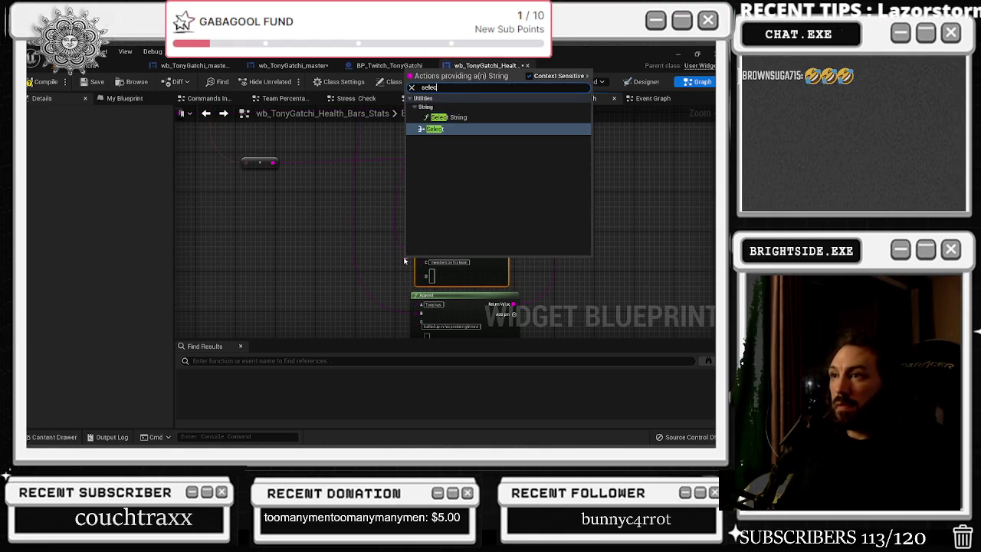
key("Return")
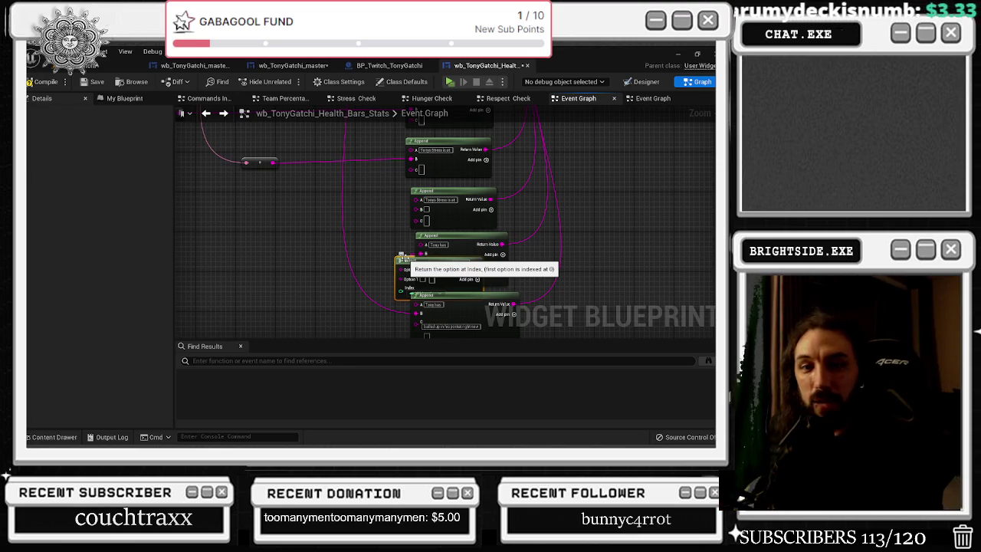
left_click_drag(402, 256, 305, 246)
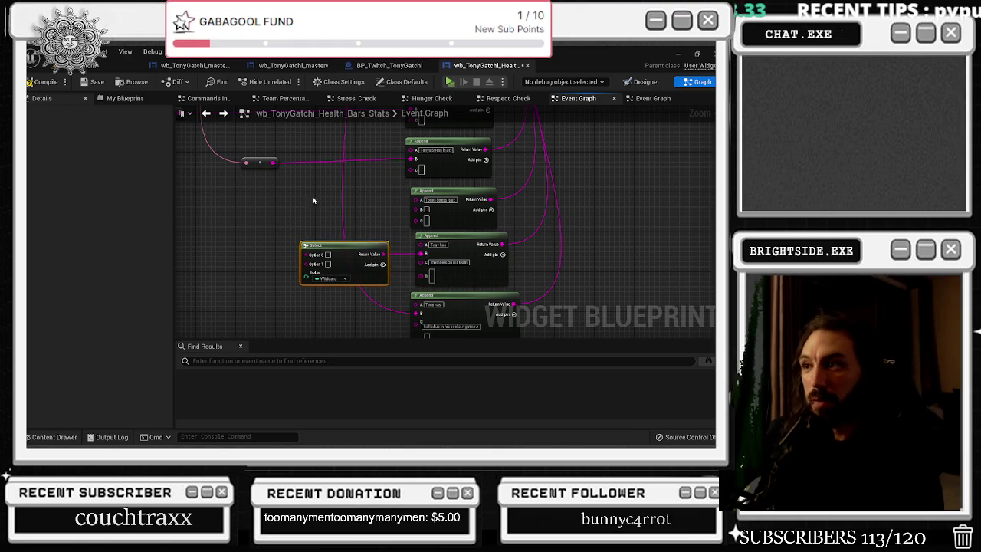
scroll(378, 185, "down", 3)
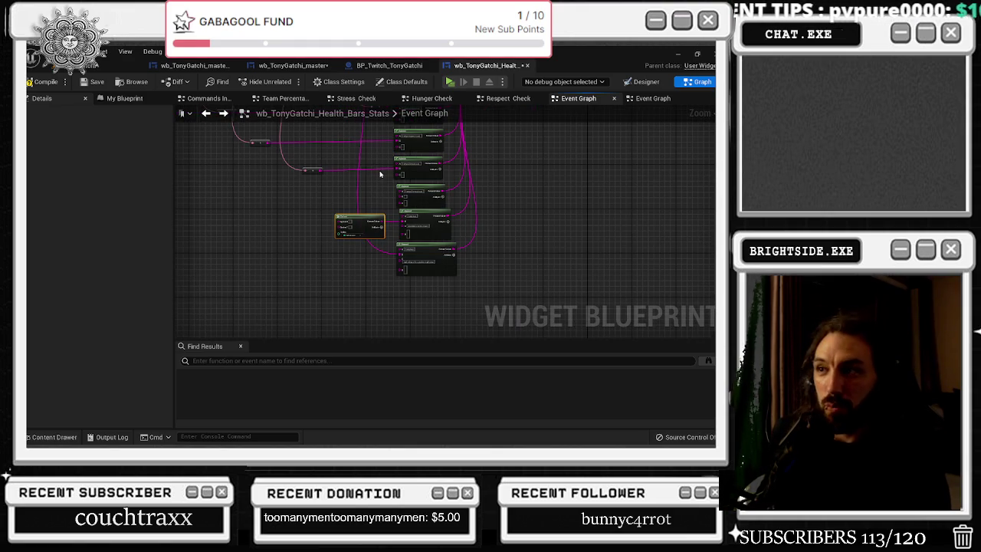
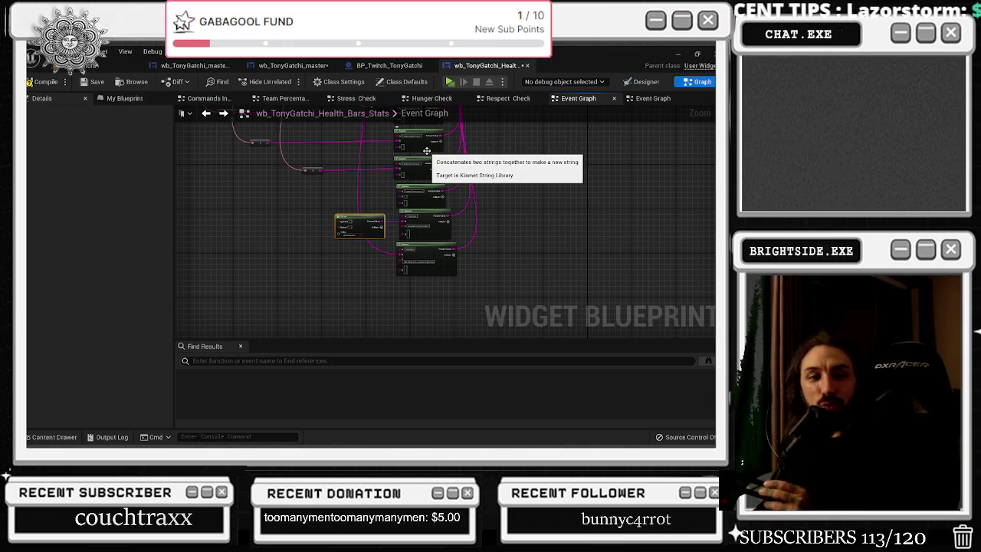
Find the Team Percentage Check collapsed node and open its graph to show the Inputs node
scroll(346, 223, "up", 3)
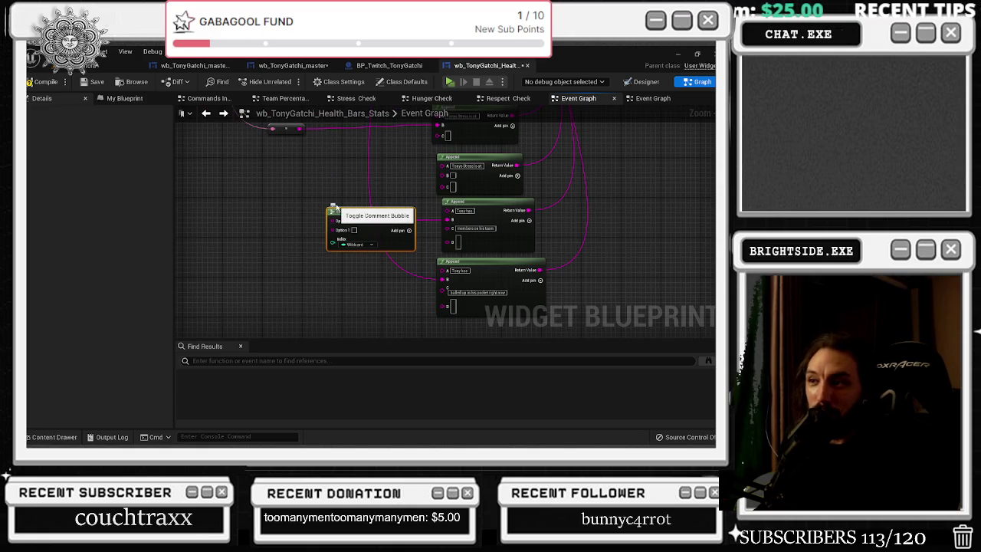
left_click_drag(333, 208, 373, 247)
mouse_move(402, 210)
left_mouse_down()
mouse_move(419, 273)
mouse_move(380, 248)
mouse_move(400, 163)
left_mouse_up()
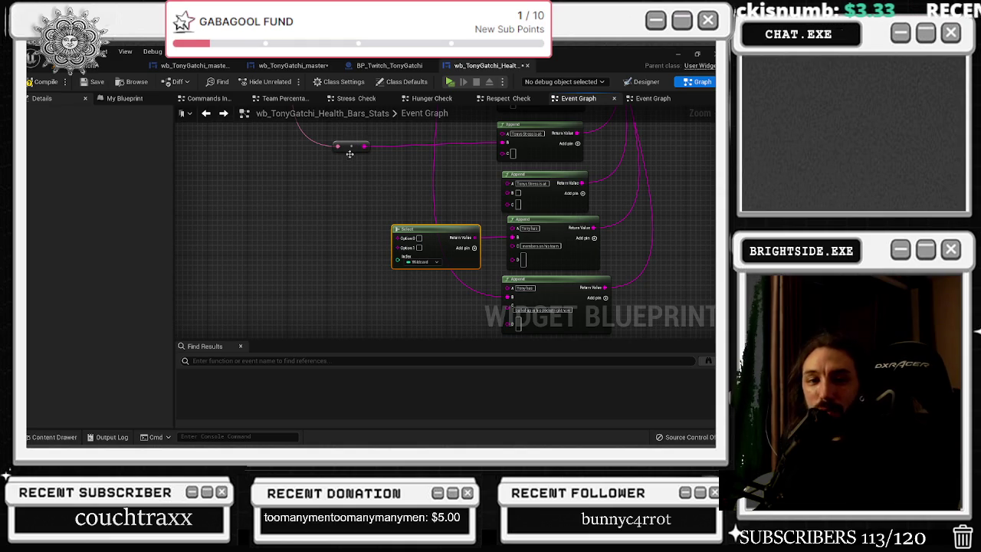
scroll(355, 230, "down", 2)
scroll(355, 230, "up", 2)
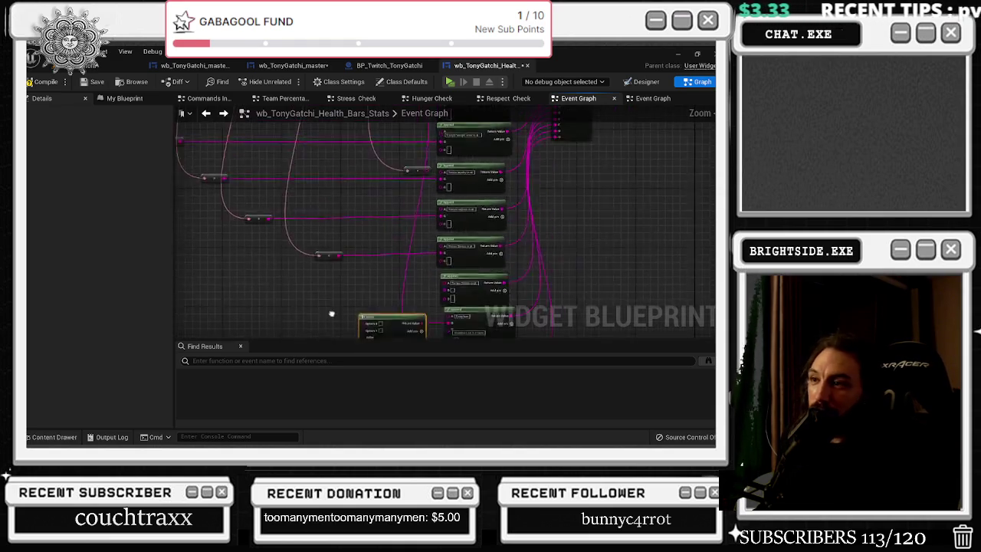
scroll(326, 258, "down", 2)
left_click_drag(326, 258, 322, 225)
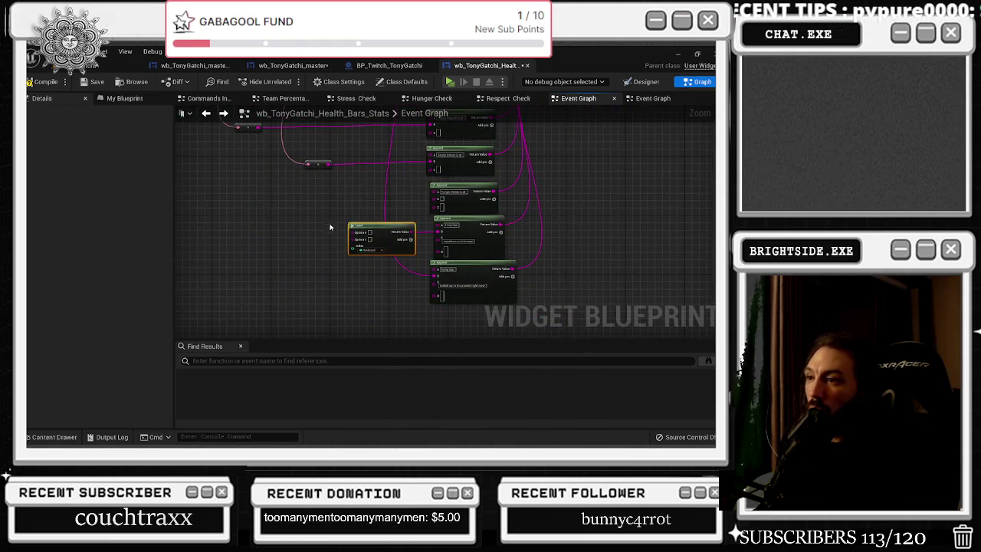
scroll(384, 231, "up", 2)
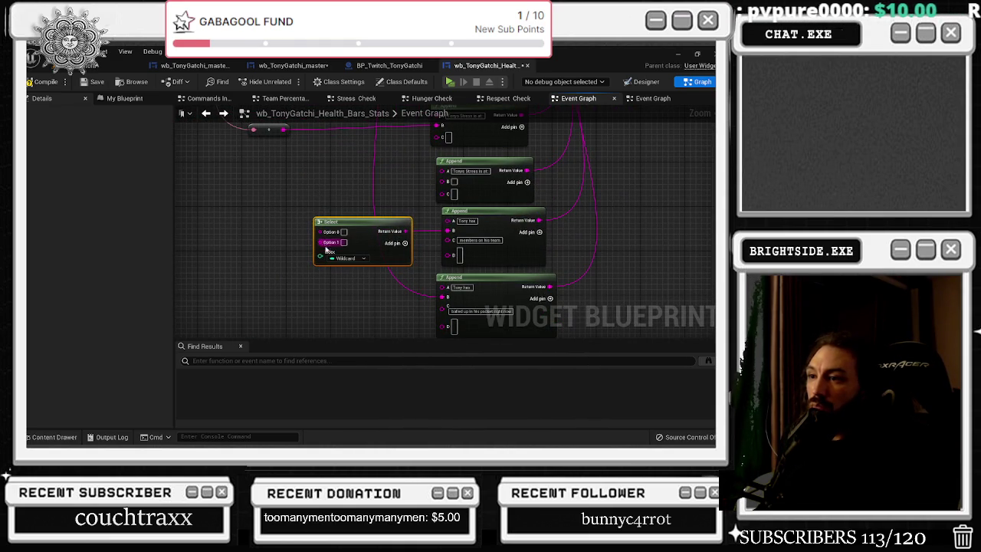
mouse_move(344, 192)
left_mouse_down()
mouse_move(268, 230)
mouse_move(348, 272)
left_mouse_up()
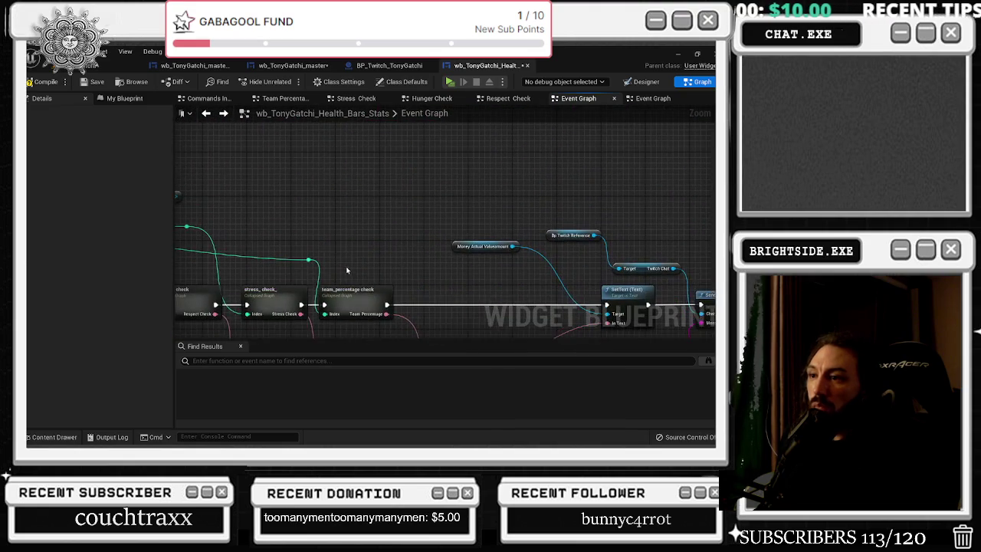
double_click(349, 295)
scroll(356, 209, "up", 2)
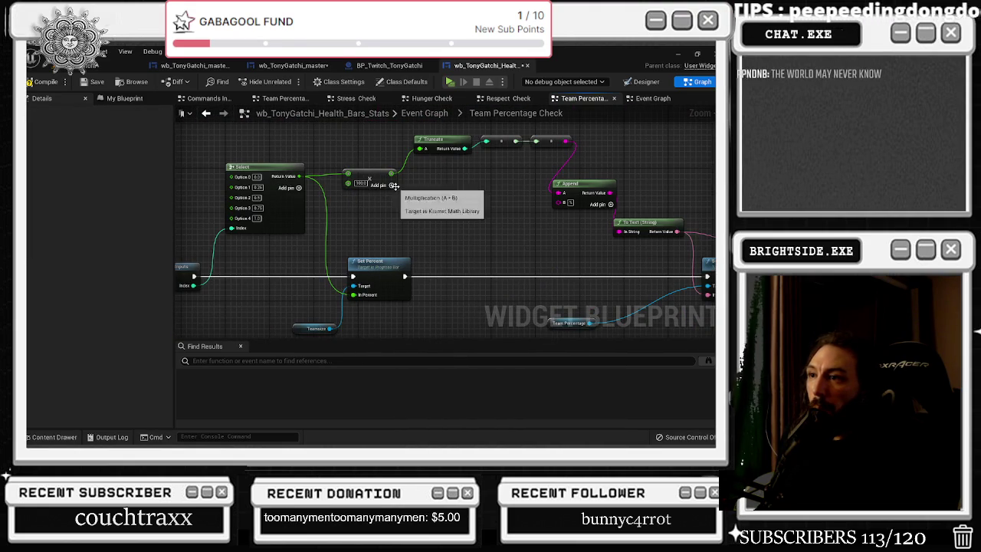
left_click_drag(393, 185, 446, 163)
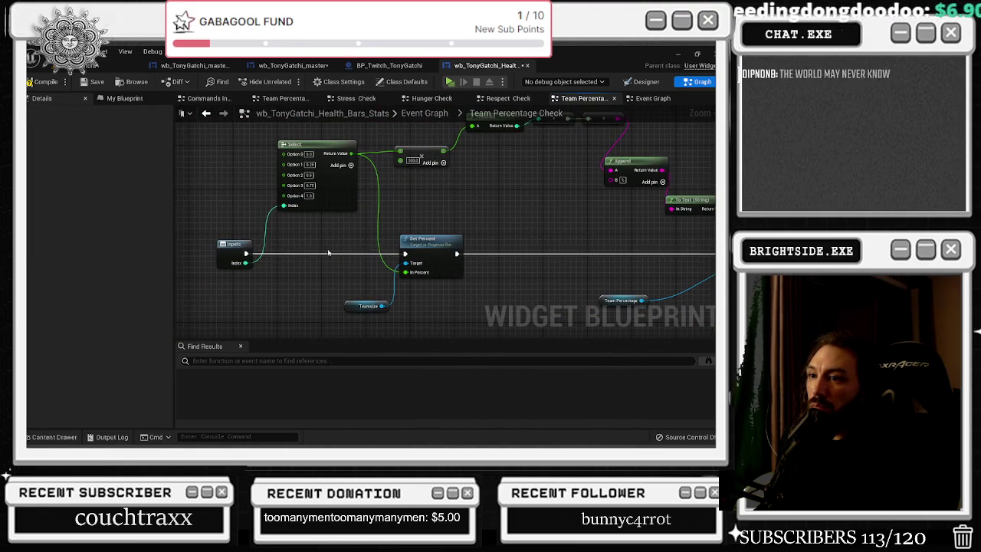
Pass the Index input to a new output named How Many Team Members
mouse_move(245, 263)
left_mouse_down()
mouse_move(675, 268)
mouse_move(622, 264)
left_mouse_up()
left_click(625, 256)
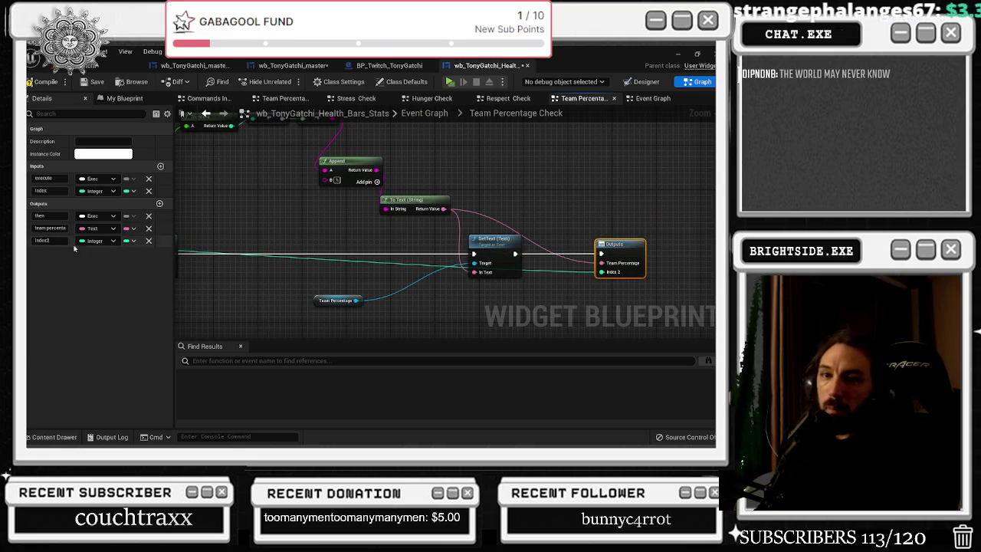
left_click(48, 240)
type("how many search")
key("Return")
left_click(206, 113)
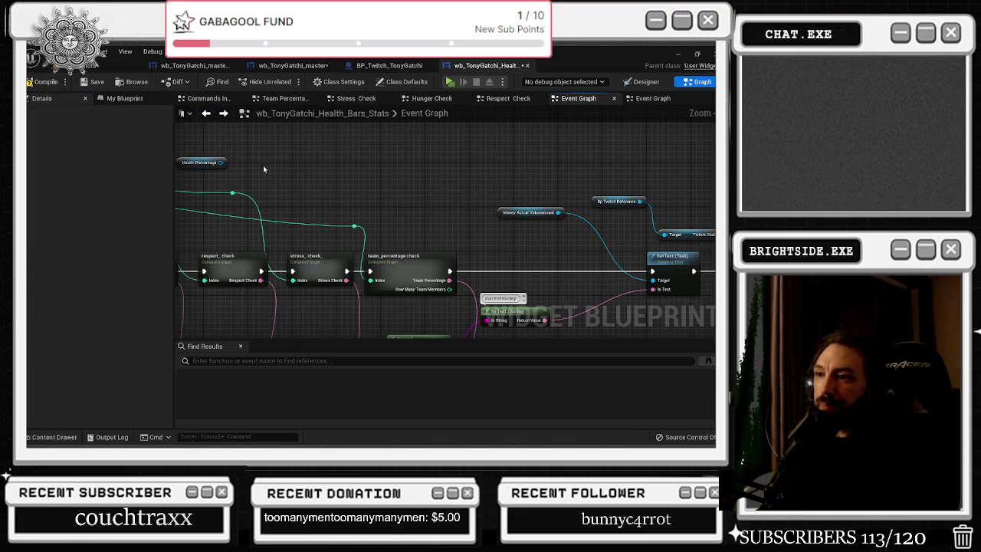
Wire How Many Team Members into the Select node's Index and add an Option 4 pin
left_click_drag(353, 228, 350, 175)
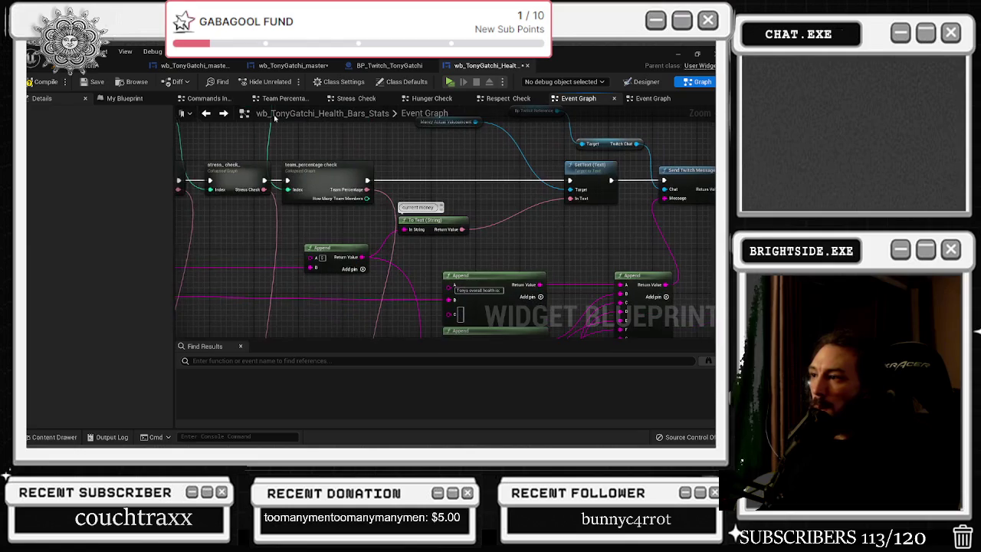
mouse_move(367, 199)
left_mouse_down()
mouse_move(449, 269)
mouse_move(437, 317)
mouse_move(349, 305)
left_mouse_up()
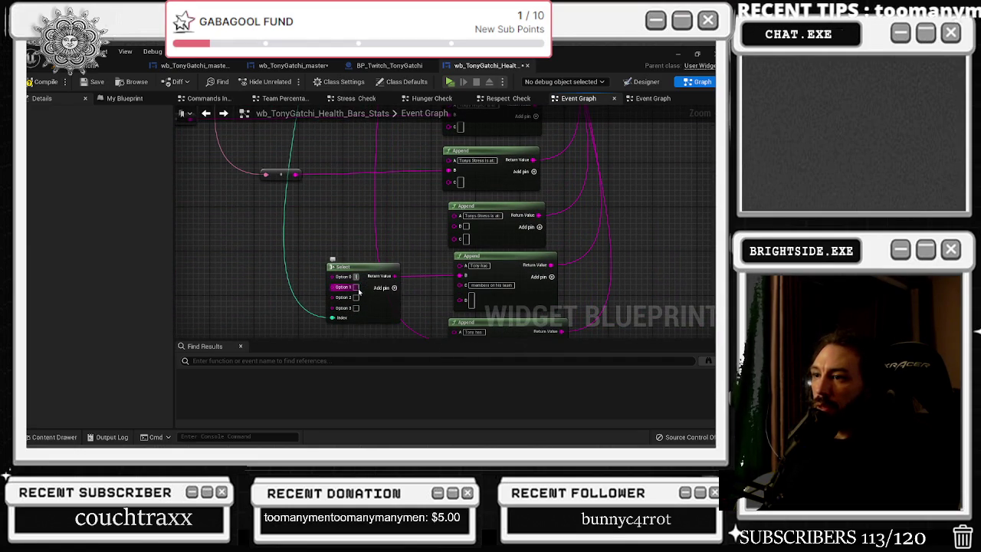
left_click(362, 273)
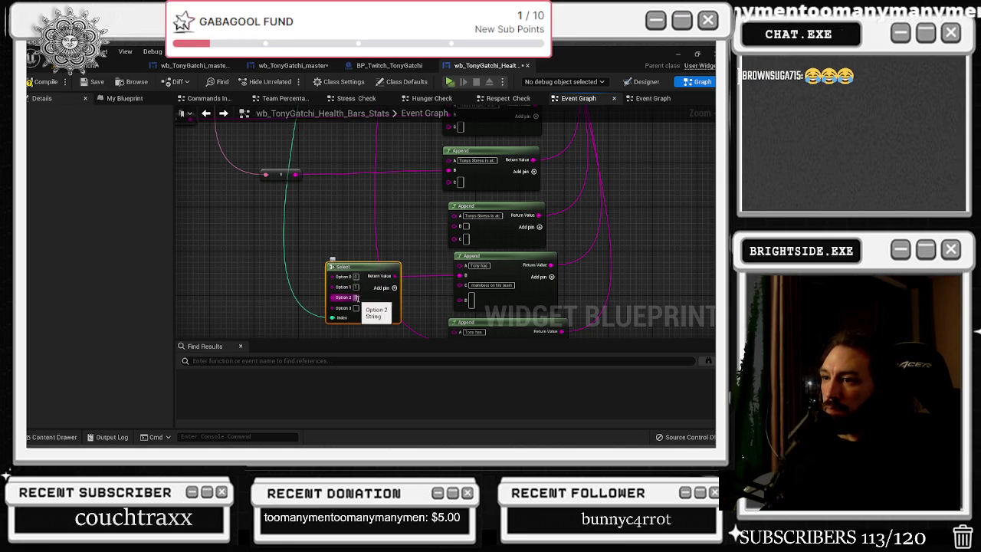
left_click(396, 288)
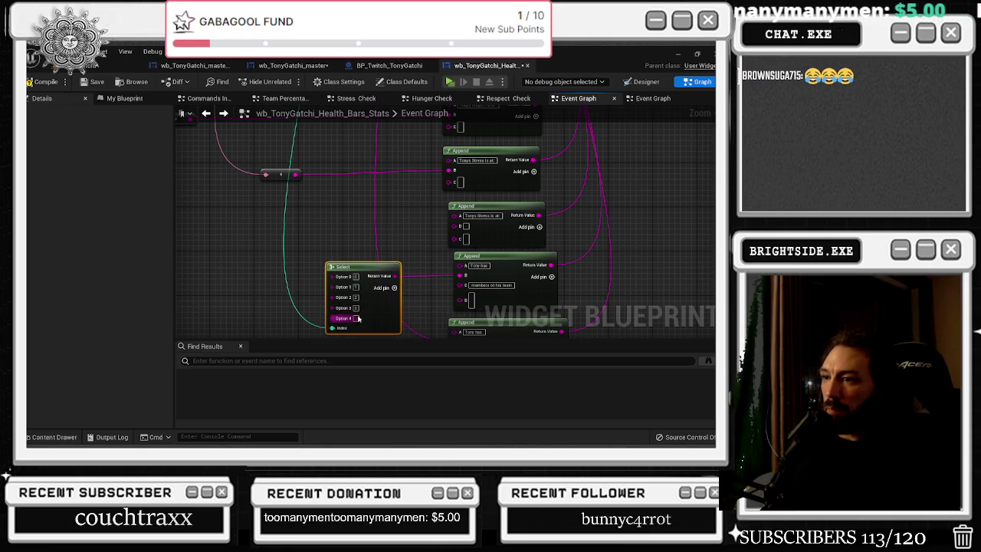
Nudge the Select node left, compile the health bars widget, and go back to the level editor
left_click(378, 259)
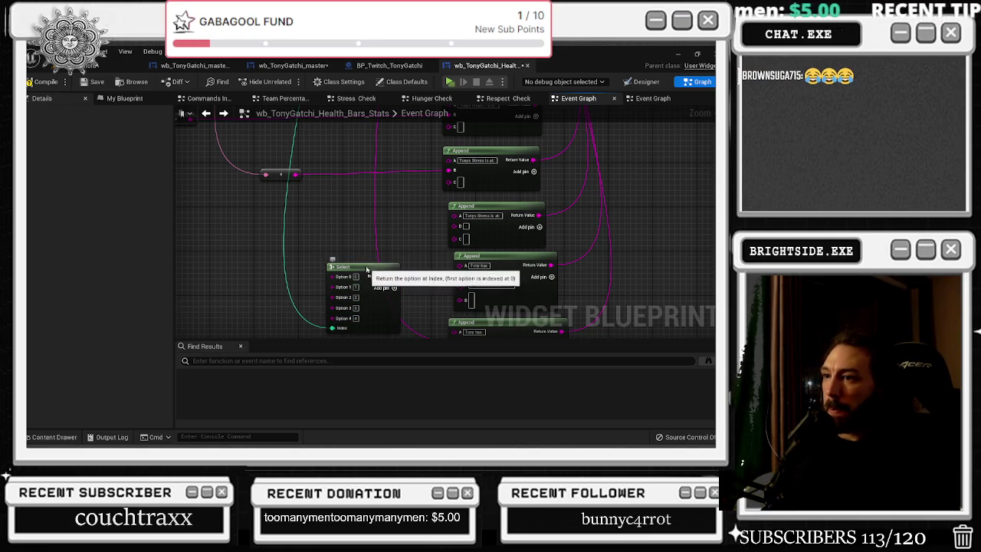
left_click_drag(369, 269, 361, 269)
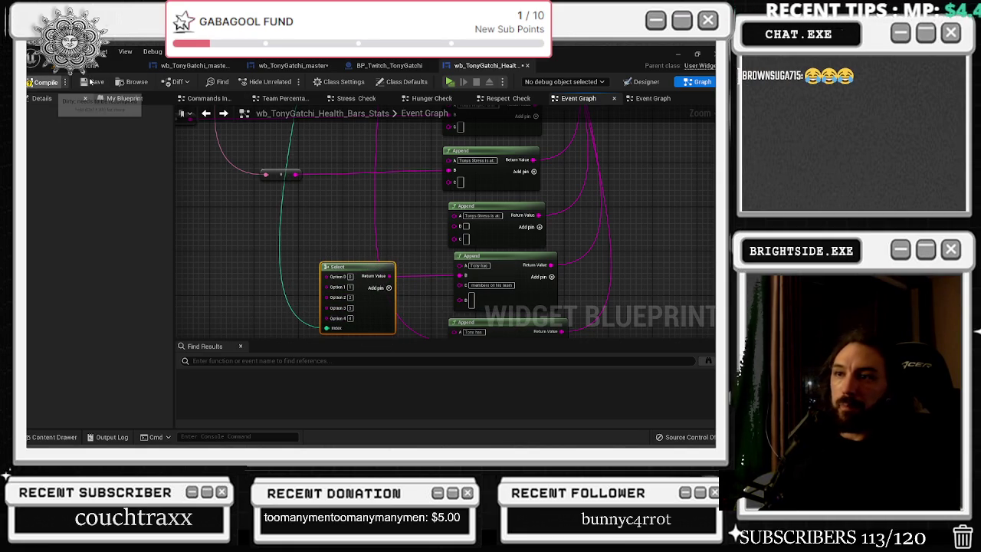
left_click(51, 82)
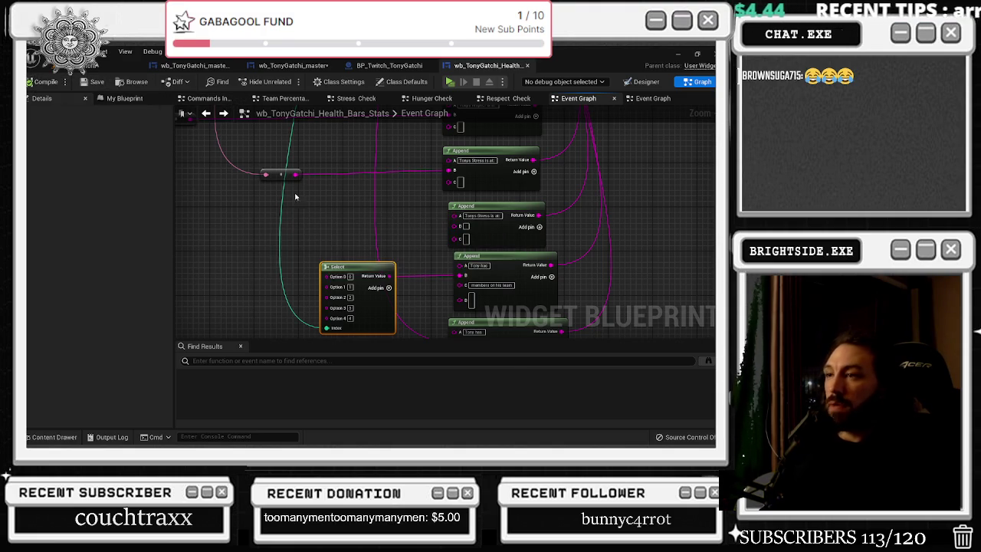
left_click(115, 66)
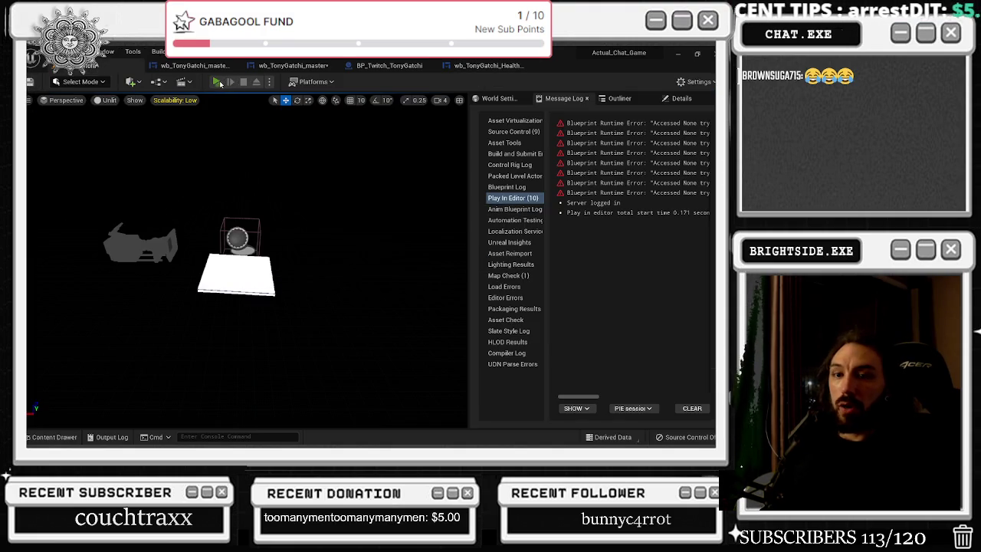
Play the level in the editor to view the TonyGatchi screen, then stop the session
left_click(218, 82)
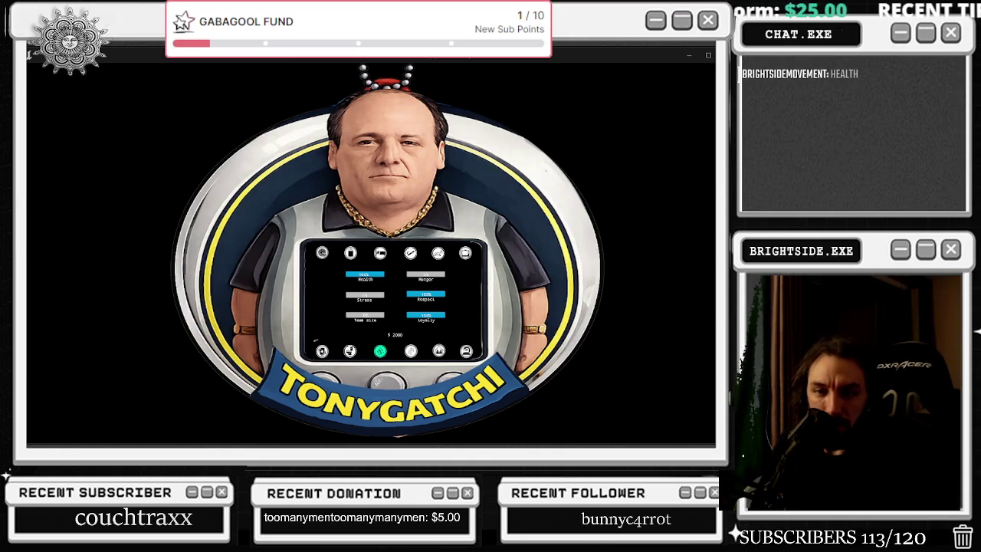
key("Escape")
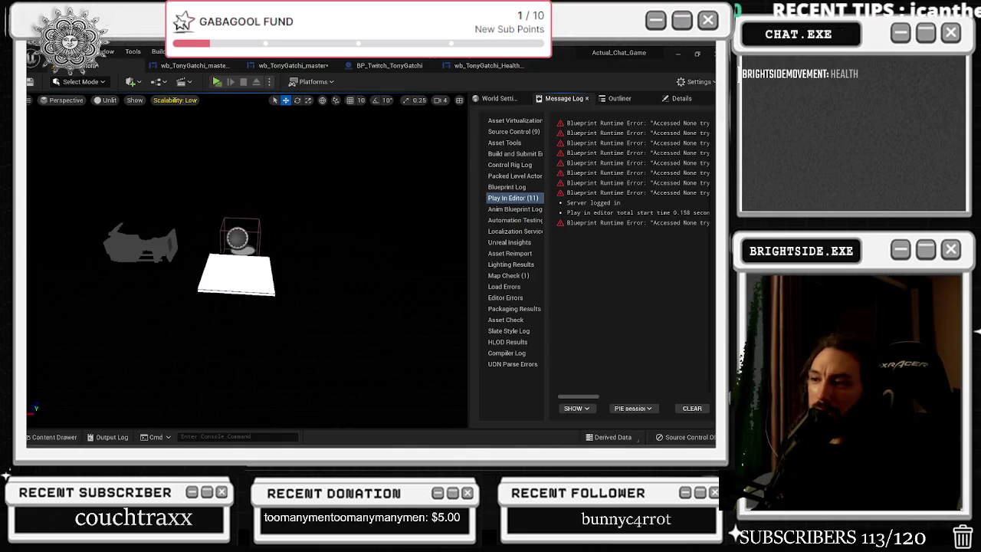
left_click(303, 65)
Look over the Play Animation nodes and layout of the health bars widget
left_click(381, 67)
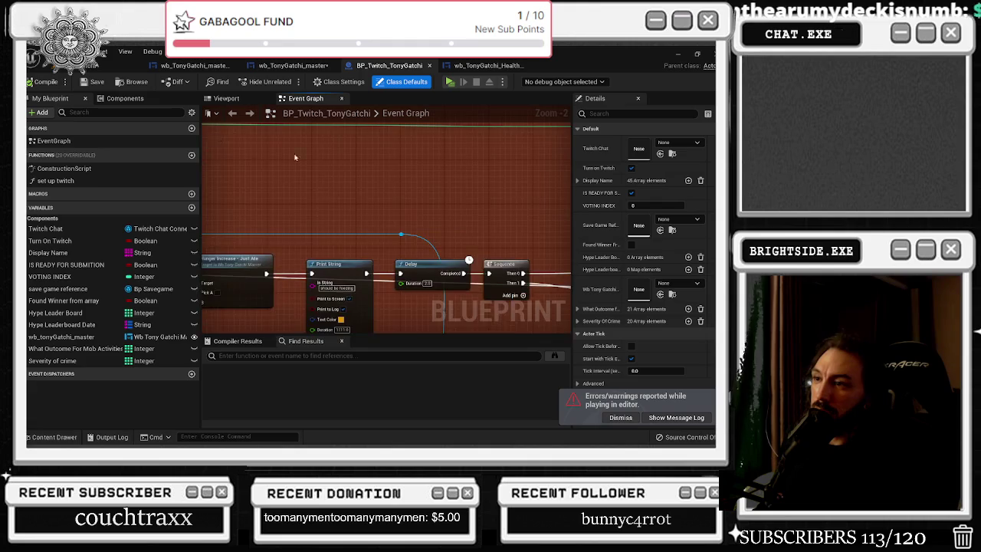
scroll(300, 187, "up", 1)
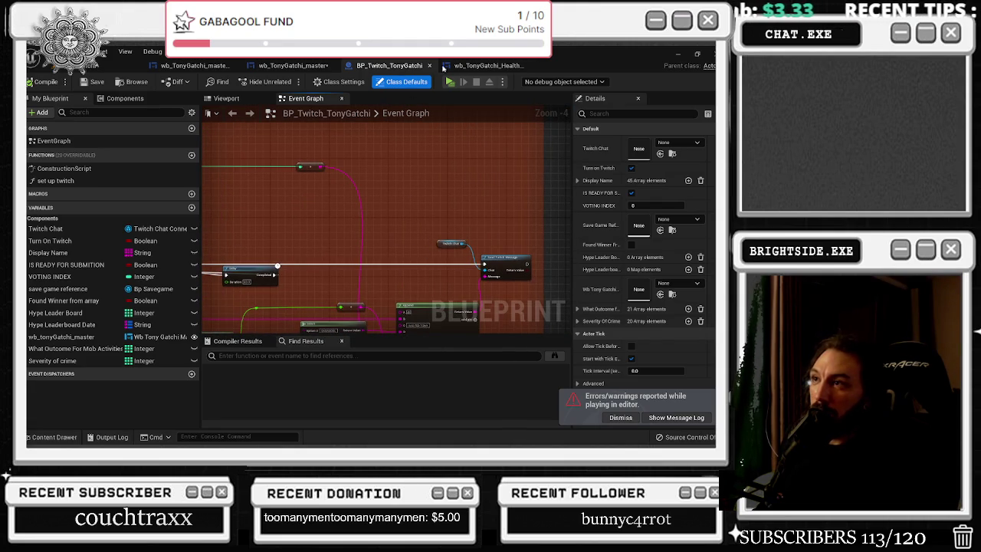
left_click(487, 66)
scroll(414, 187, "down", 2)
scroll(414, 245, "up", 4)
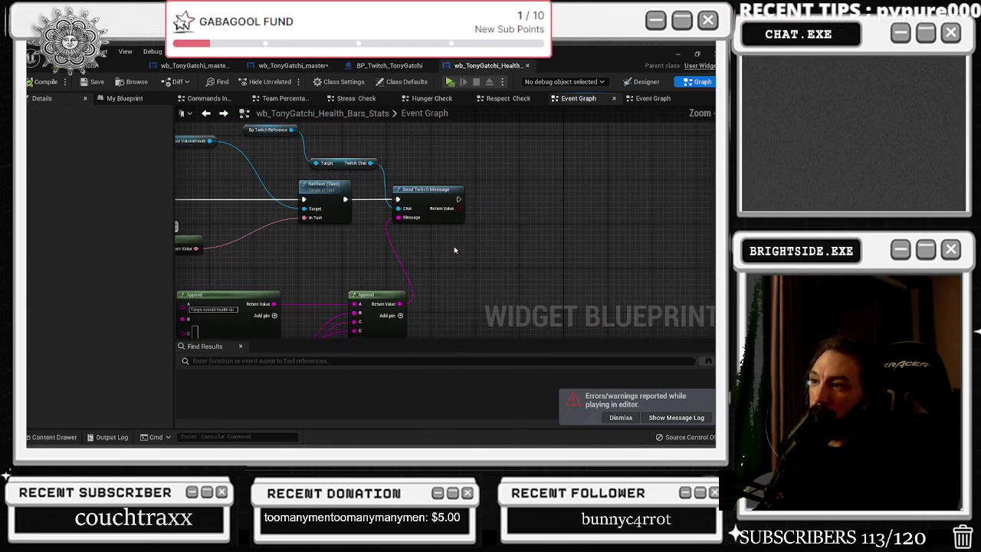
scroll(404, 234, "up", 1)
left_click_drag(320, 166, 571, 248)
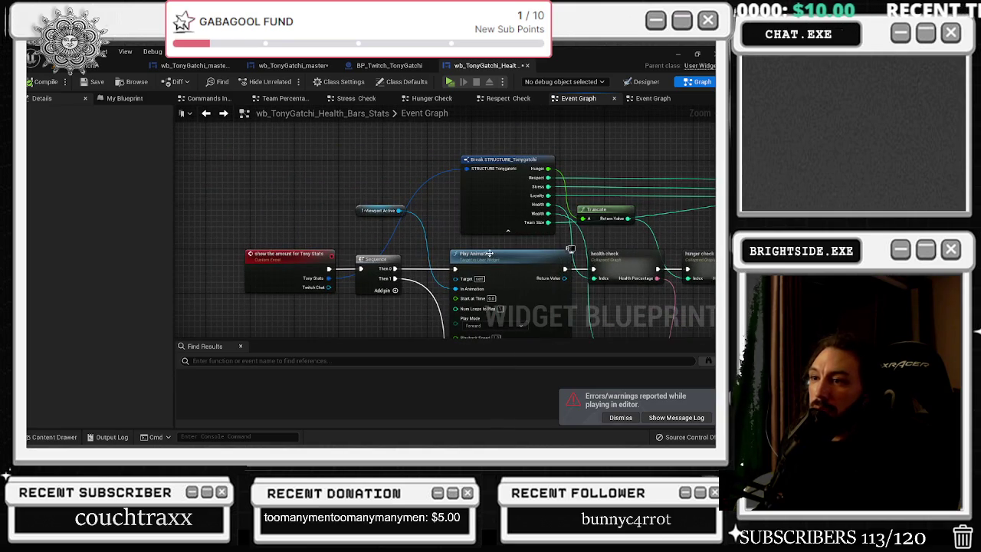
left_click(626, 81)
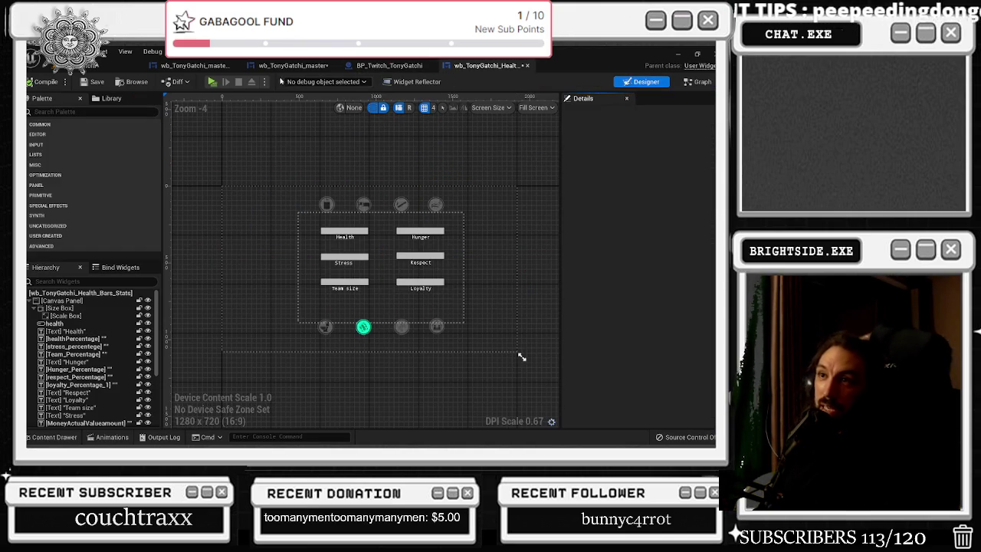
Show the Event Construct begin-play chain in the wb_TonyGatchi_master Event Graph
left_click(196, 65)
left_click(315, 64)
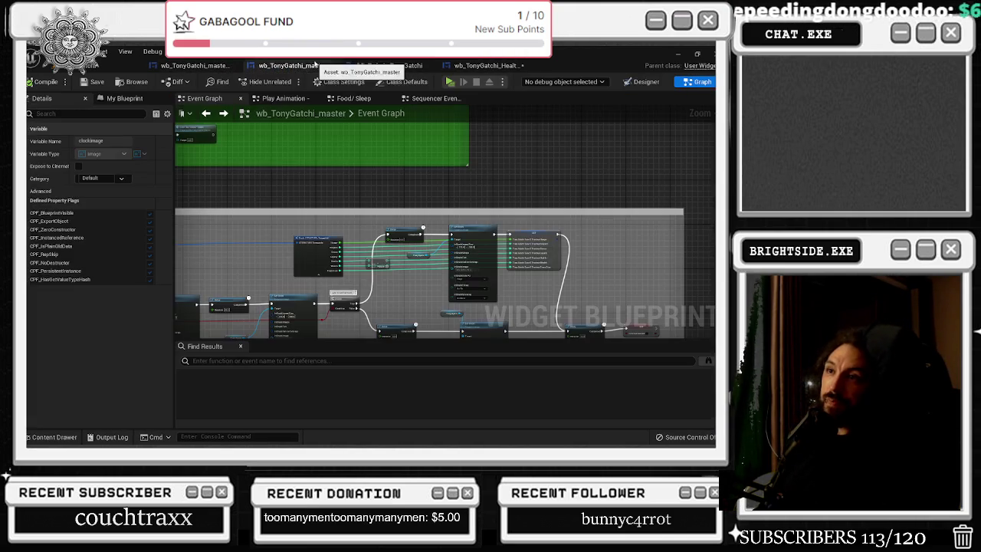
scroll(451, 185, "down", 5)
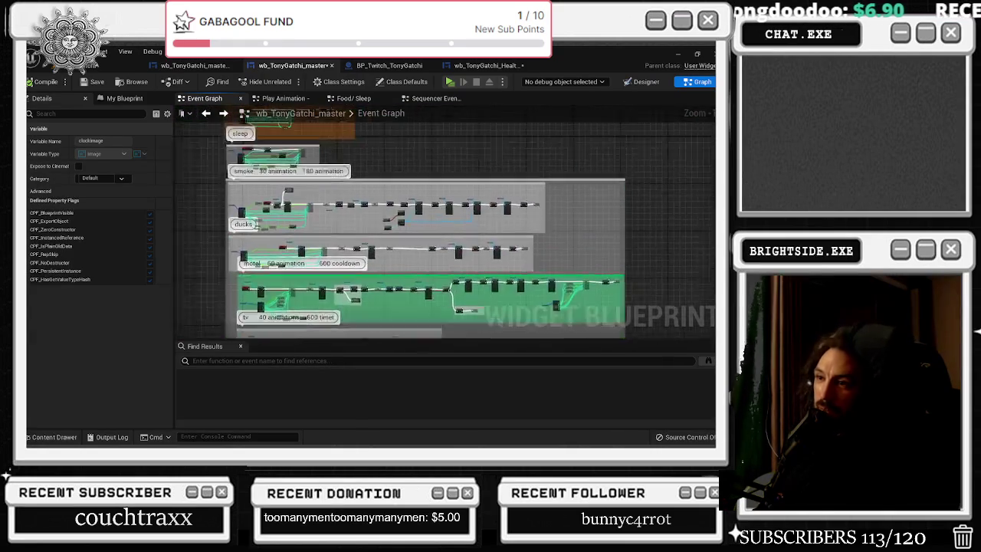
scroll(443, 201, "up", 6)
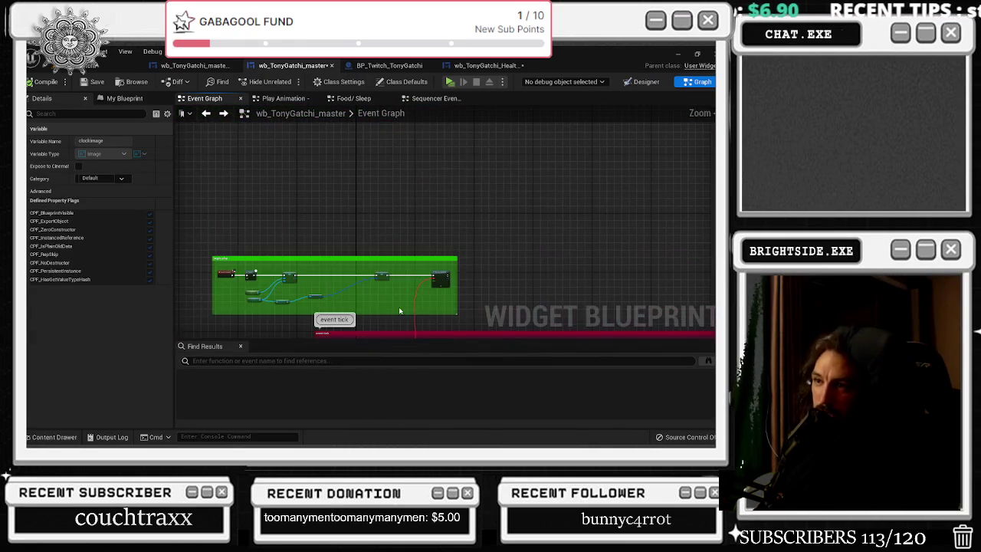
mouse_move(358, 269)
left_mouse_down()
mouse_move(312, 291)
mouse_move(315, 314)
left_mouse_up()
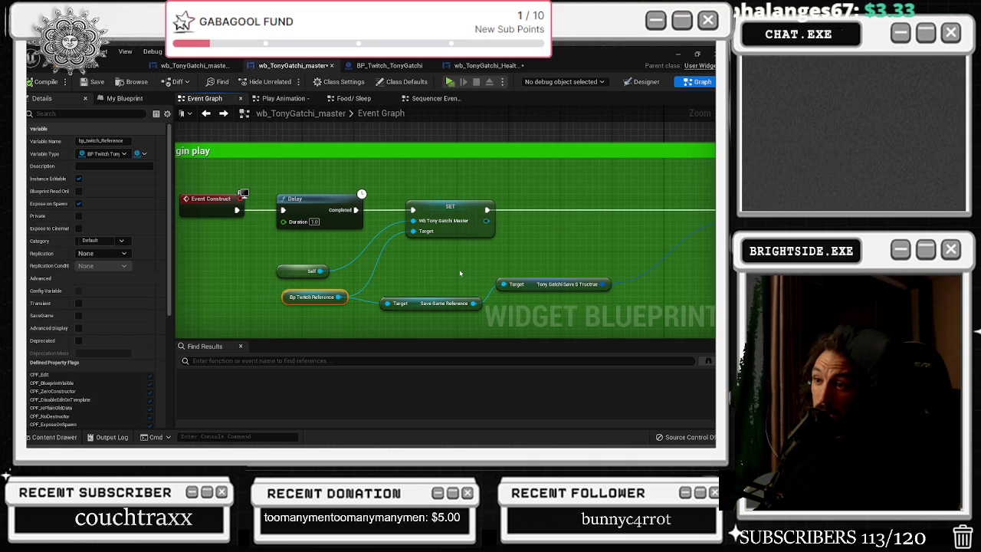
left_click_drag(461, 273, 347, 229)
left_click_drag(419, 244, 453, 269)
left_click(427, 237)
left_click_drag(427, 236, 477, 234)
Clear the 'clock' filter in My Blueprint to list all variables
left_click(124, 98)
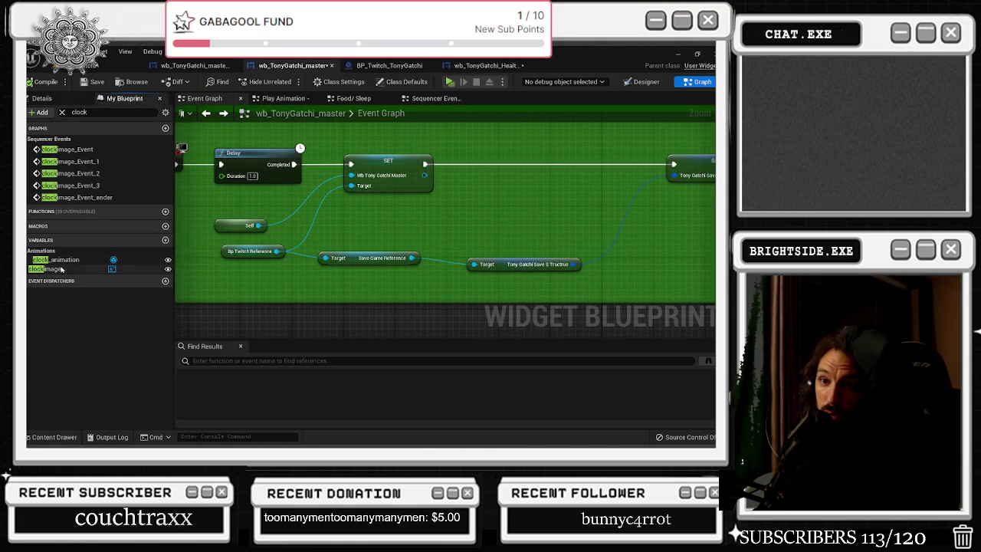
left_click(62, 112)
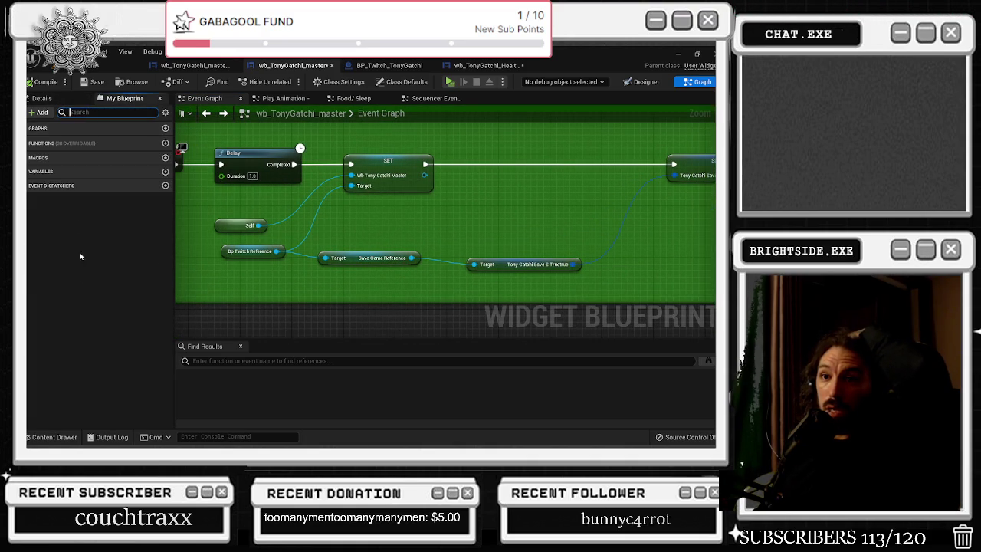
scroll(72, 290, "down", 10)
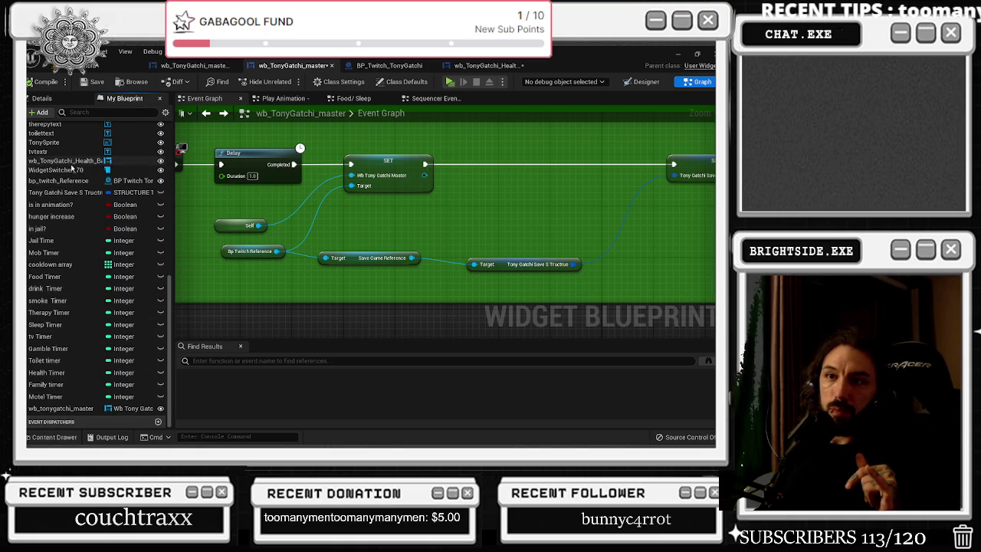
Place a Health Bars widget getter in the begin-play graph
left_click(66, 163)
mouse_move(66, 166)
left_mouse_down()
mouse_move(492, 222)
mouse_move(471, 194)
mouse_move(369, 221)
left_mouse_up()
left_click_drag(453, 225, 460, 217)
type("get twitc")
key("Return")
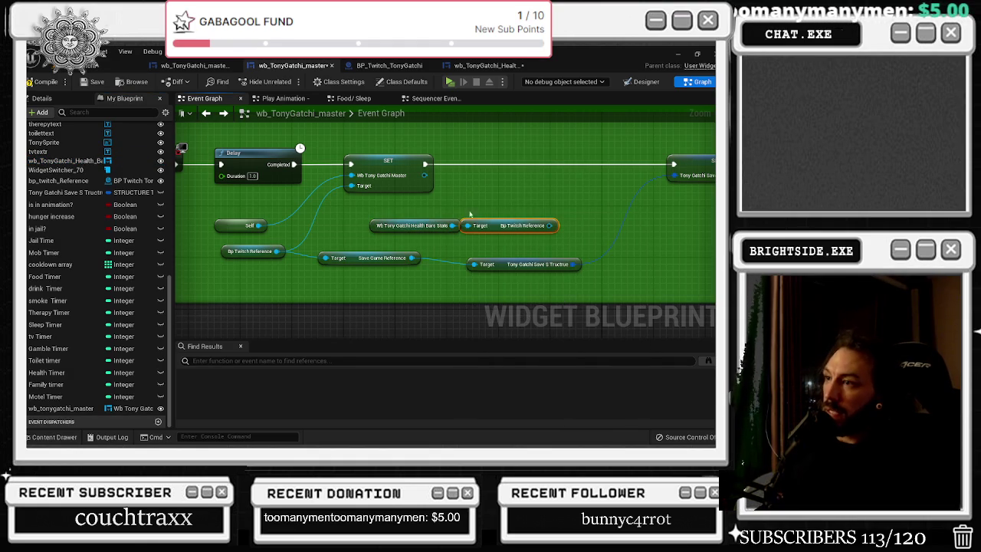
key("Delete")
Add a SET Bp Twitch Reference on the health bars widget, wire it in, and save
mouse_move(453, 225)
left_mouse_down()
mouse_move(480, 163)
mouse_move(452, 164)
mouse_move(460, 164)
left_mouse_up()
type("set twitch")
key("Return")
left_click(440, 159)
left_click_drag(276, 251, 460, 186)
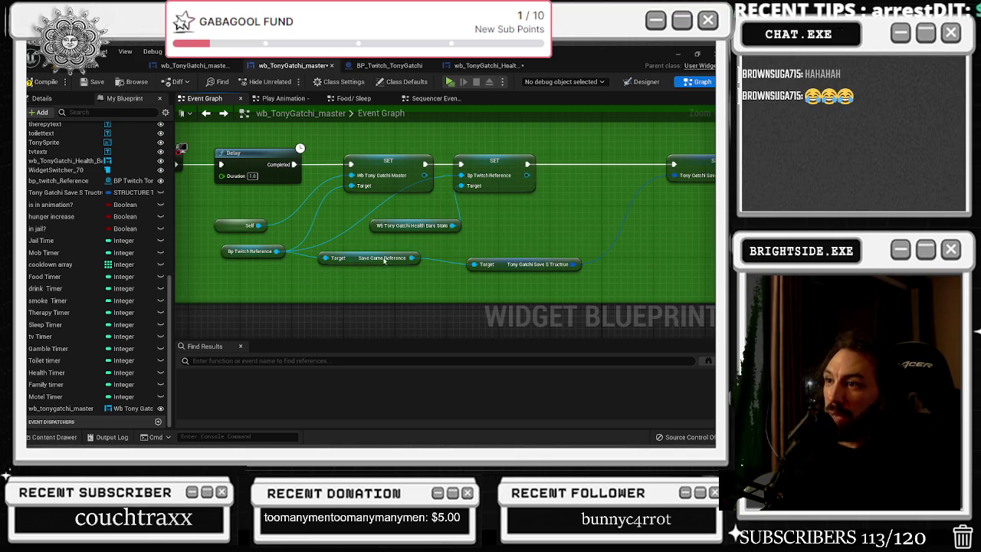
left_click(96, 82)
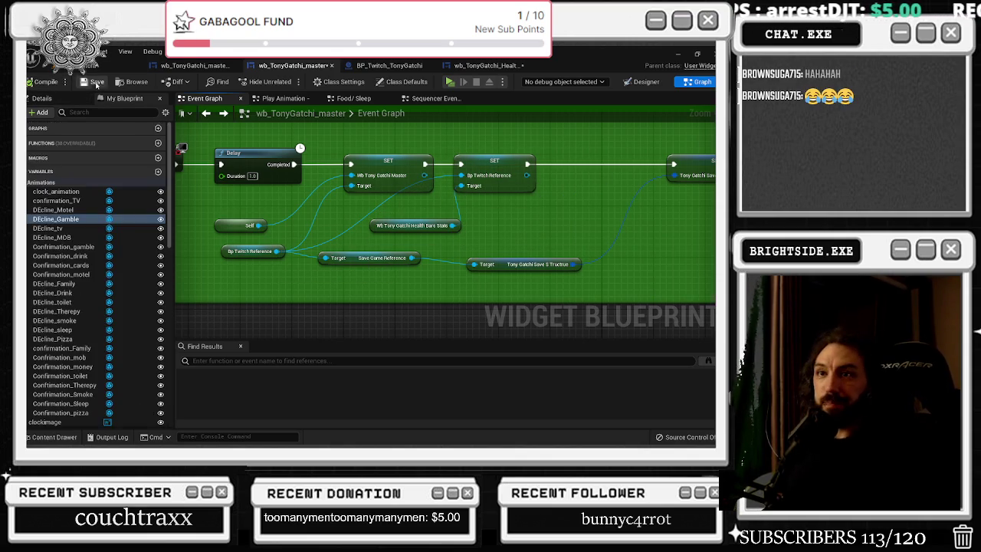
left_click(76, 65)
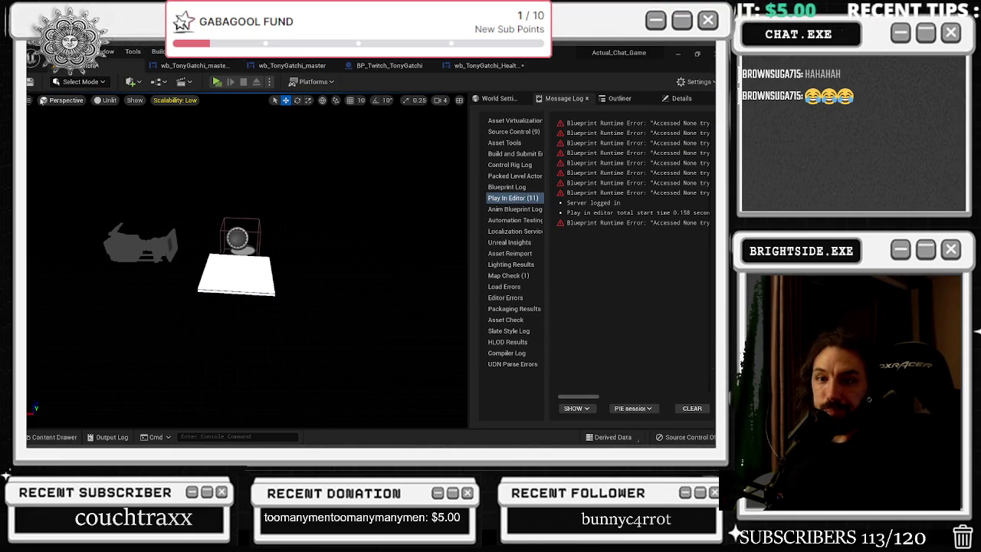
Start Play In Editor and bring the Tonygatchi game window to the front
left_click(217, 81)
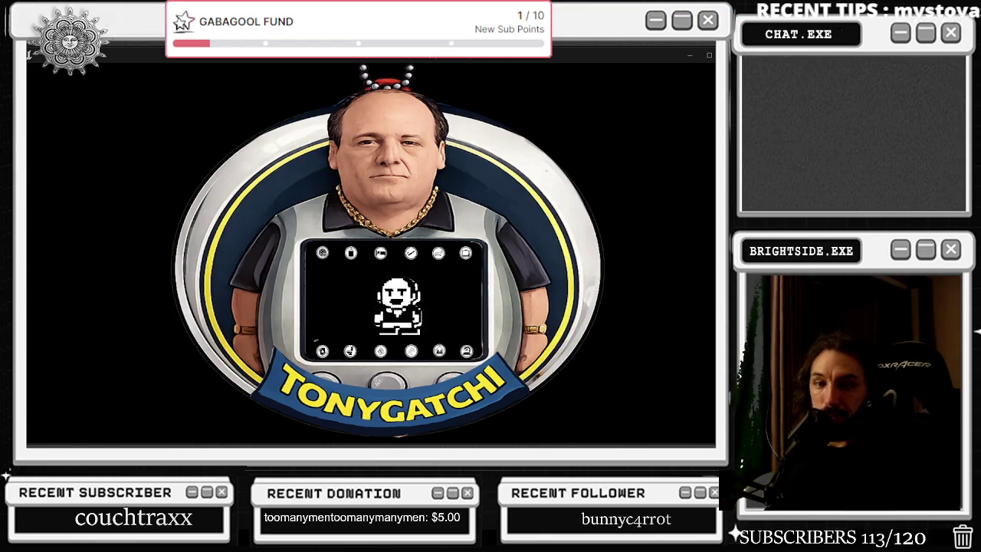
key("alt+Tab")
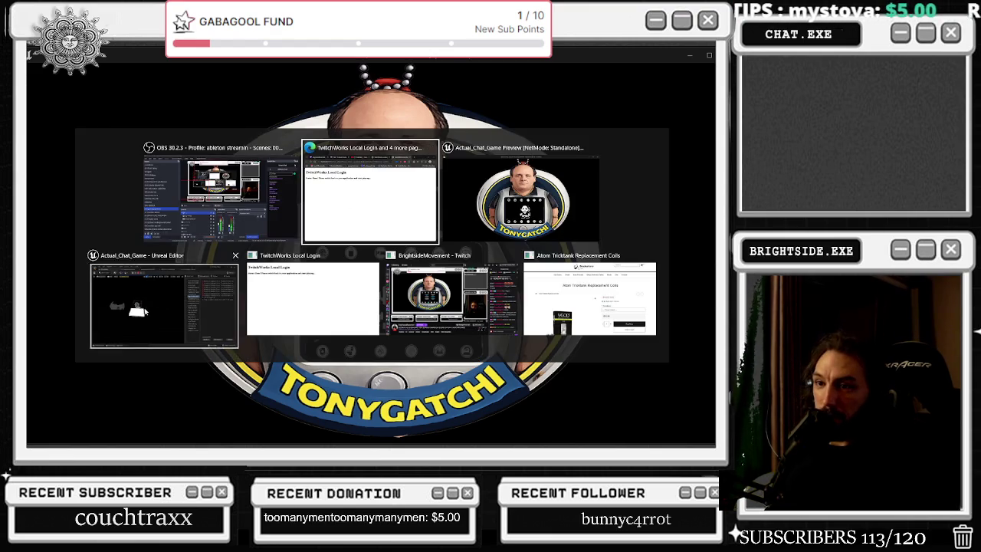
key("alt+Tab")
key("Tab")
key("Tab")
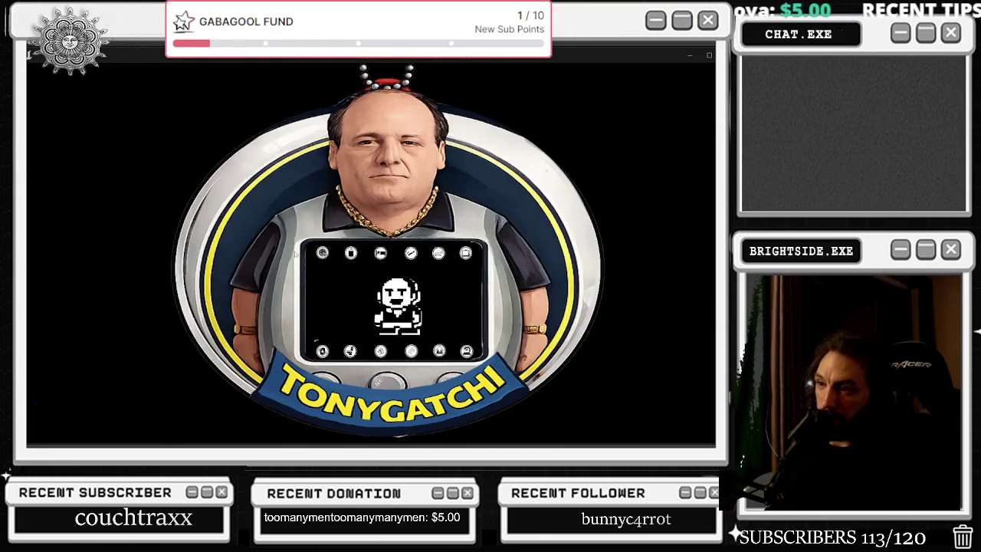
key("alt+Tab")
key("Tab")
left_click(210, 211)
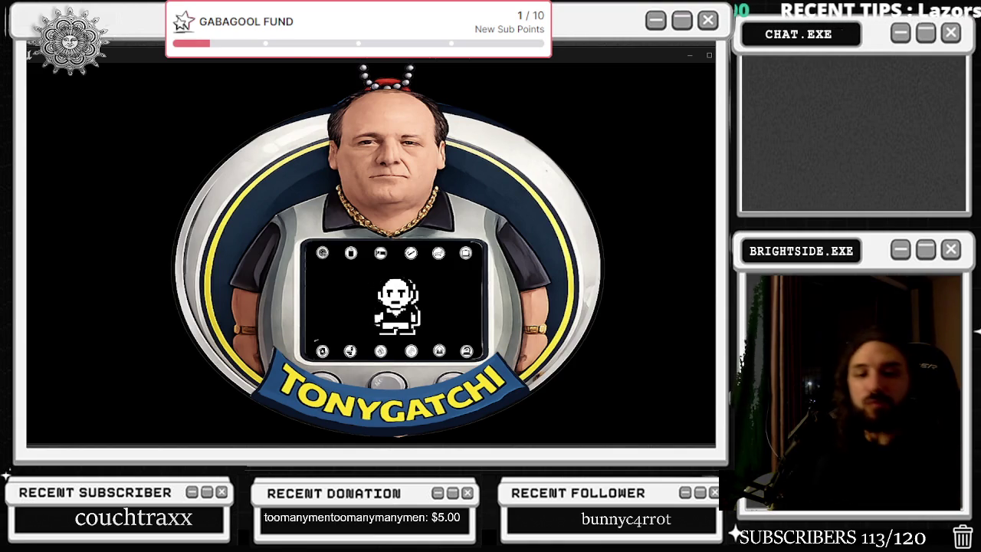
Check the game's stats screen, then stop the play session
key("alt+Tab")
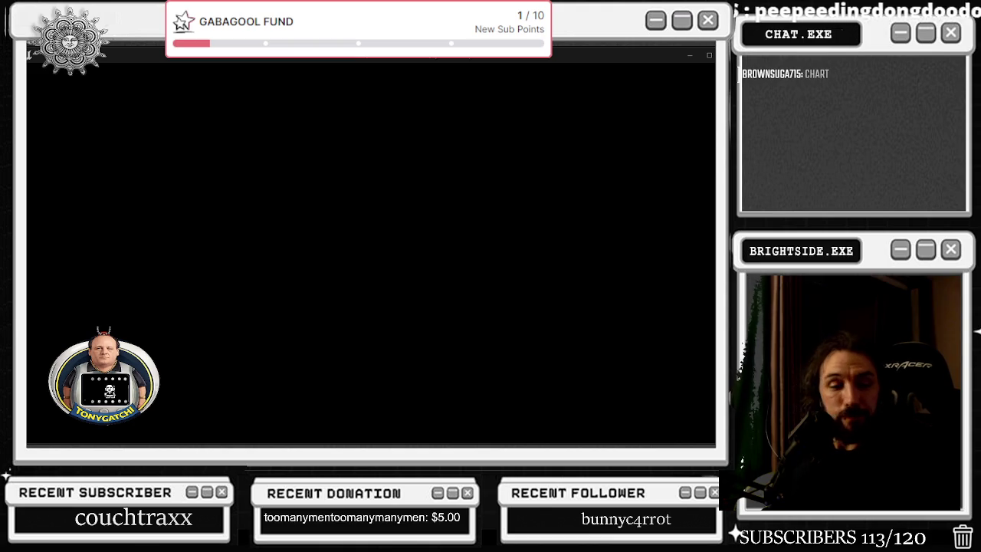
key("alt+Tab")
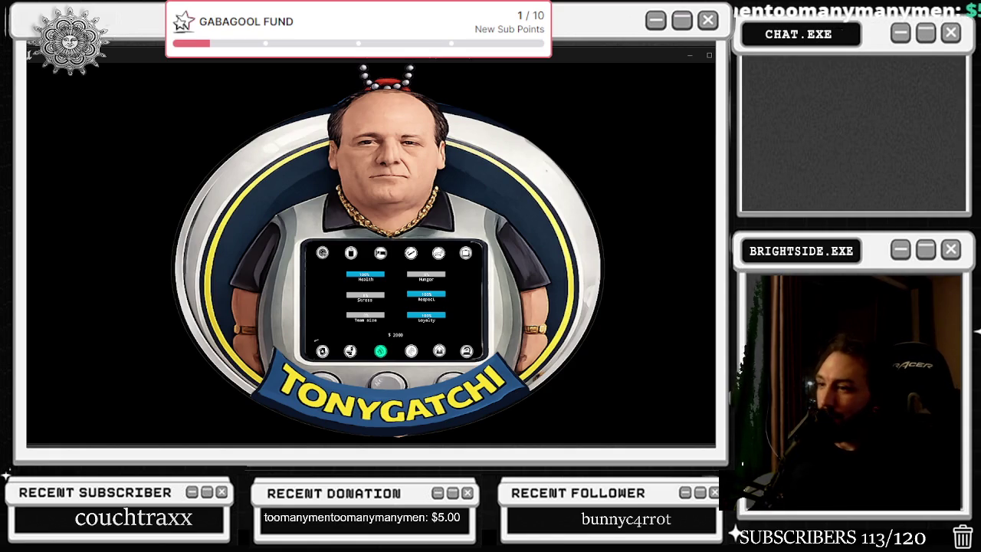
key("Escape")
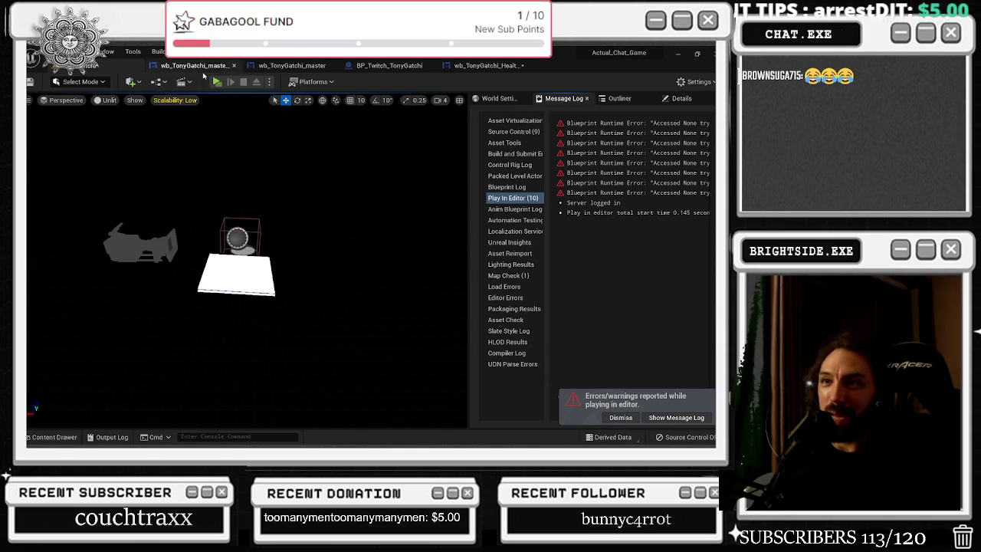
In the wb_TonyGatchi_master Event Graph, shift SET Bp Twitch Reference right and reroute its wire
left_click(195, 65)
scroll(276, 155, "down", 4)
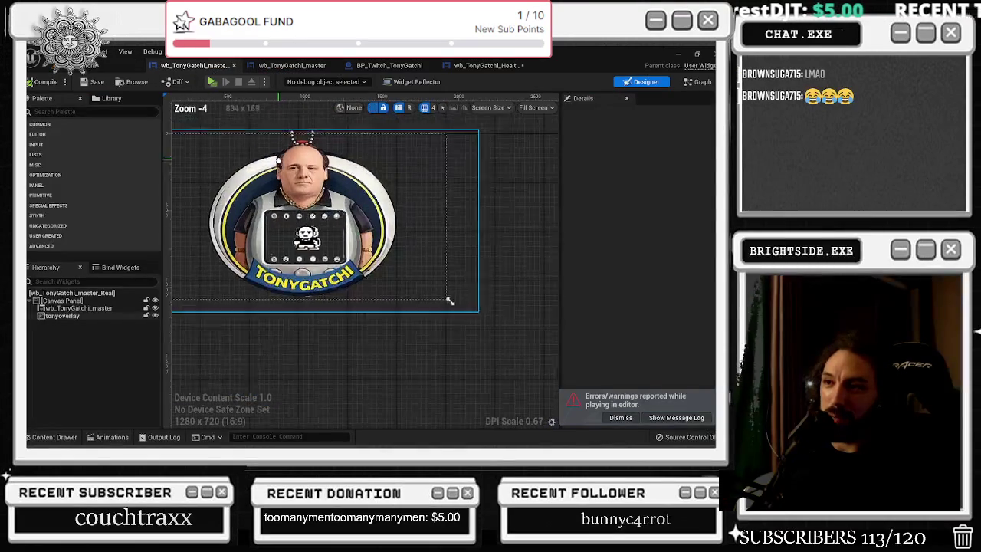
left_click(294, 65)
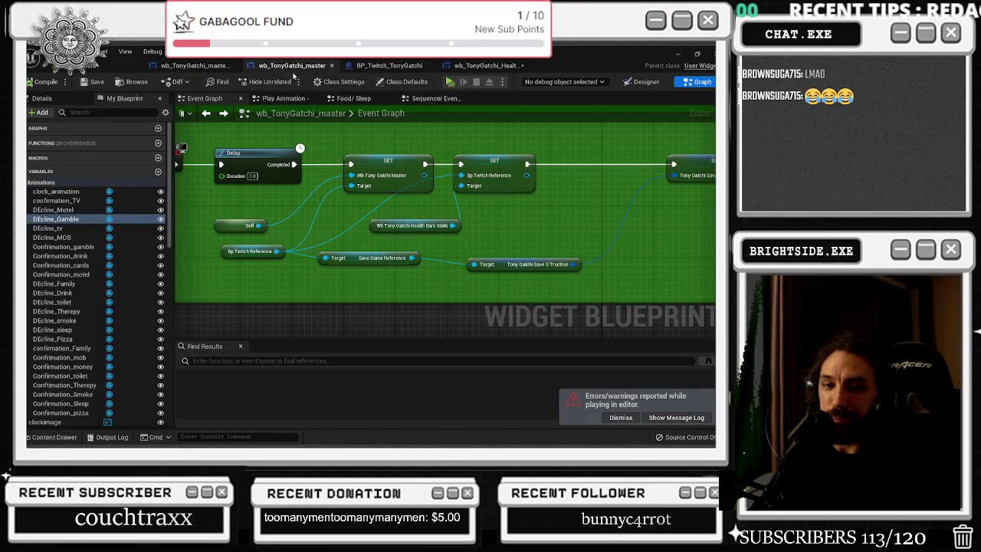
left_click_drag(494, 163, 519, 163)
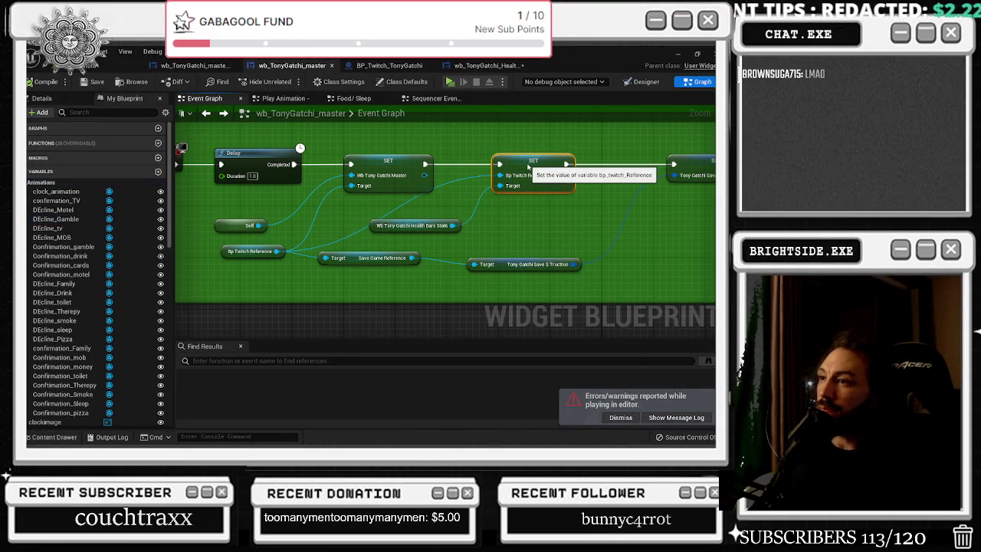
left_click(347, 236)
double_click(348, 233)
left_click_drag(348, 232, 323, 179)
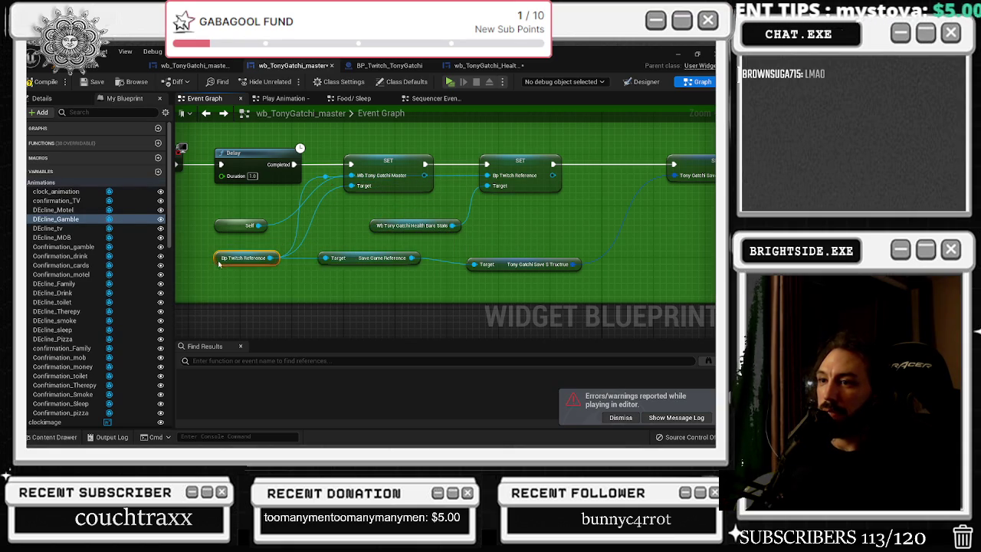
Shift the reference getter and Tony Gatchi Save Structure nodes, compile, and fit the graph
left_click_drag(230, 252, 222, 258)
left_click_drag(529, 264, 560, 259)
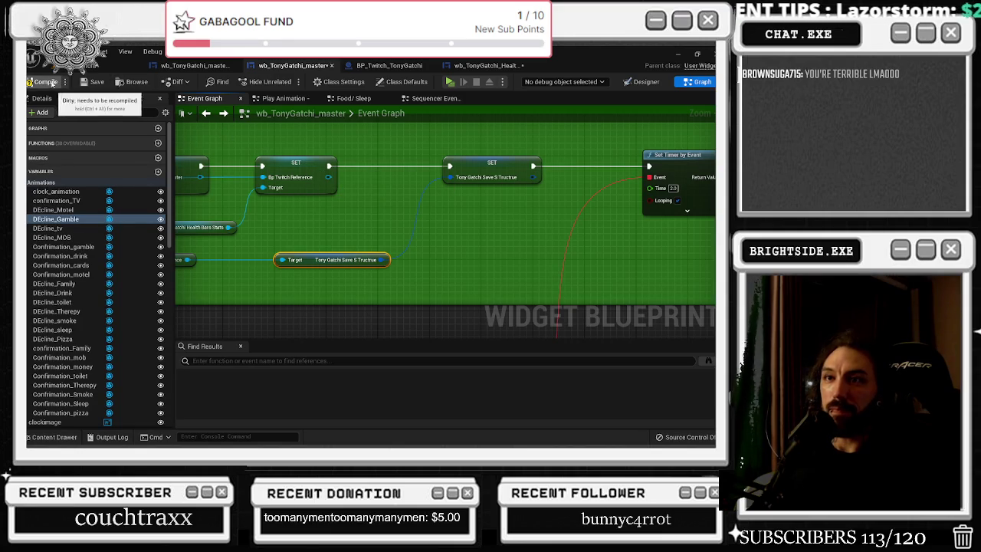
left_click(93, 83)
key("Home")
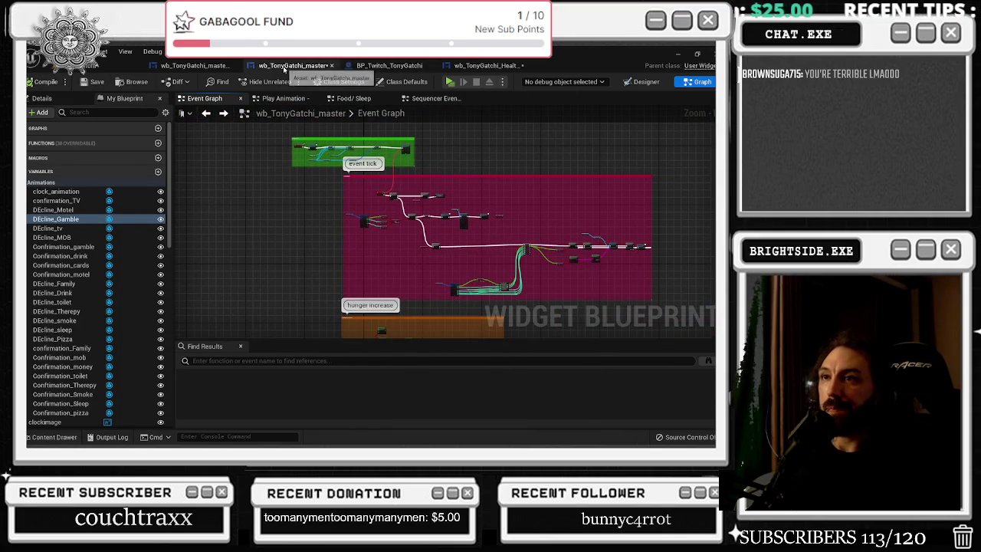
Start a new Play In Editor session from the wb_TonyGatchi_master tab to show the TonyGatchi widget
left_click(196, 65)
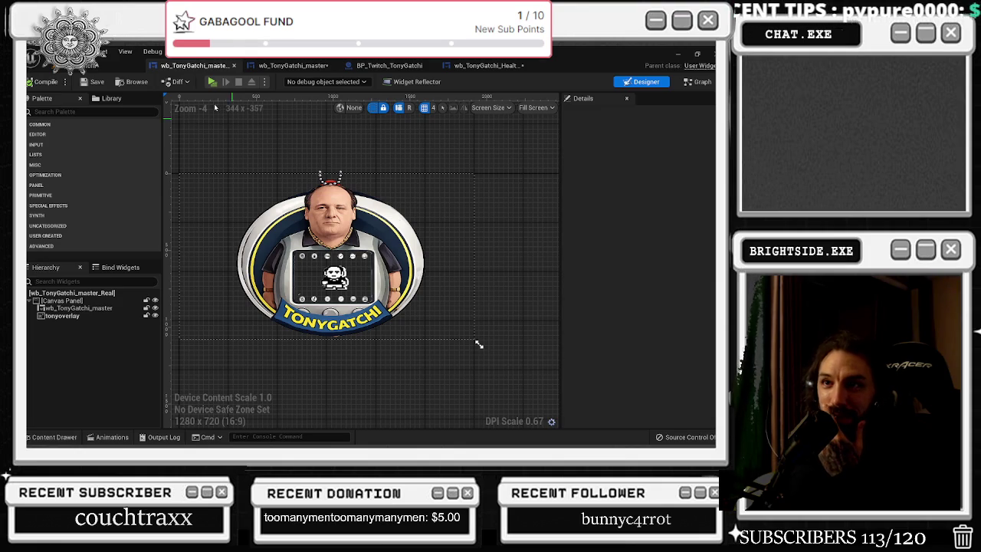
left_click(212, 82)
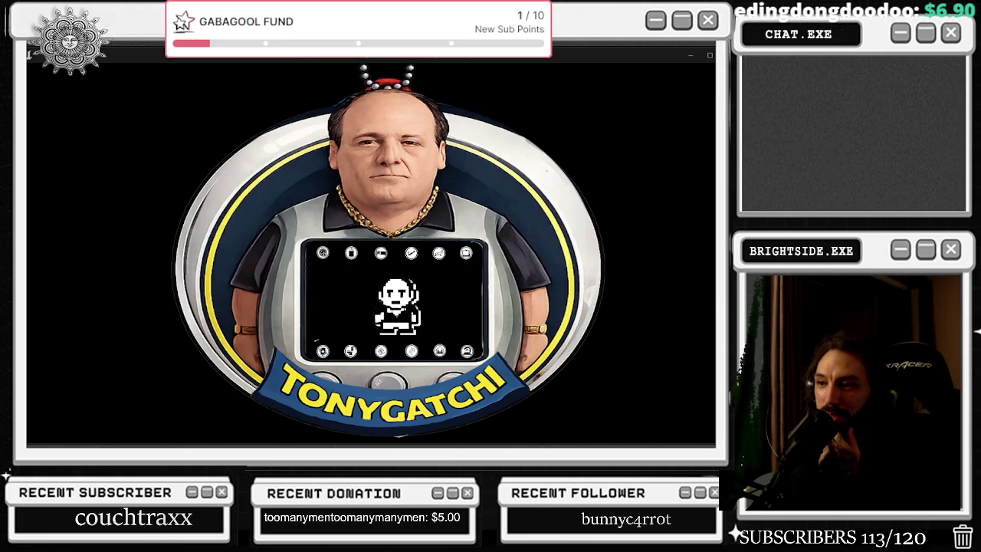
Leave the game window and return to the level editor to review the Accessed None errors
key("alt+Tab")
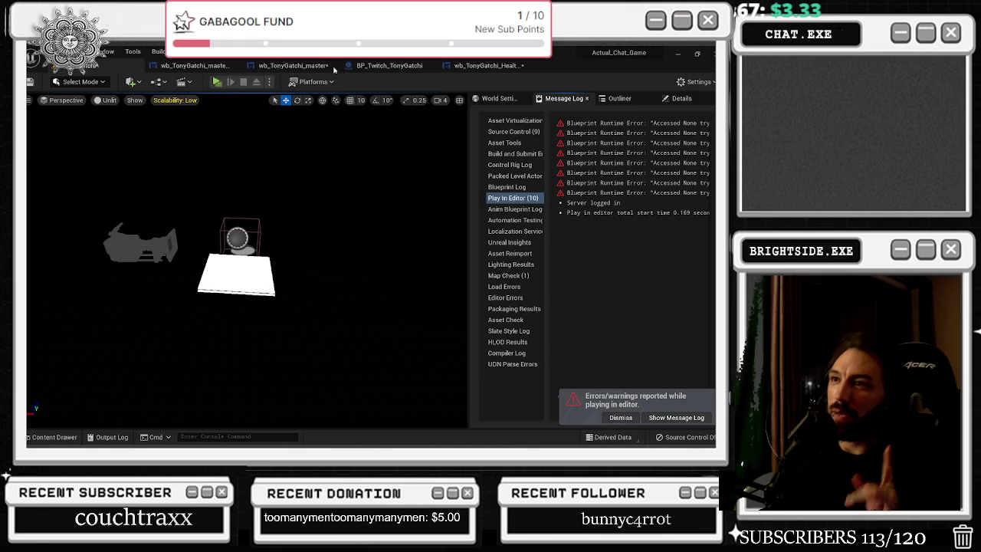
Open clock_animation in the TonyGatchi master widget's Designer and set preview playback speed to 1
left_click(326, 67)
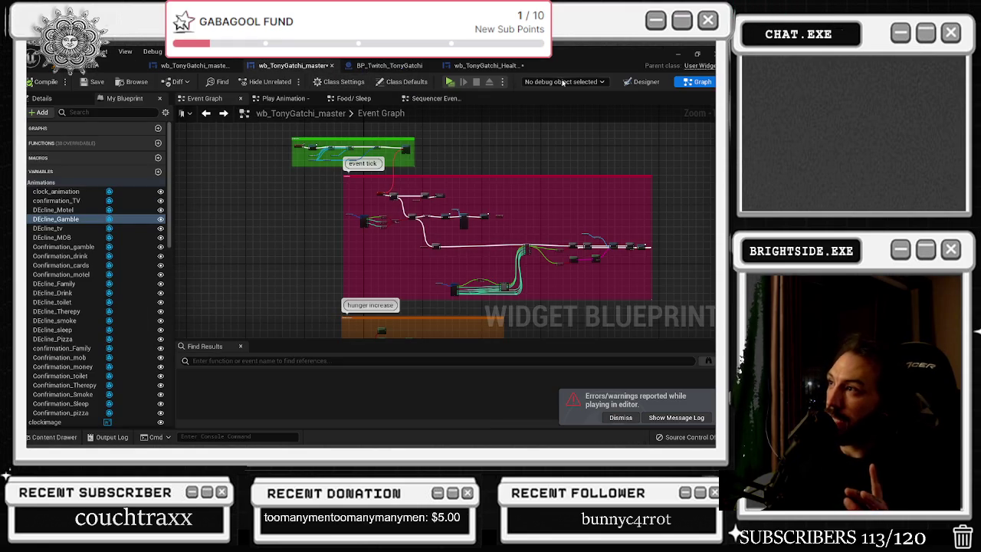
left_click(642, 81)
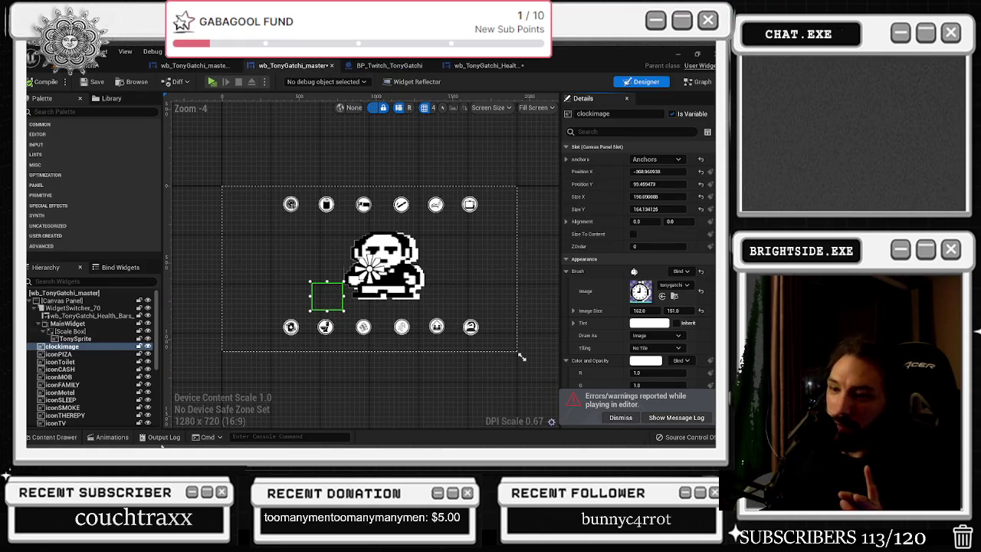
left_click(101, 438)
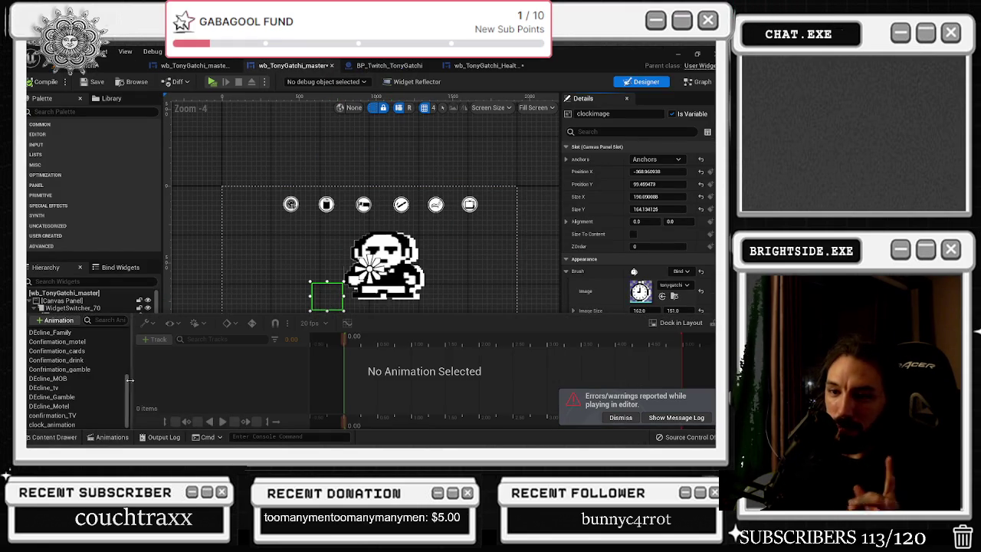
left_click(52, 424)
left_click(195, 353)
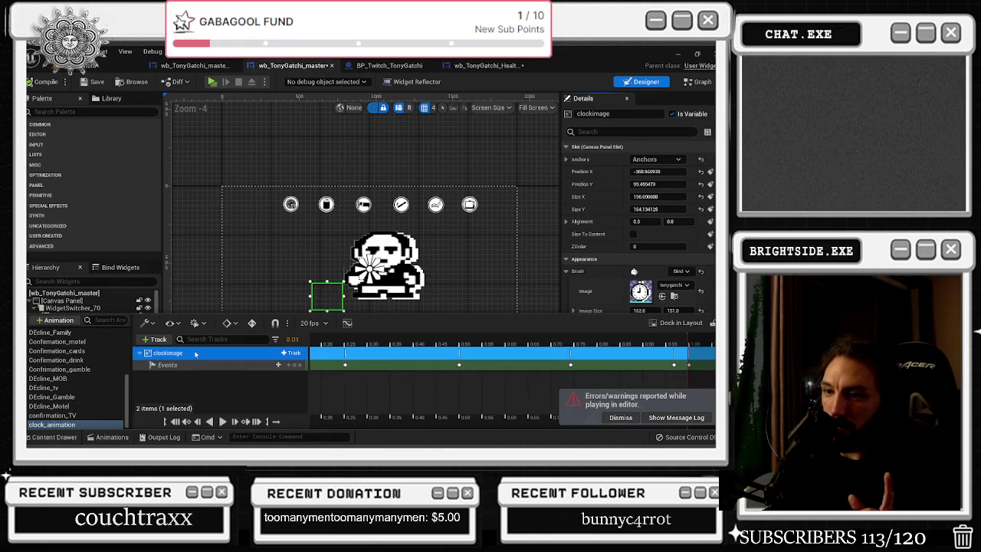
left_click(195, 322)
mouse_move(232, 239)
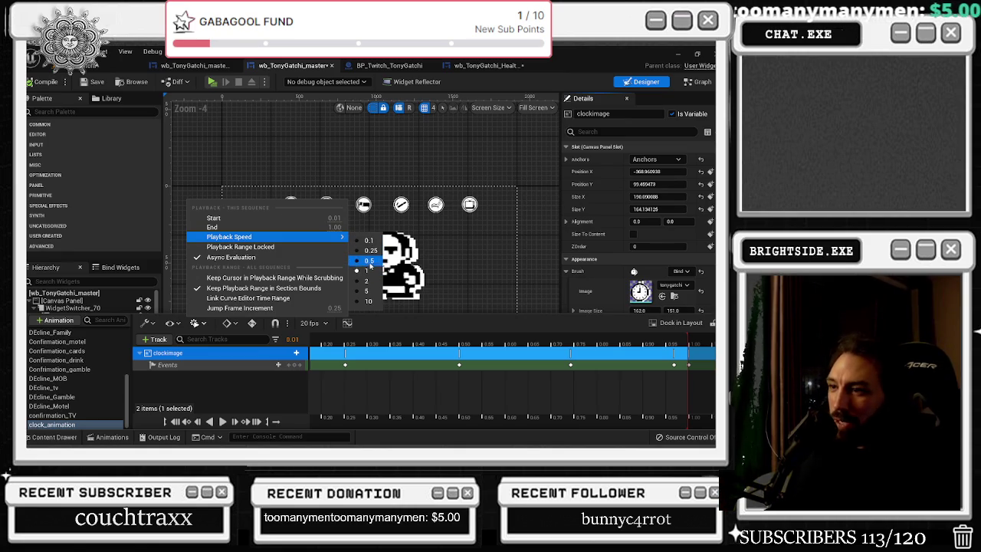
left_click(370, 272)
Preview the clock animation from the start, panning the timeline to keep the clockimage keys visible
key("space")
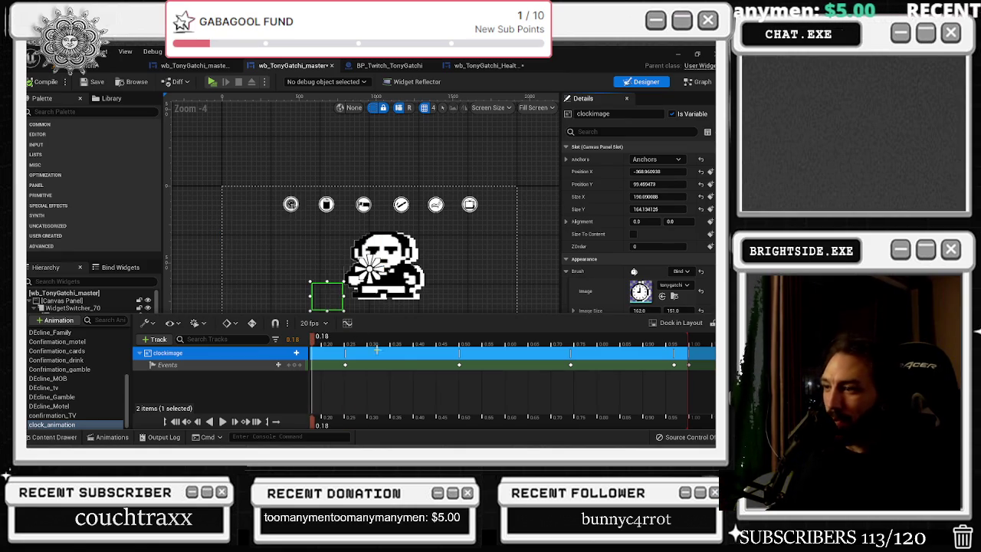
scroll(401, 356, "down", 8)
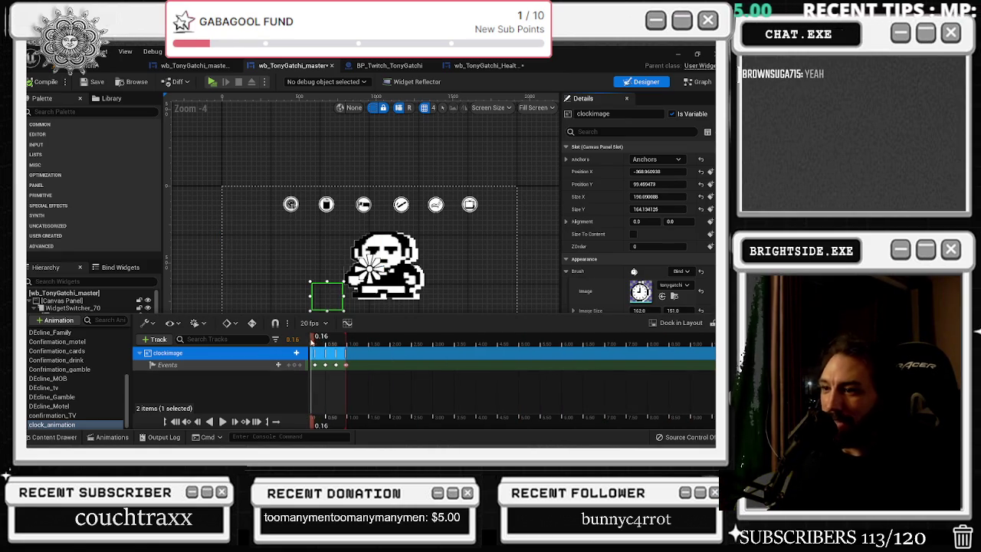
left_click_drag(304, 343, 555, 348)
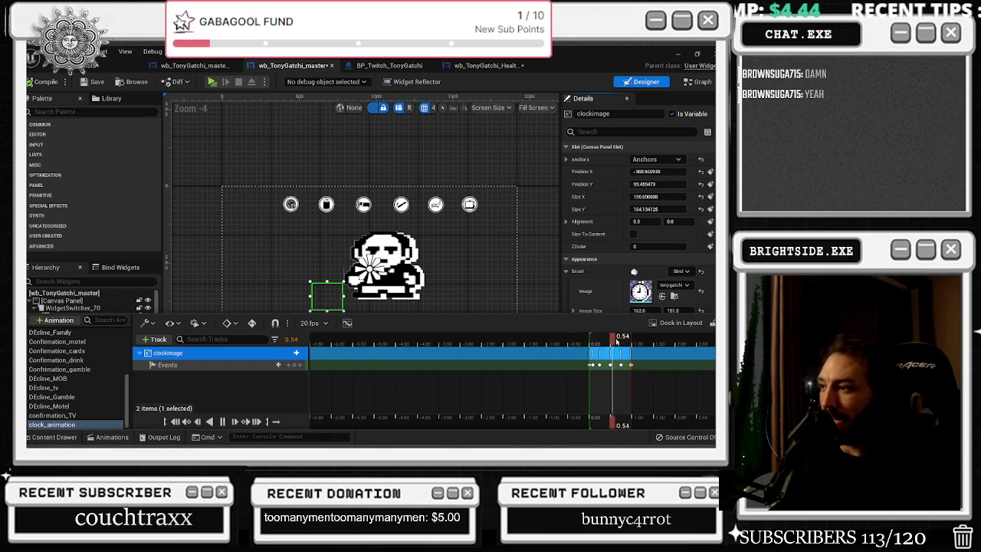
right_click(600, 350)
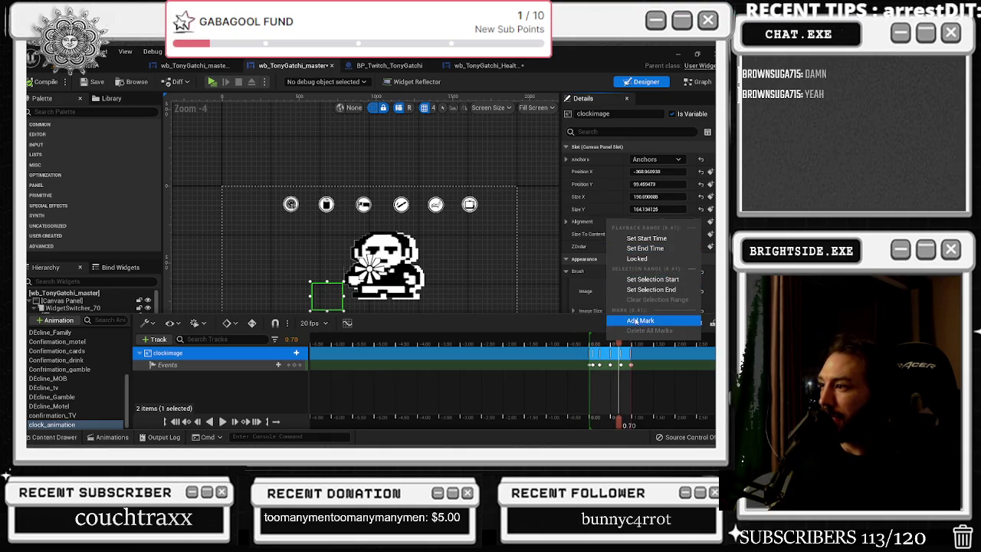
left_click_drag(595, 333, 544, 356)
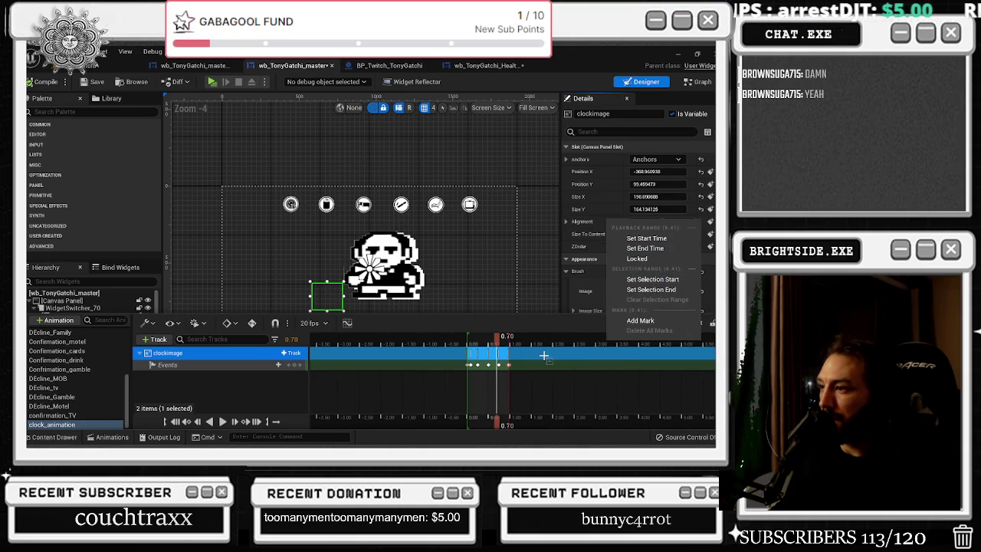
scroll(505, 352, "up", 4)
left_click(407, 347)
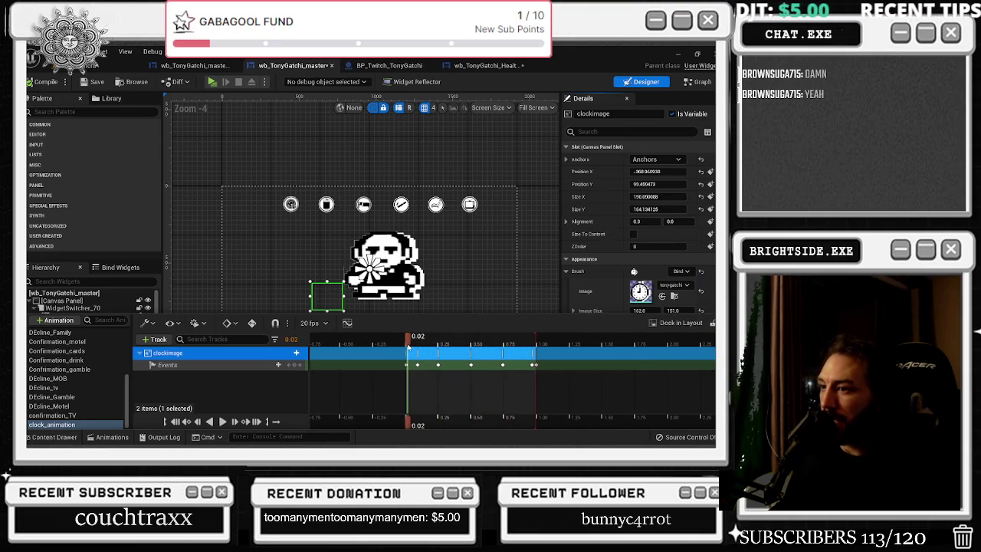
key("space")
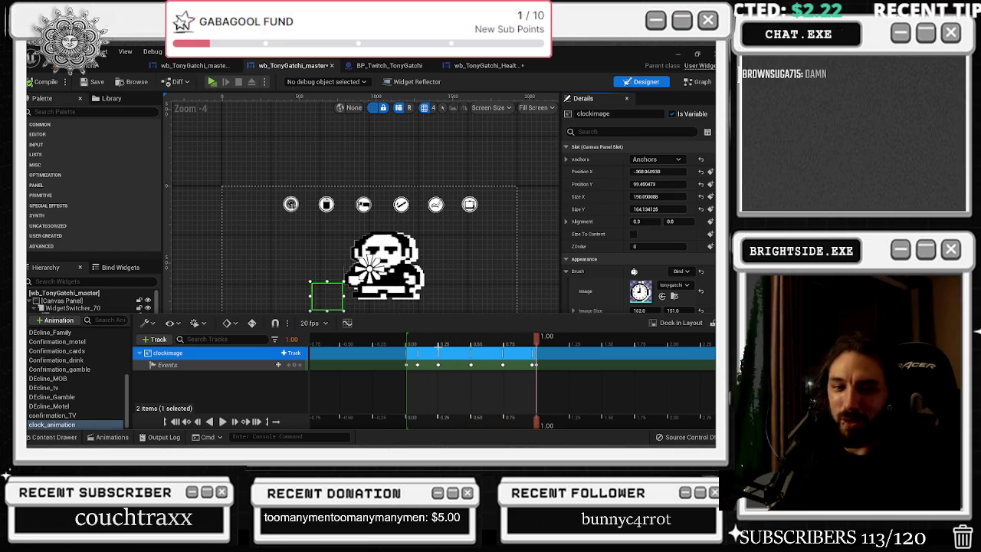
key("space")
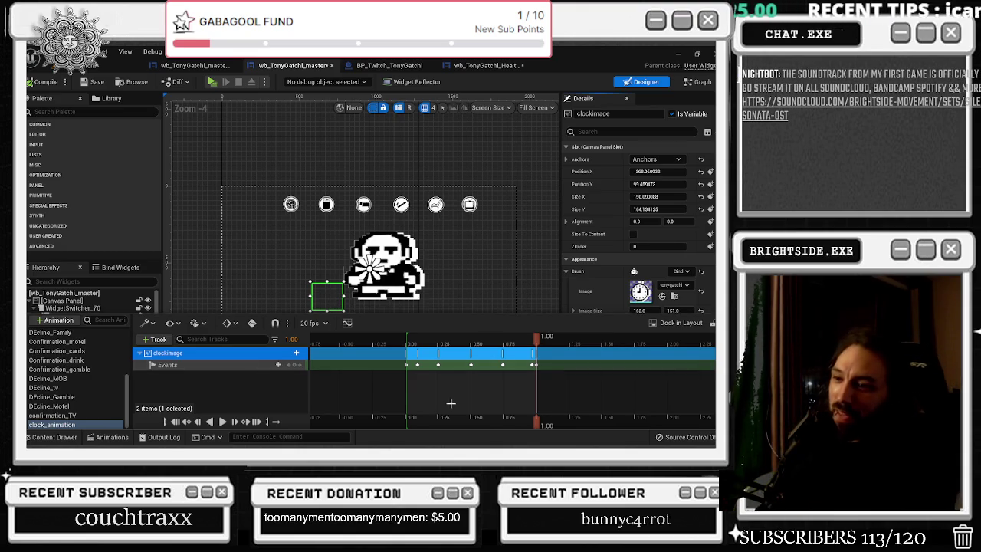
left_click(322, 324)
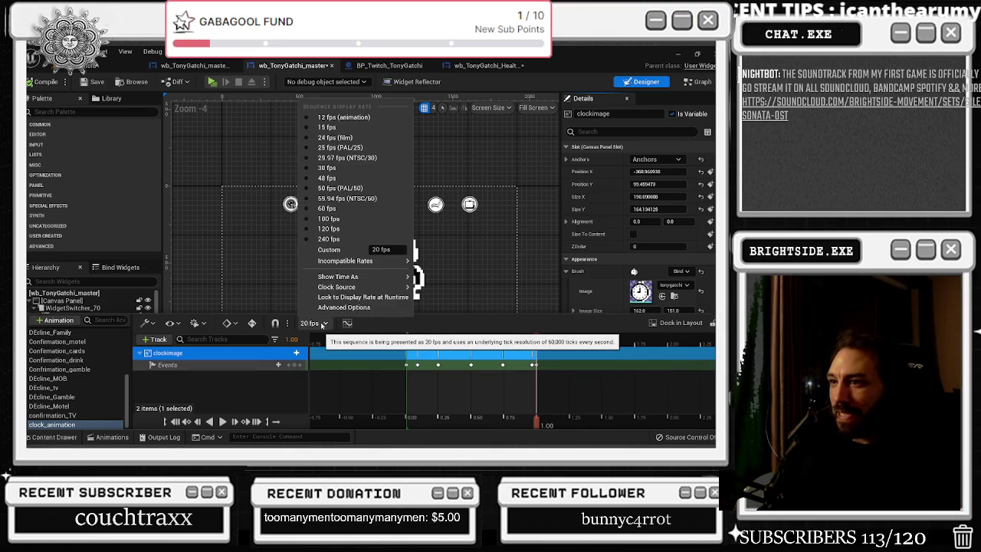
mouse_move(341, 260)
mouse_move(339, 278)
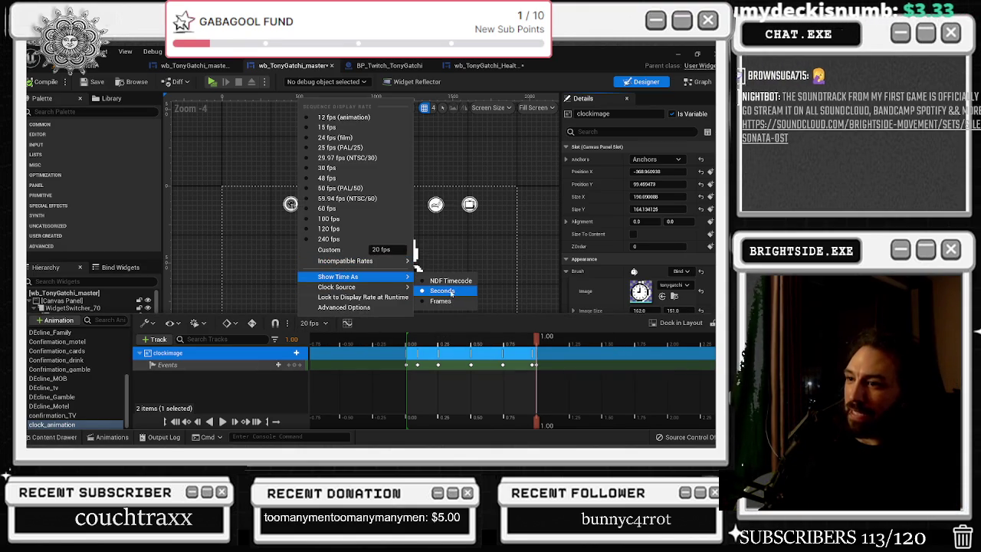
mouse_move(406, 287)
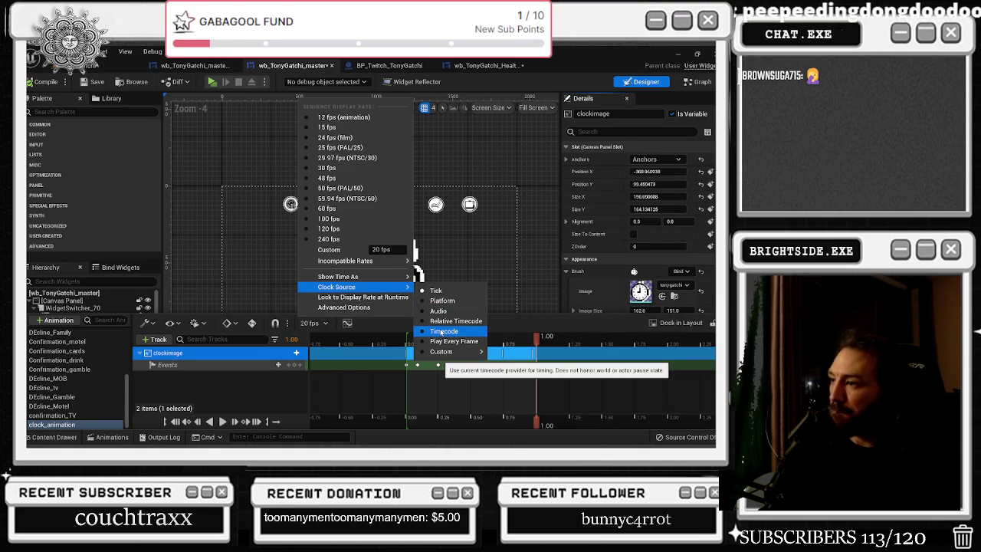
mouse_move(441, 352)
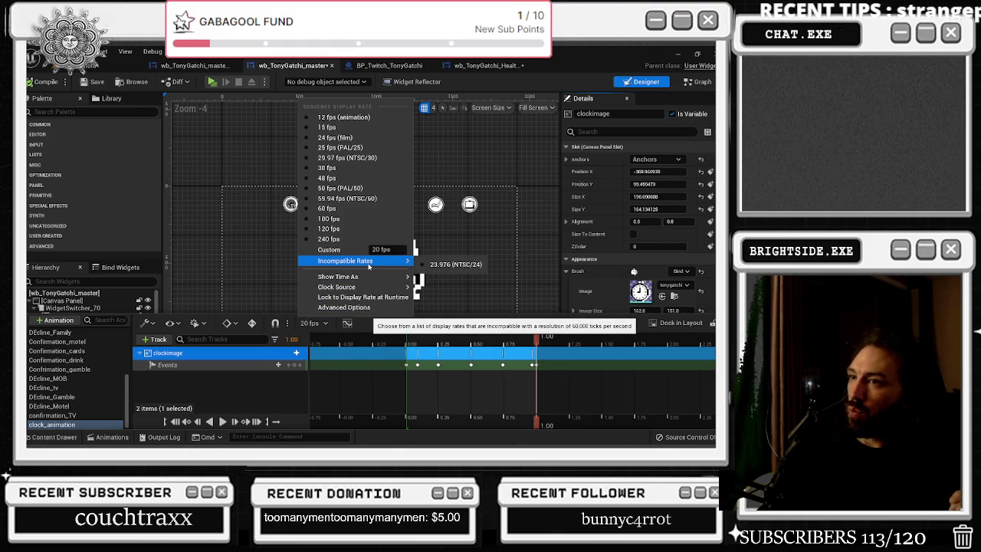
key("Escape")
key("space")
left_click(407, 342)
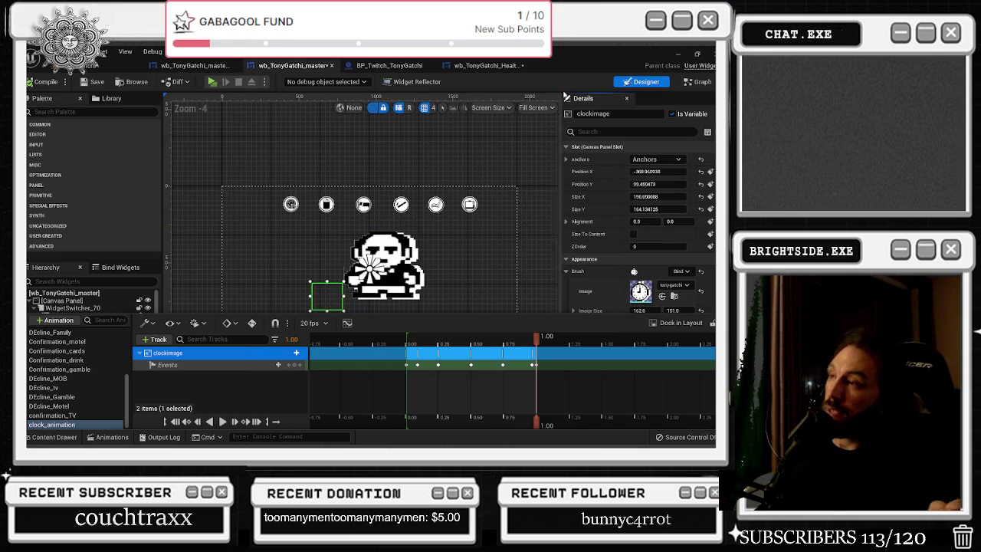
double_click(392, 243)
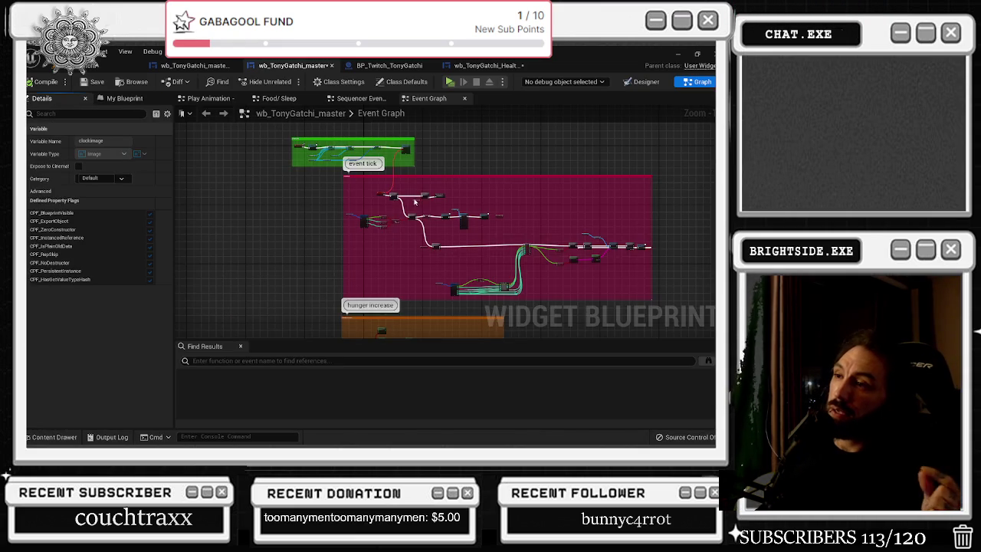
scroll(405, 185, "up", 1)
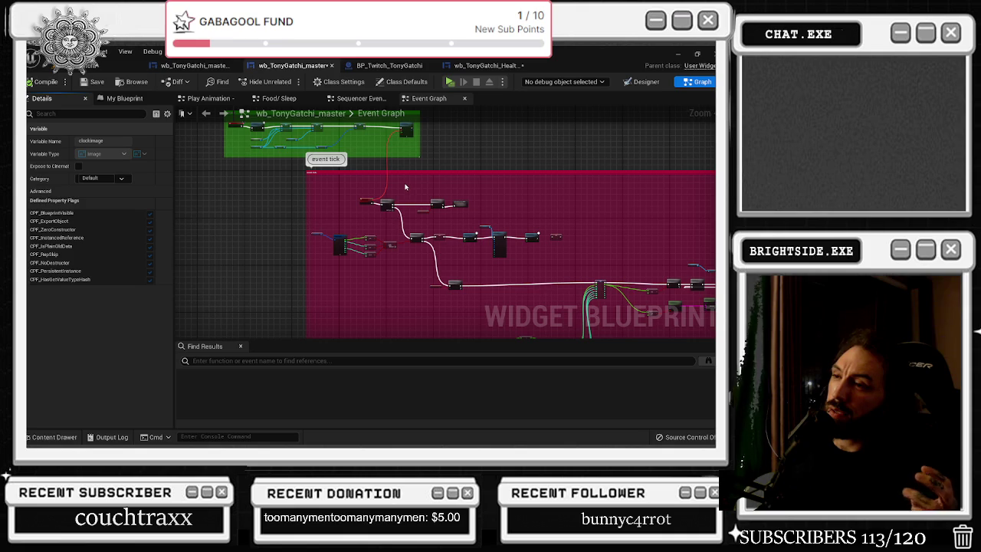
scroll(405, 193, "down", 3)
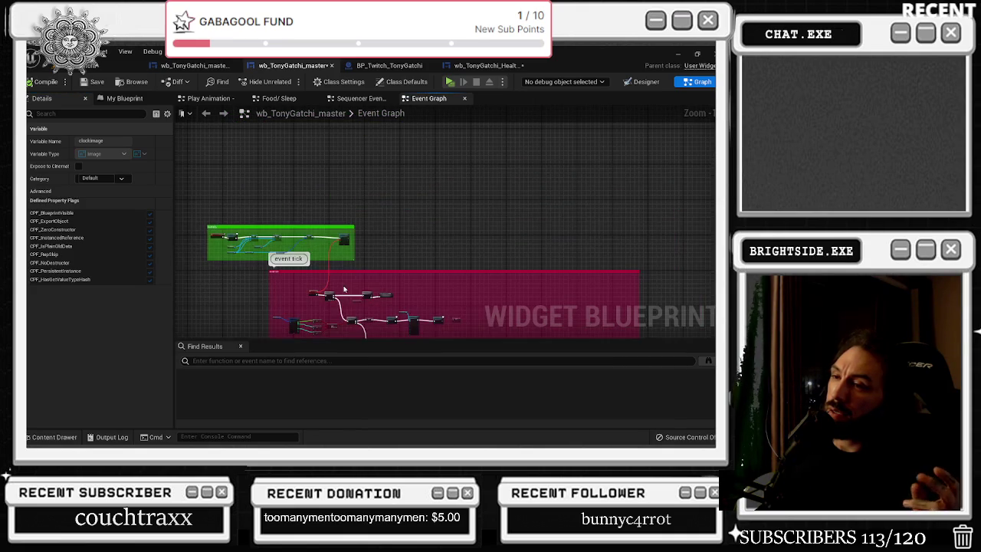
scroll(344, 289, "down", 2)
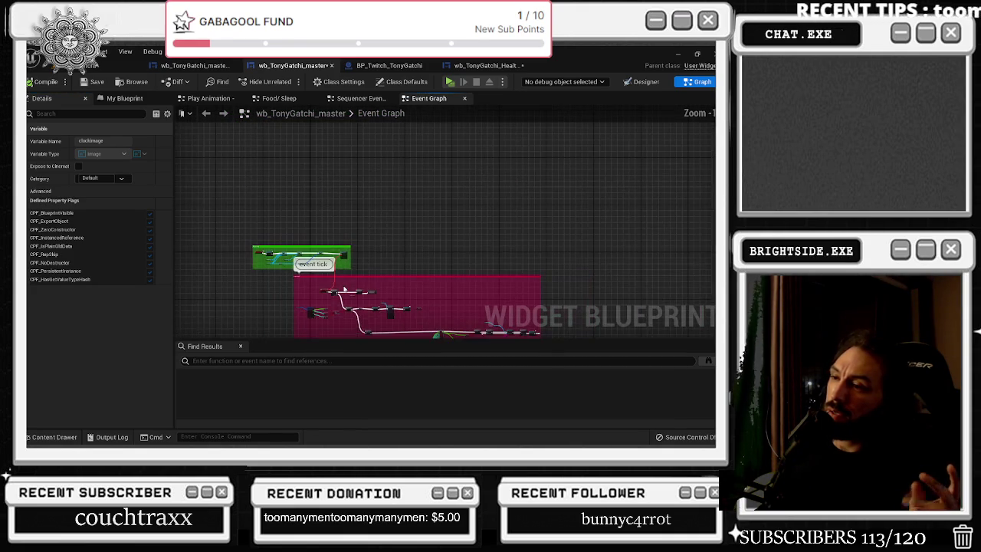
left_click_drag(344, 289, 358, 205)
left_click_drag(417, 232, 413, 114)
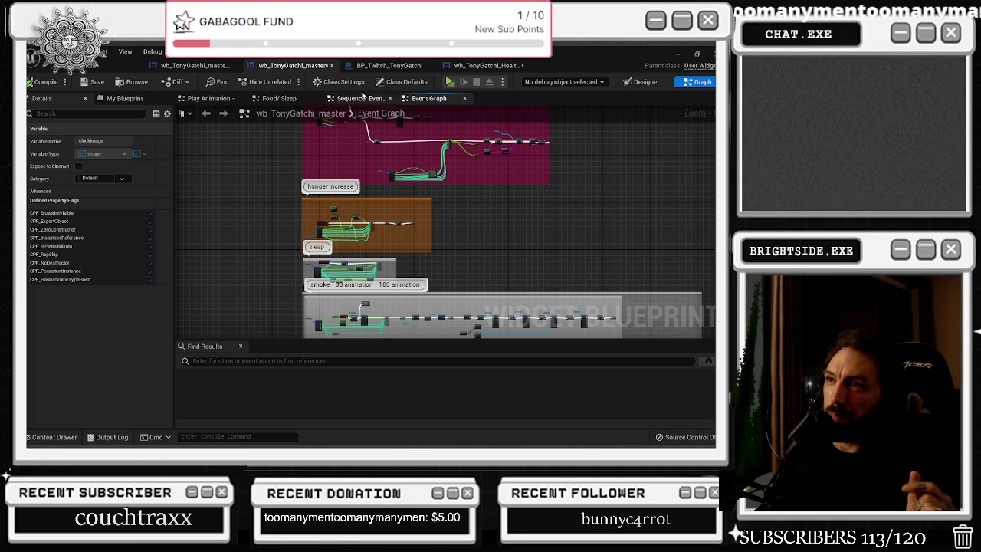
left_click(389, 65)
left_click(194, 65)
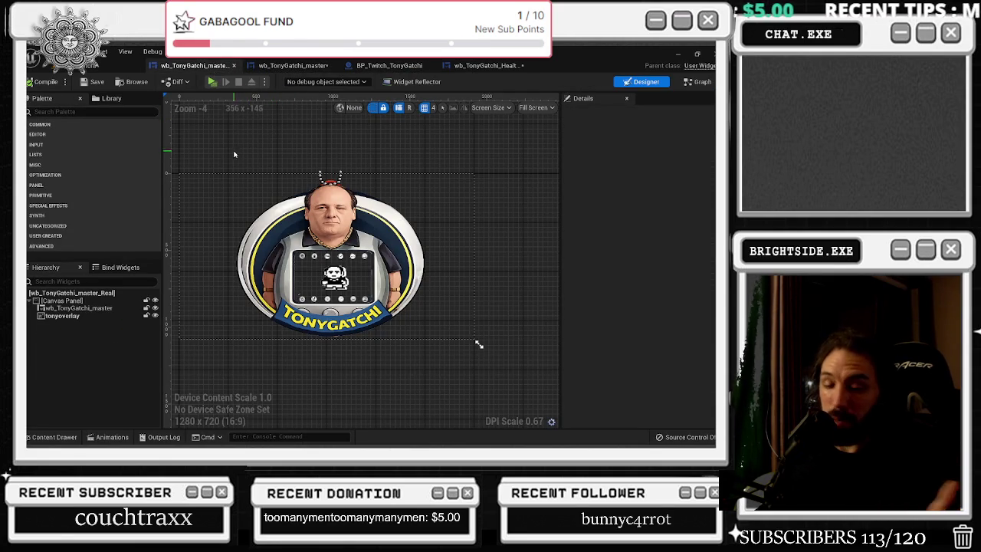
left_click(279, 67)
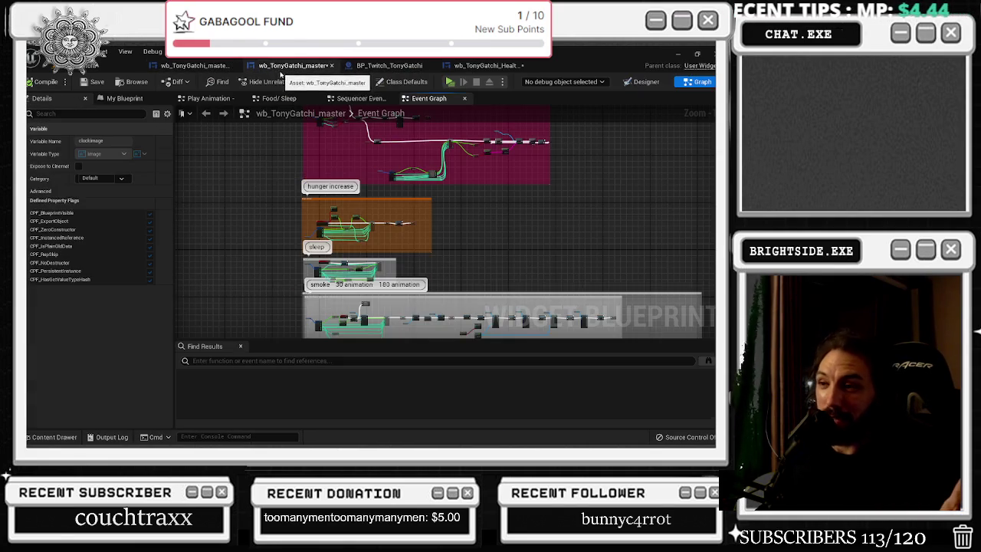
left_click_drag(349, 234, 309, 285)
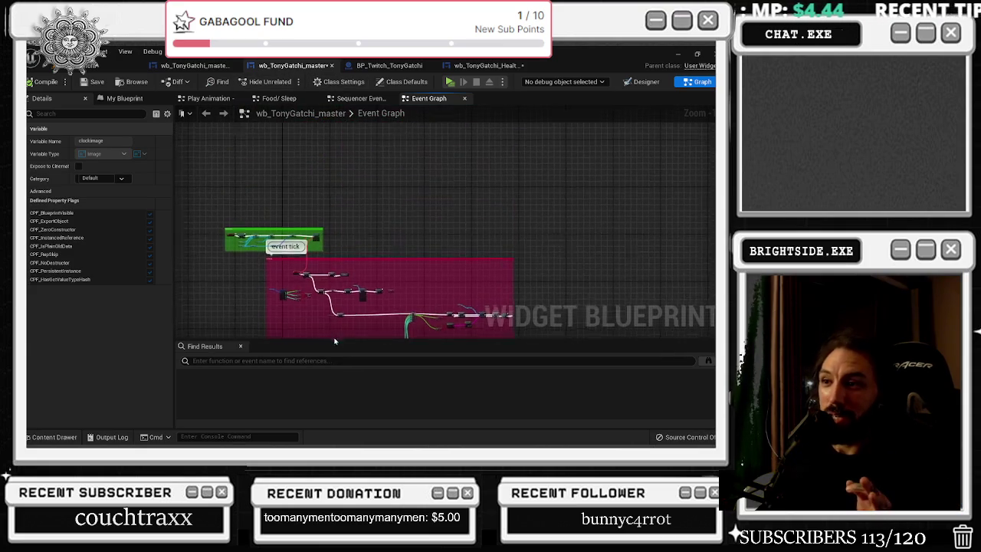
scroll(309, 285, "up", 2)
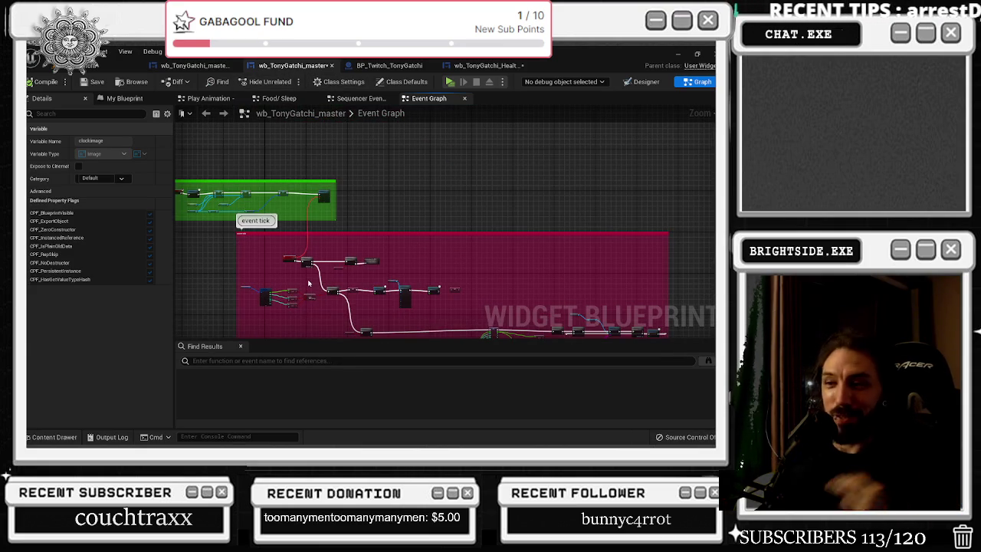
scroll(365, 250, "up", 4)
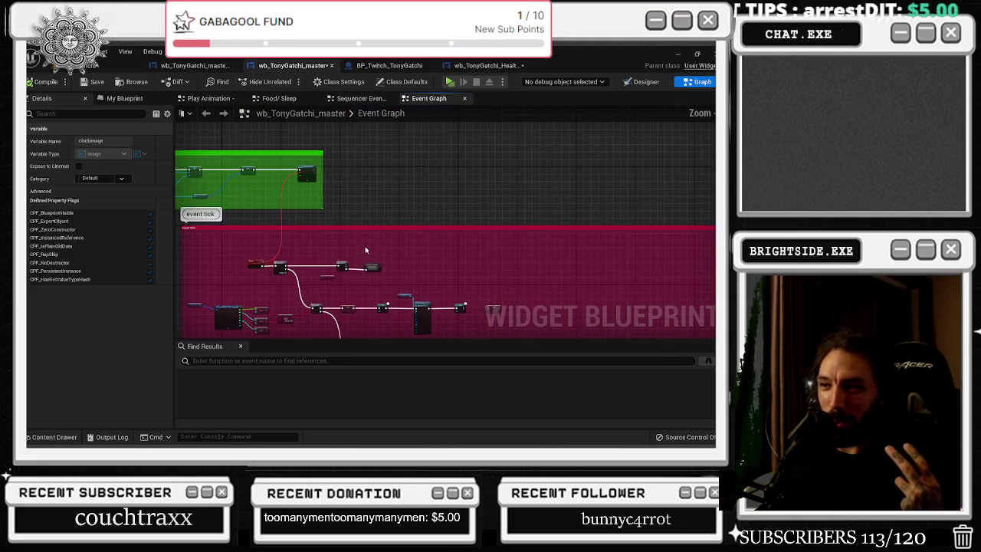
scroll(385, 161, "down", 4)
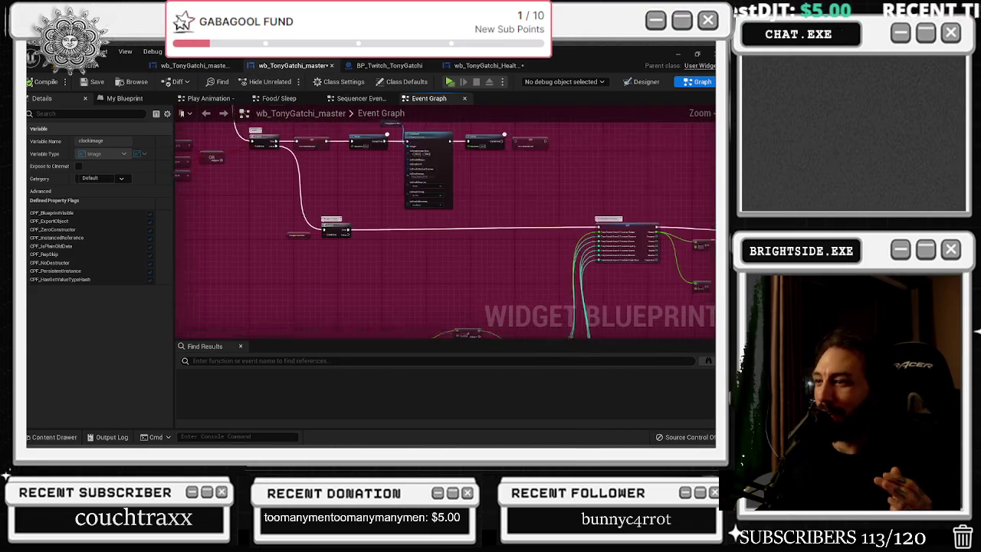
mouse_move(353, 164)
left_mouse_down()
mouse_move(365, 156)
mouse_move(378, 104)
left_mouse_up()
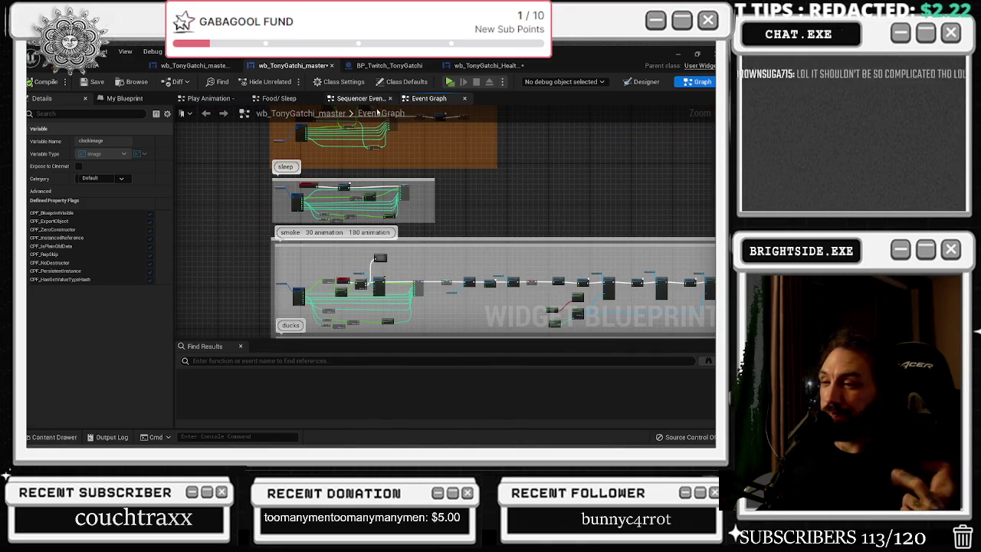
Set the Play Animation graph's Num Loops to Play to 15
double_click(364, 269)
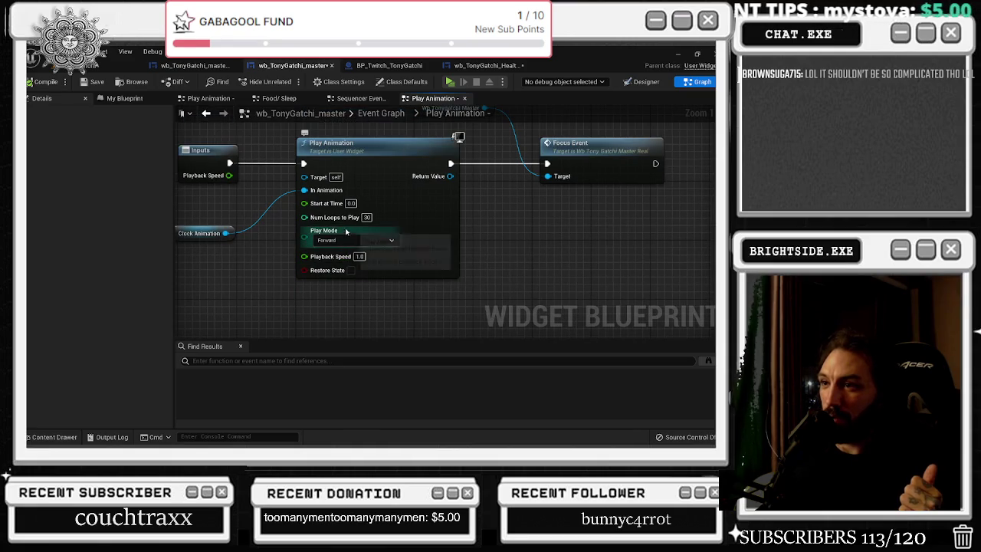
type("15")
key("Return")
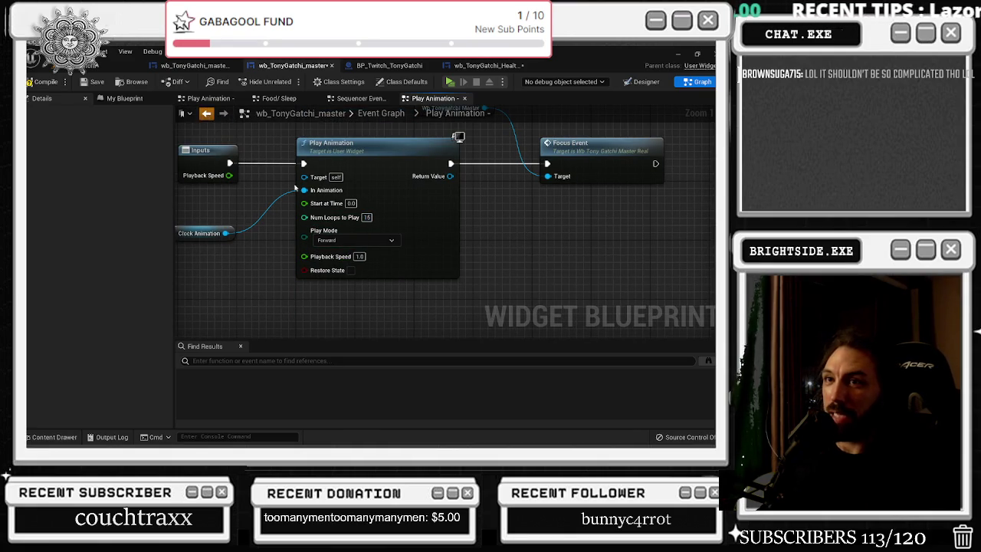
left_click(205, 112)
Check the Food/ Sleep graph's clock loop count of 25, save the widget blueprint, and return to the level
double_click(398, 231)
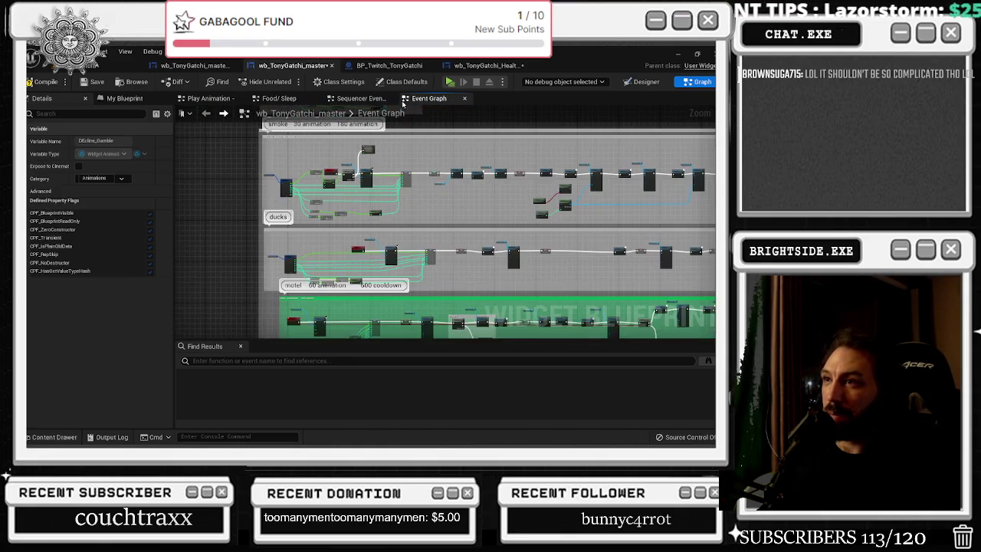
scroll(322, 178, "up", 10)
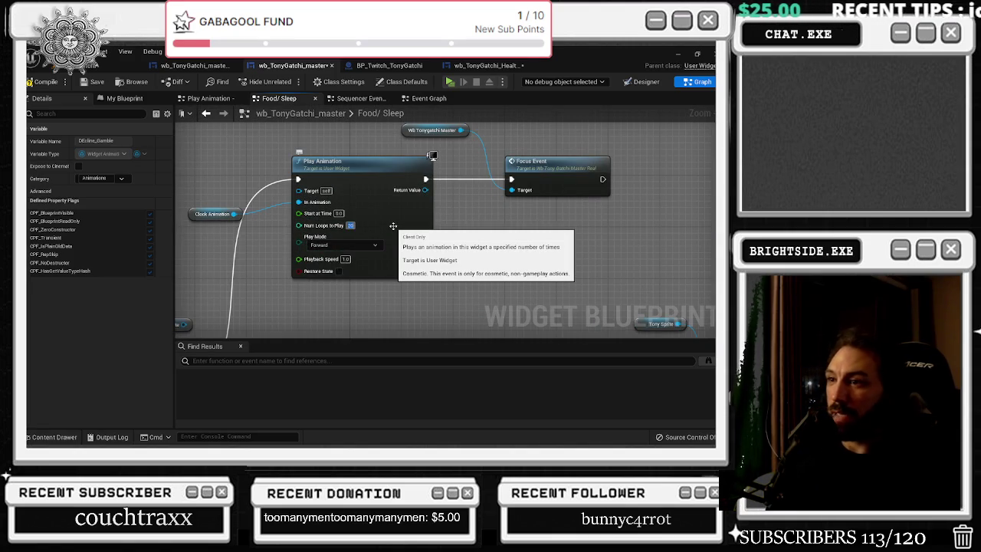
scroll(394, 229, "down", 6)
scroll(375, 234, "up", 8)
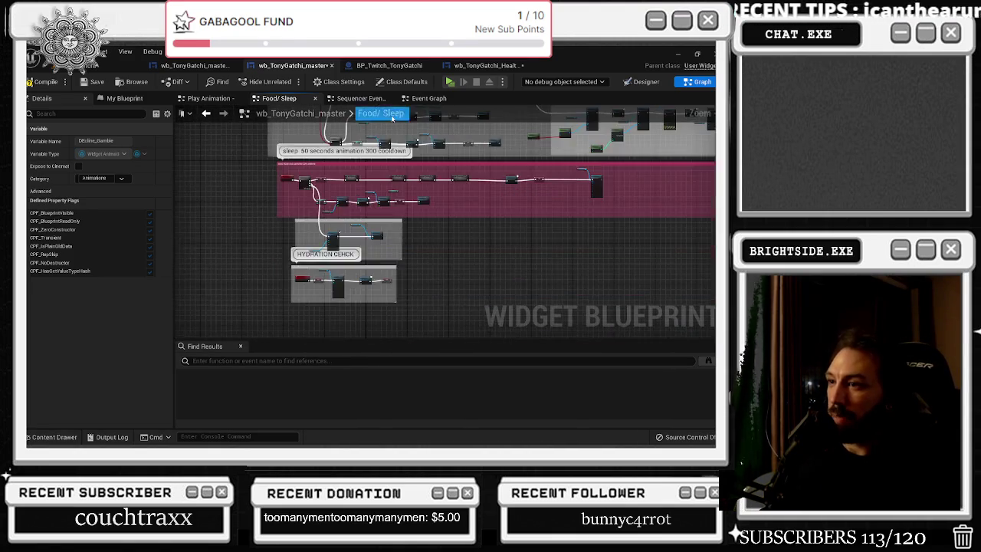
scroll(312, 142, "up", 2)
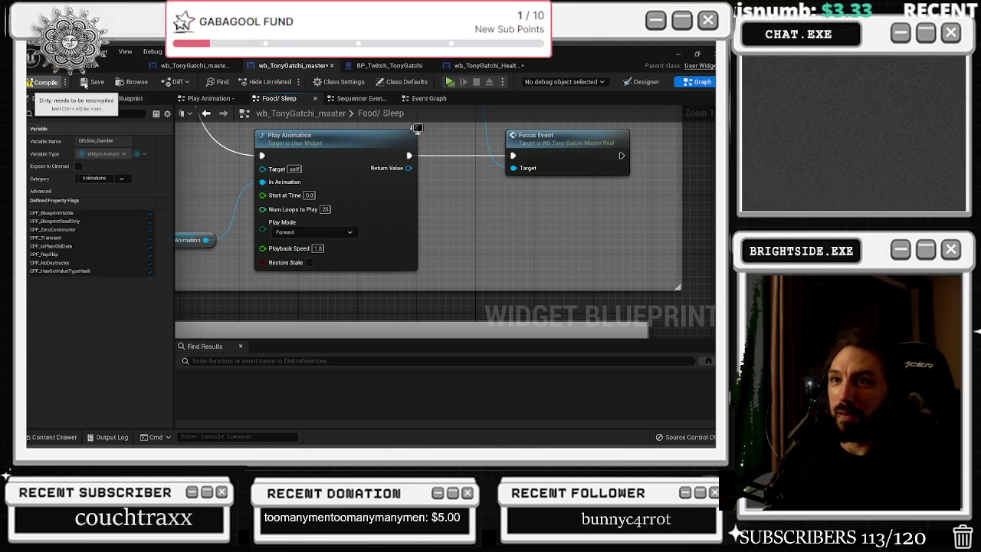
left_click(85, 82)
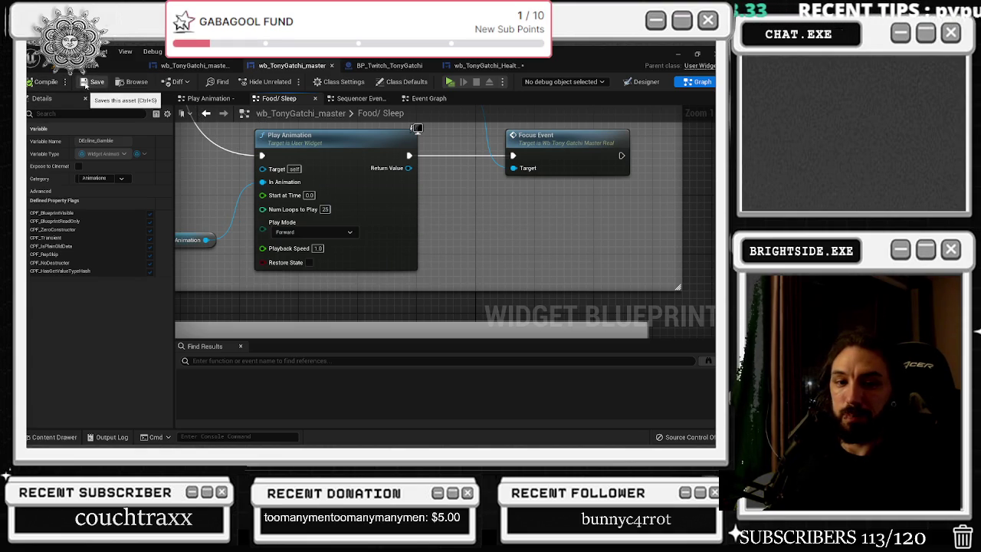
left_click(115, 65)
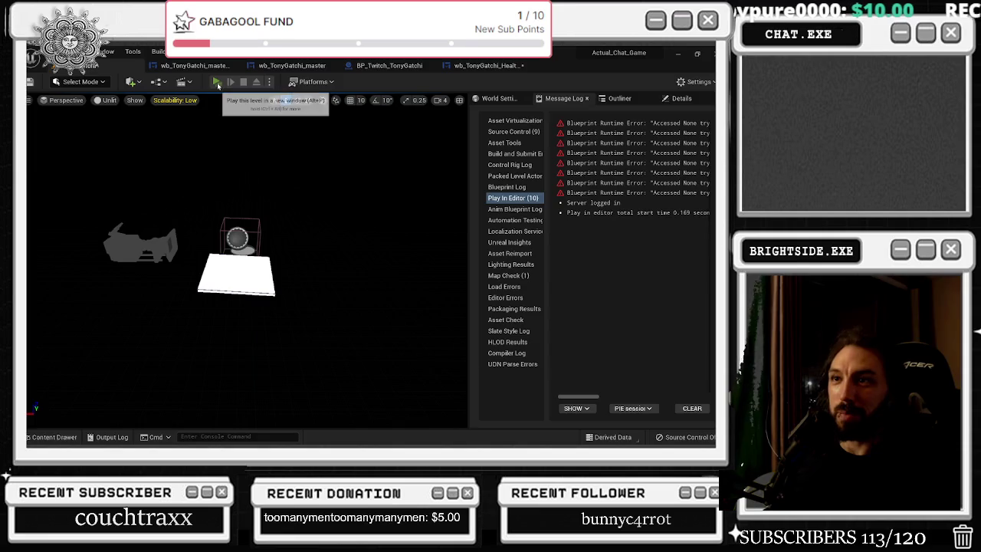
Play the level in a new window and bring the TonyGatchi game window back to front
left_click(217, 81)
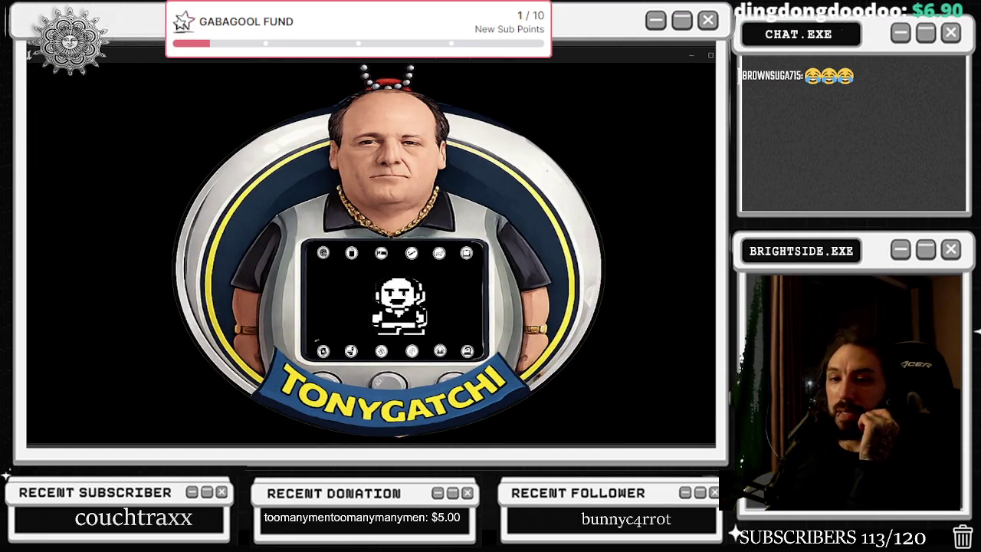
key("alt+Tab")
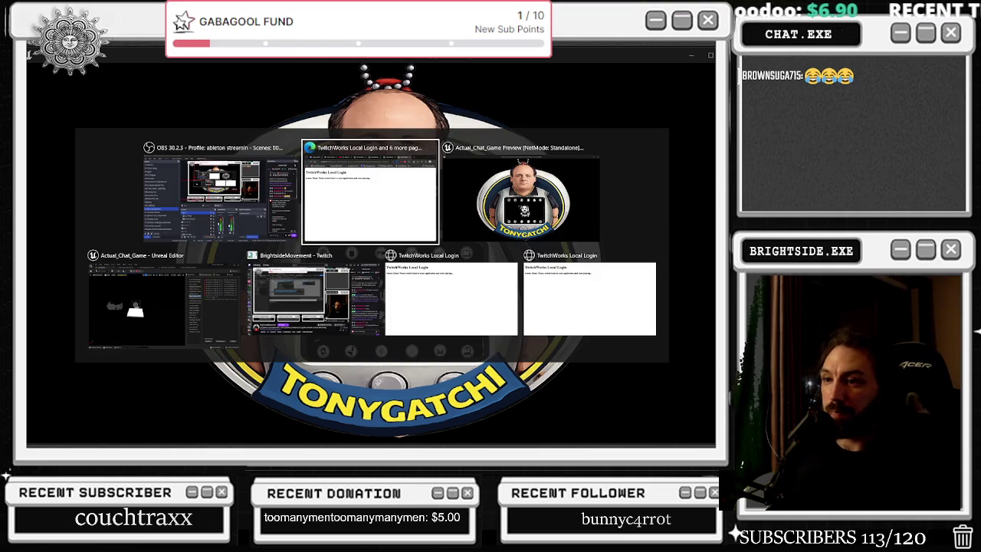
left_click(85, 396)
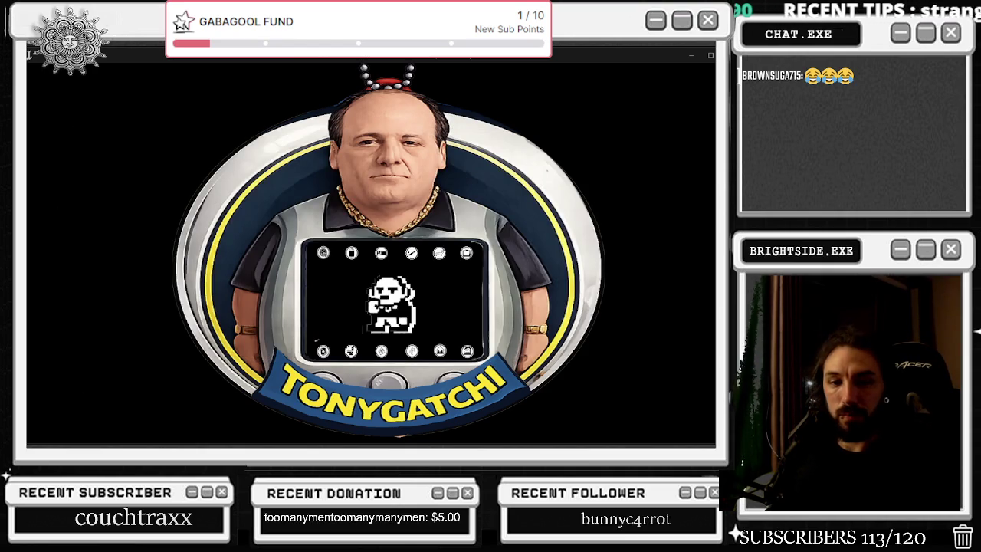